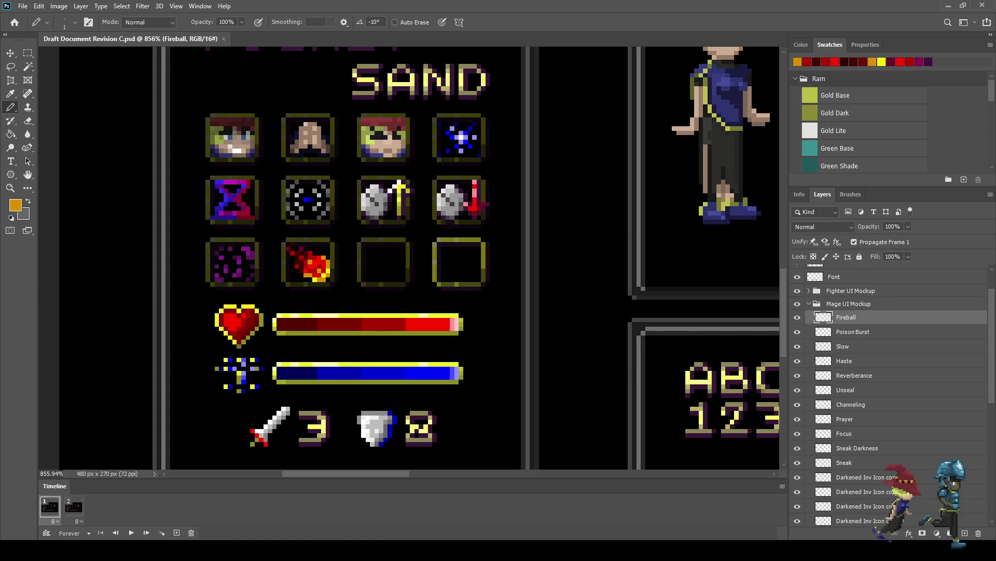
# Zoom out and back in on the icon grid, then add an empty Layer 5 above Fireball.
pyautogui.hotkey('ctrl', '-')
pyautogui.hotkey('ctrl', '-')
pyautogui.hotkey('ctrl', '-')
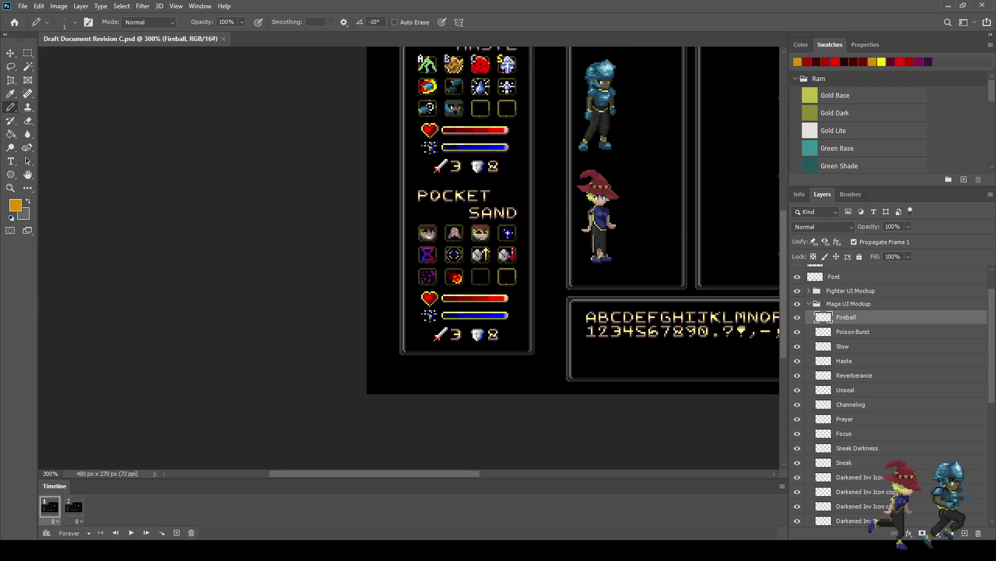
pyautogui.scroll(4, 478, 280)
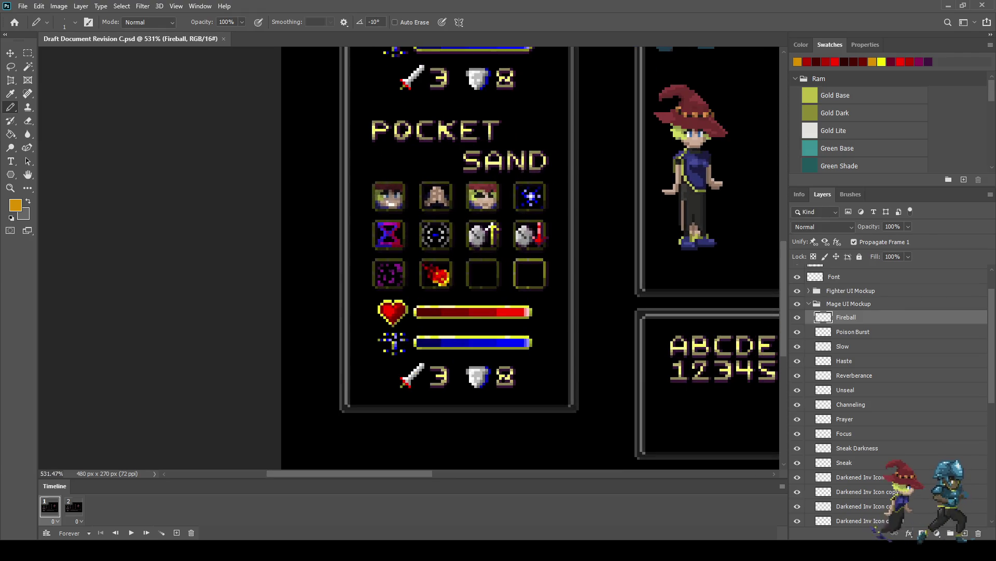
pyautogui.scroll(3, 491, 274)
pyautogui.hotkey('ctrl', 'shift', 'alt', 'n')
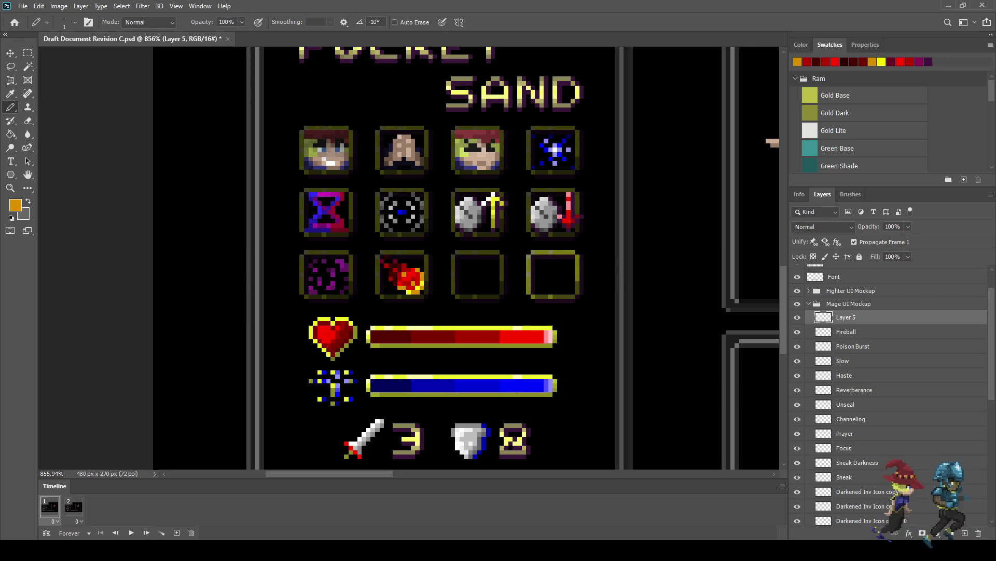
pyautogui.press('i')
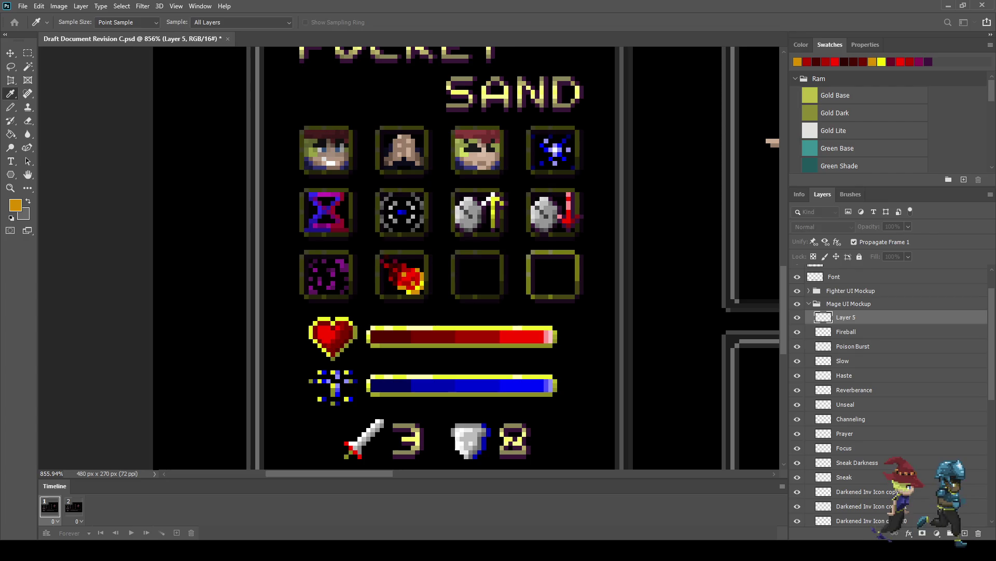
# Pencil four lavender L-shaped hooks in the empty slot beside the fireball.
pyautogui.press('b')
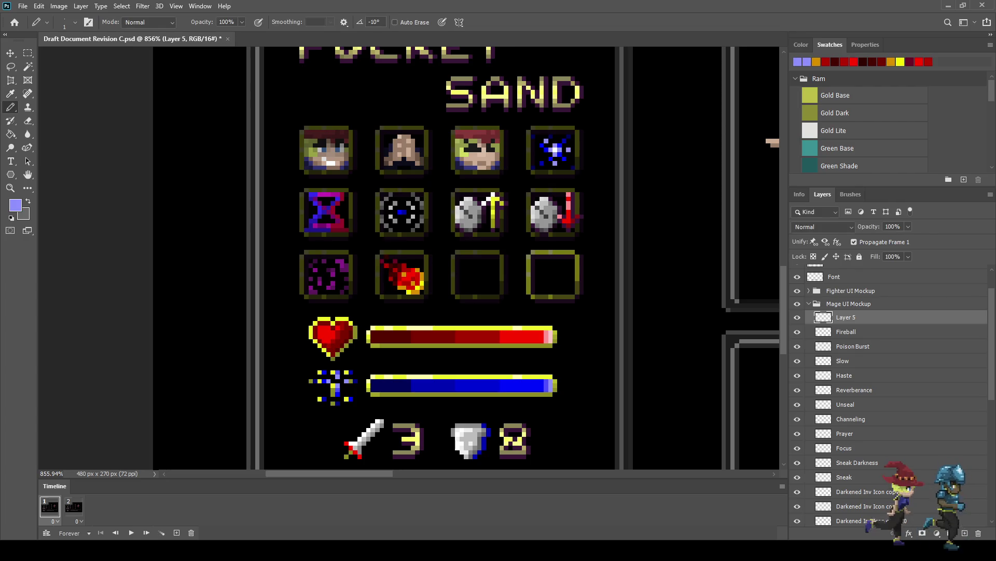
pyautogui.scroll(5, 471, 266)
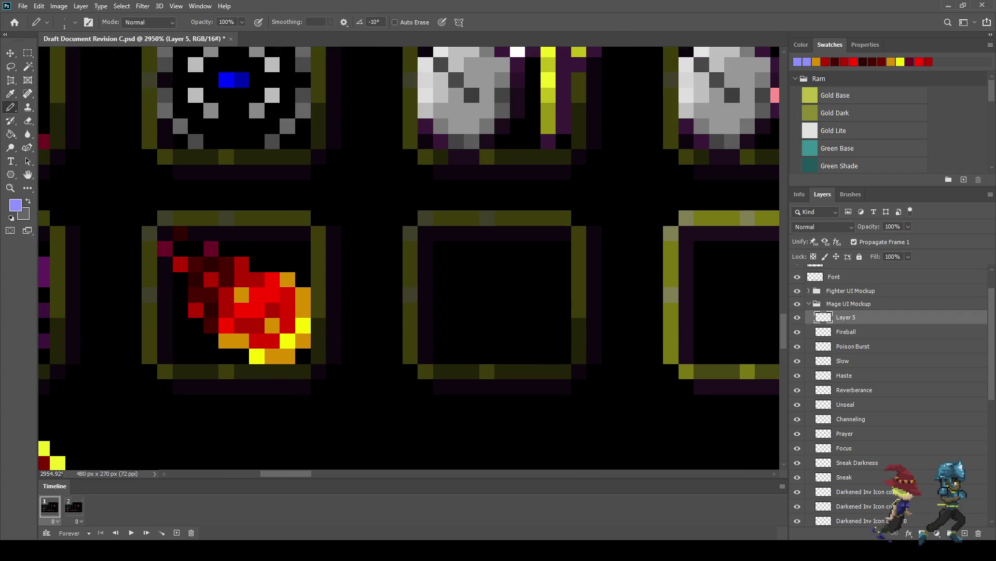
pyautogui.moveTo(487, 232)
pyautogui.mouseDown()
pyautogui.moveTo(487, 248)
pyautogui.moveTo(502, 248)
pyautogui.mouseUp()
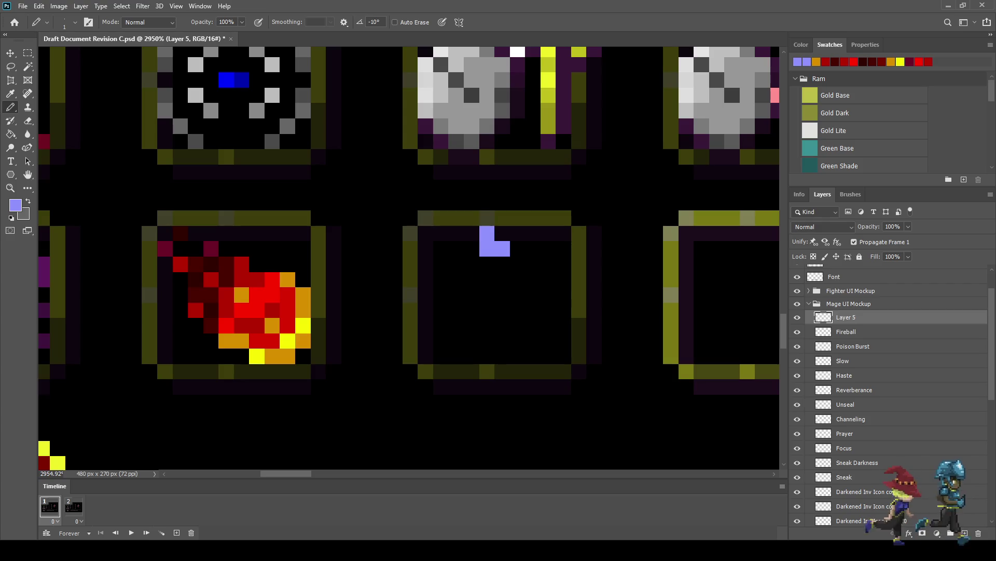
pyautogui.click(440, 294)
pyautogui.moveTo(440, 294)
pyautogui.mouseDown()
pyautogui.moveTo(440, 310)
pyautogui.moveTo(426, 309)
pyautogui.mouseUp()
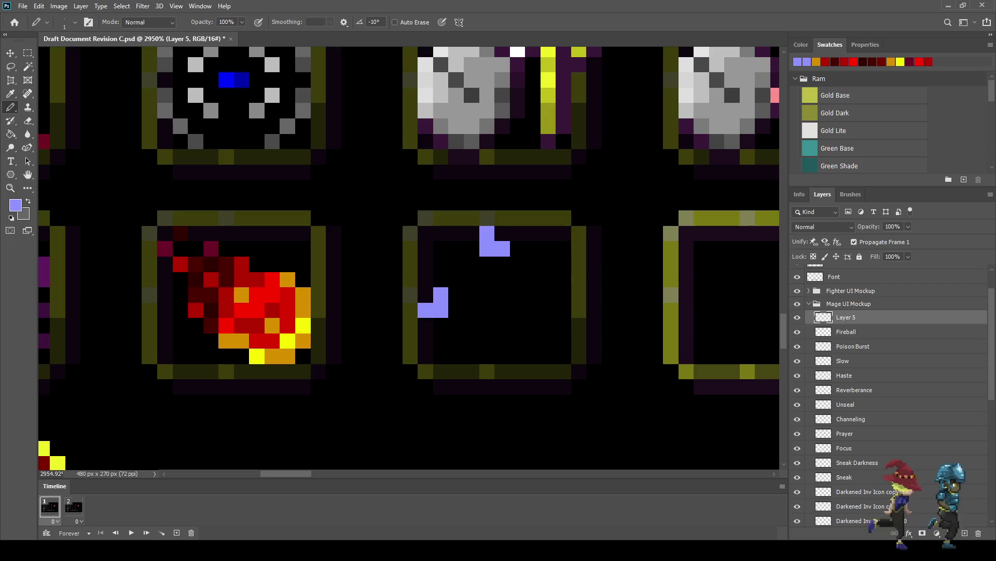
pyautogui.click(548, 295)
pyautogui.click(548, 279)
pyautogui.click(563, 295)
pyautogui.click(502, 341)
pyautogui.click(517, 341)
pyautogui.click(517, 356)
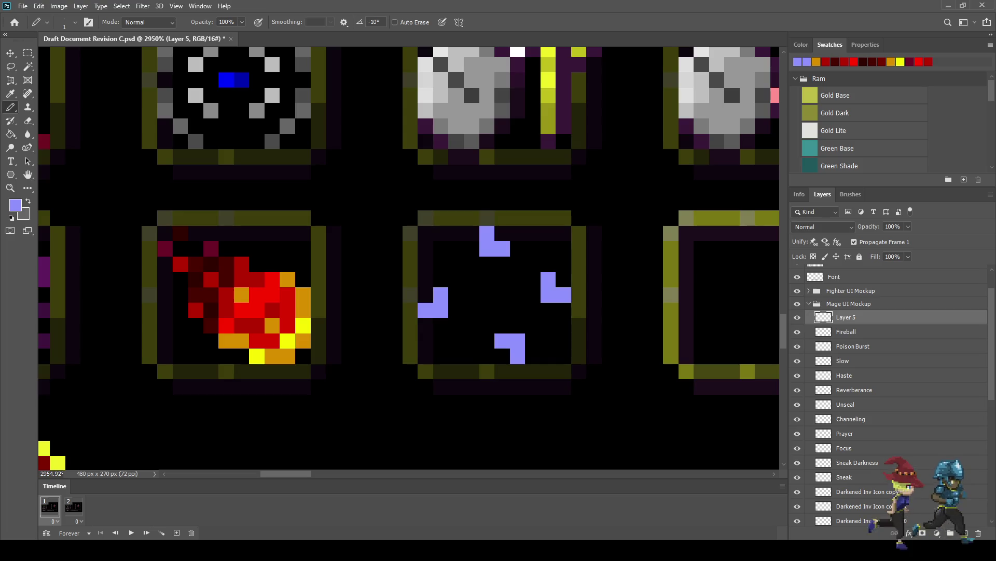
# Switch to white and paint a white diagonal through the star's centre.
pyautogui.press('i')
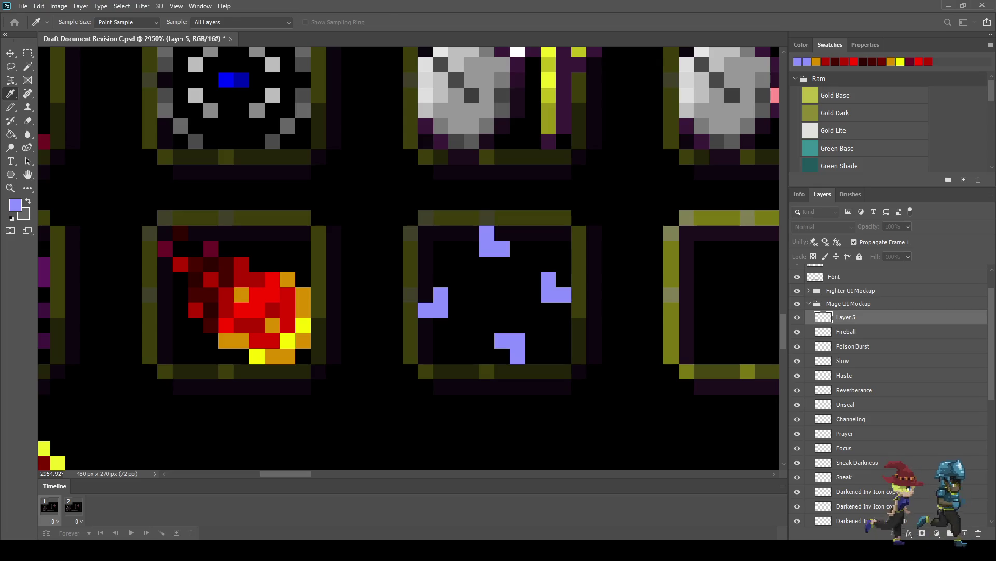
pyautogui.press('b')
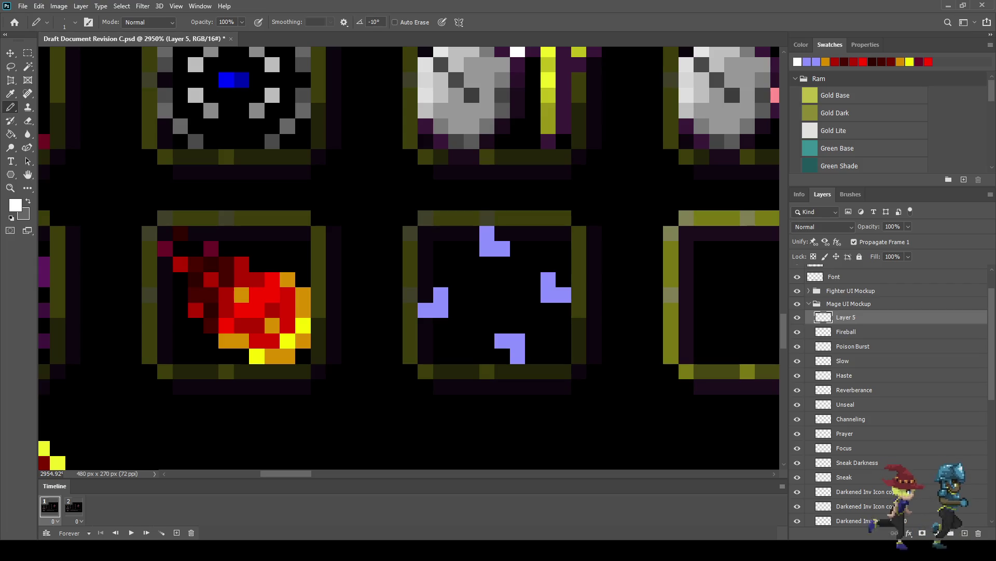
pyautogui.click(487, 264)
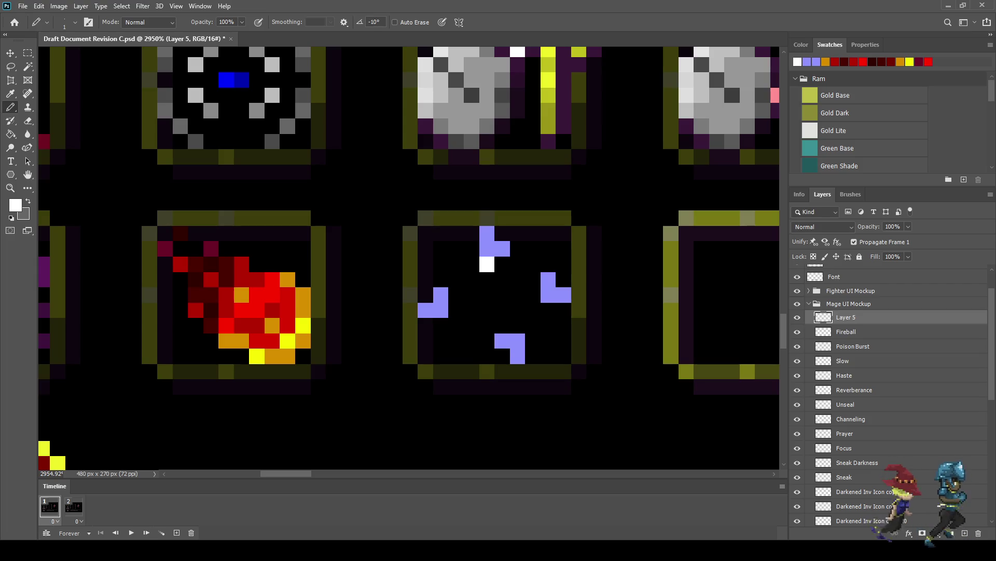
pyautogui.click(502, 280)
pyautogui.click(487, 295)
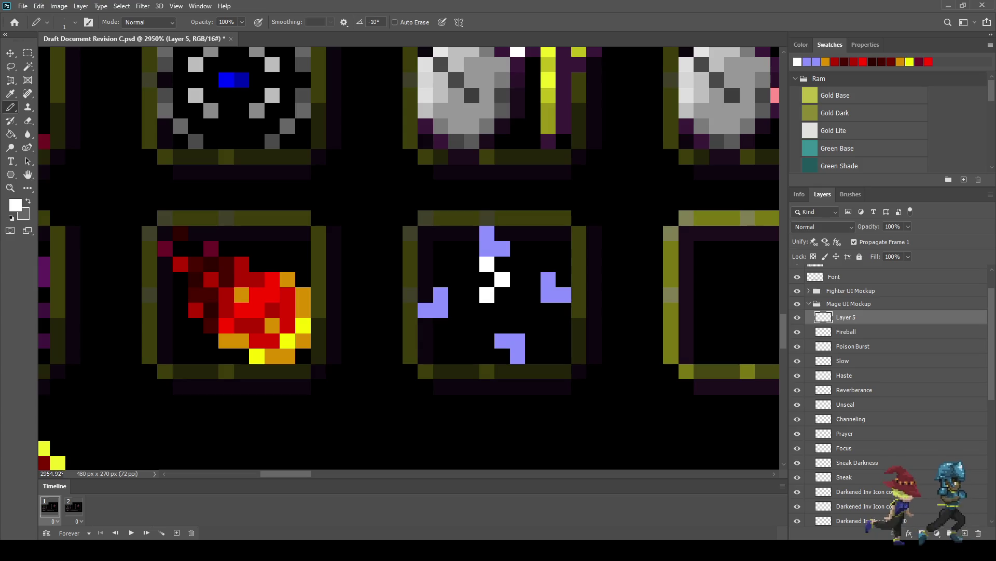
pyautogui.click(533, 295)
pyautogui.click(517, 310)
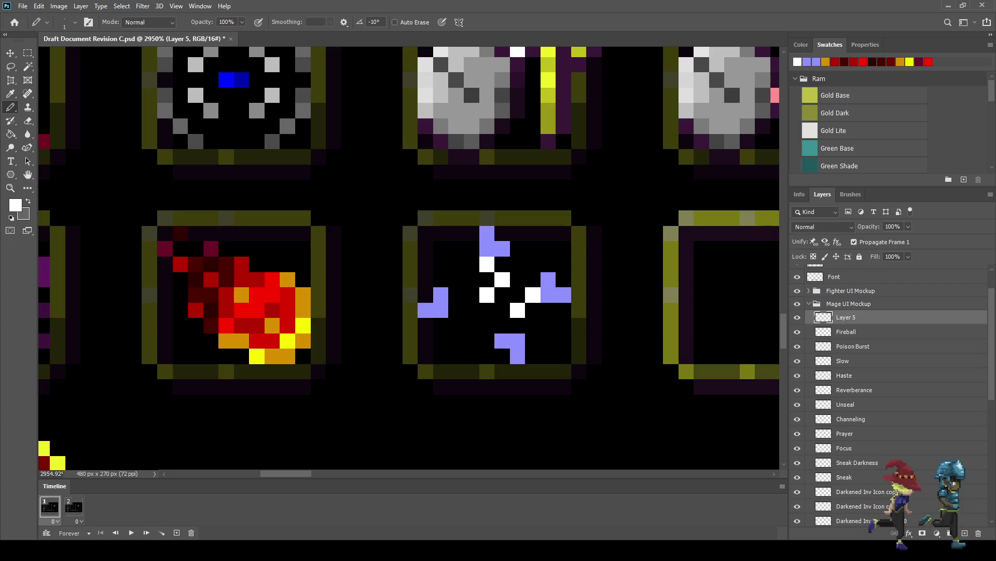
# Fill in the rest of the white checkered centre, correcting one misplaced pixel.
pyautogui.click(456, 310)
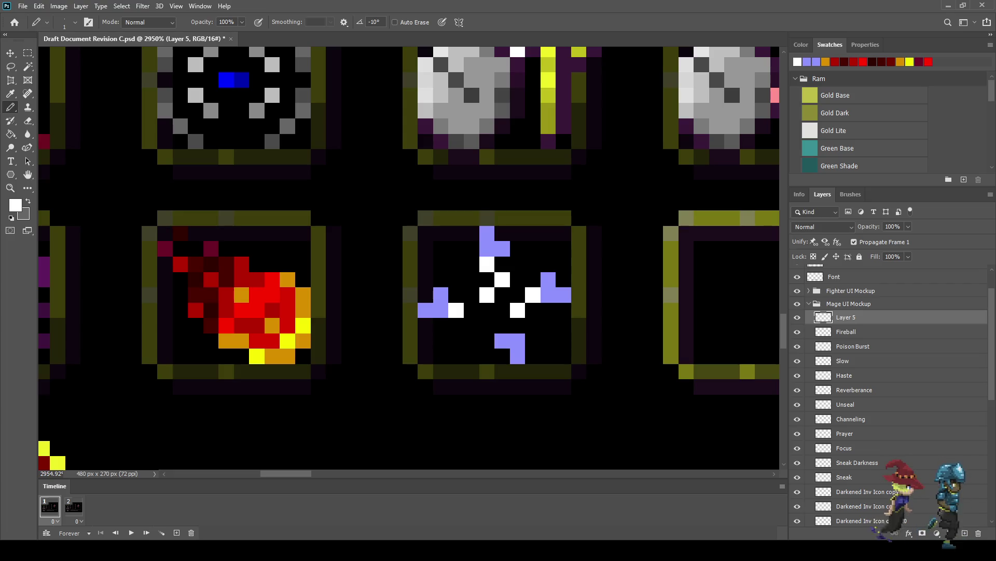
pyautogui.hotkey('ctrl', 'z')
pyautogui.click(456, 295)
pyautogui.click(472, 310)
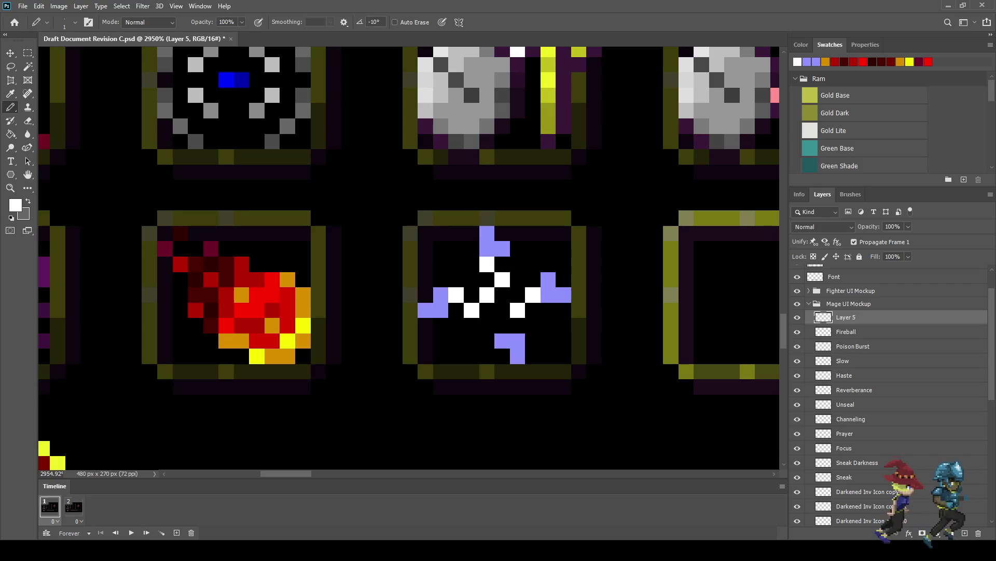
pyautogui.click(487, 325)
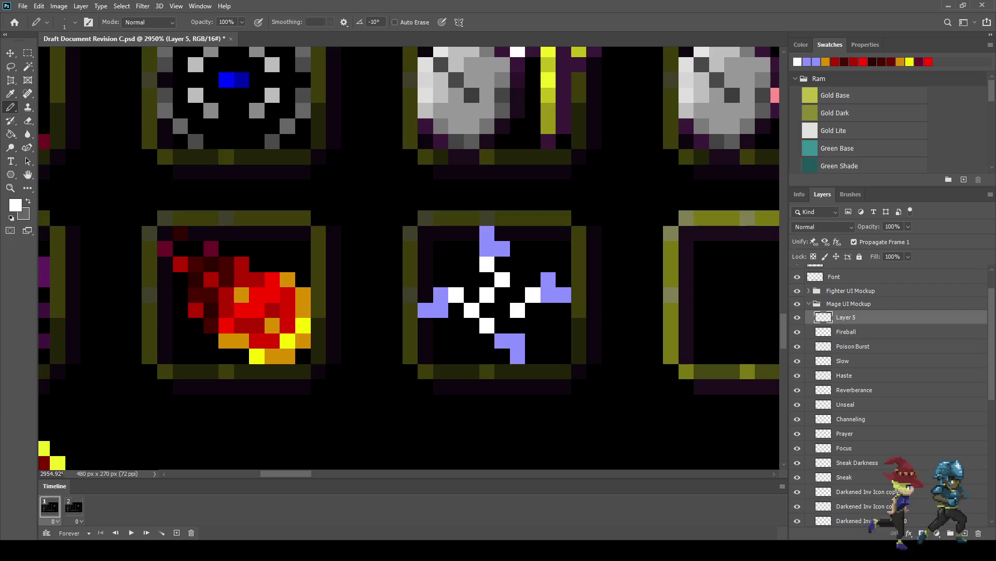
pyautogui.click(503, 310)
pyautogui.click(471, 279)
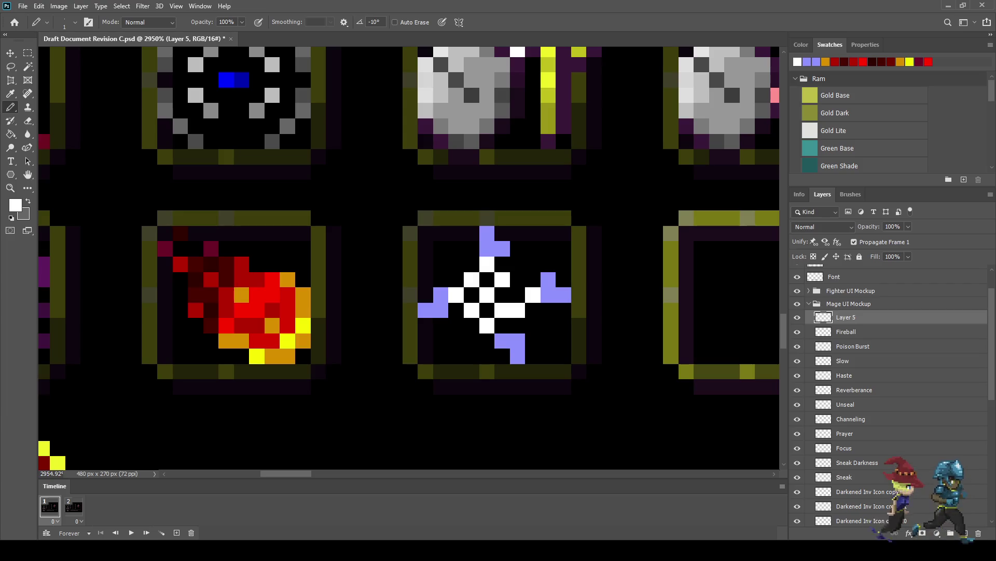
pyautogui.click(456, 325)
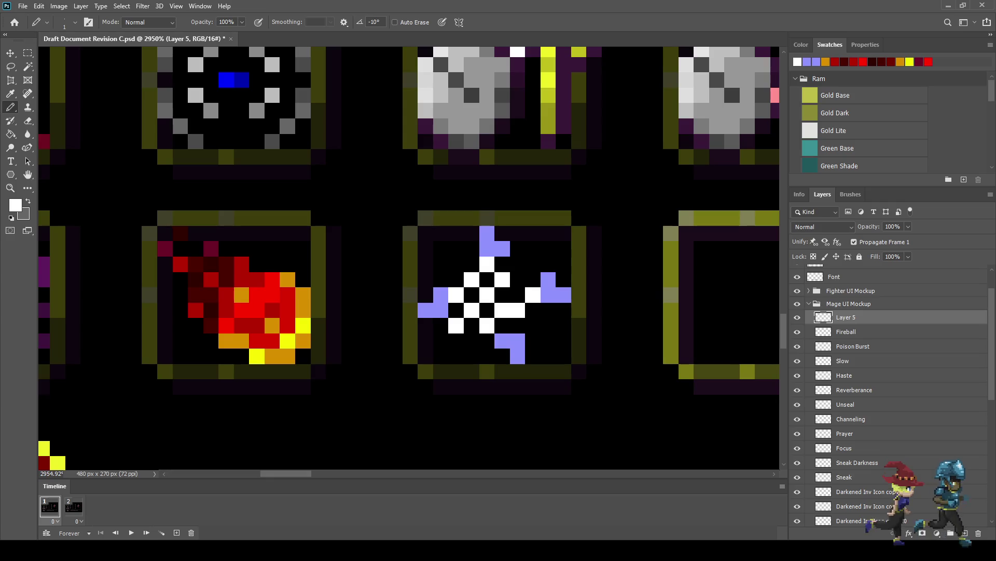
pyautogui.click(518, 326)
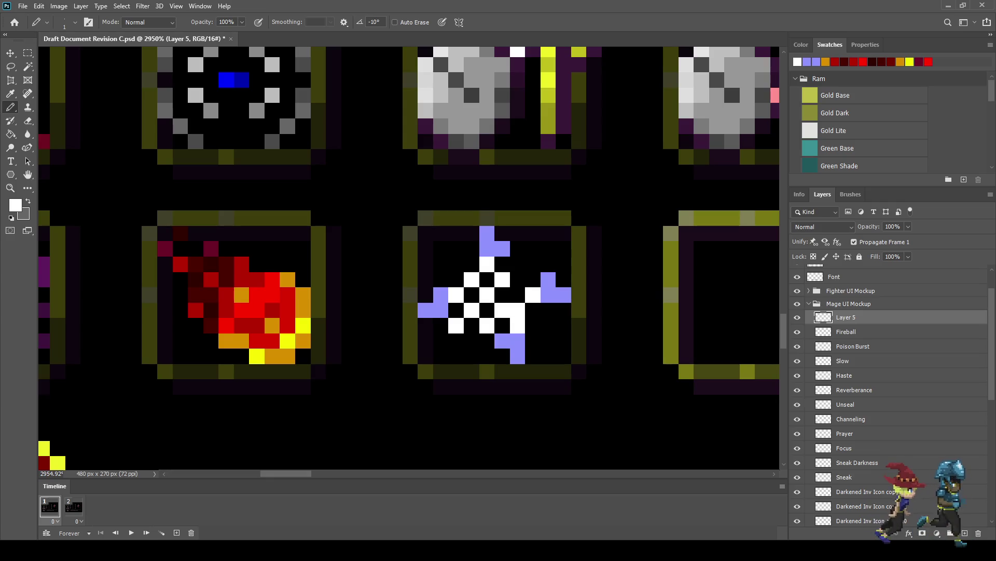
pyautogui.scroll(-6, 496, 293)
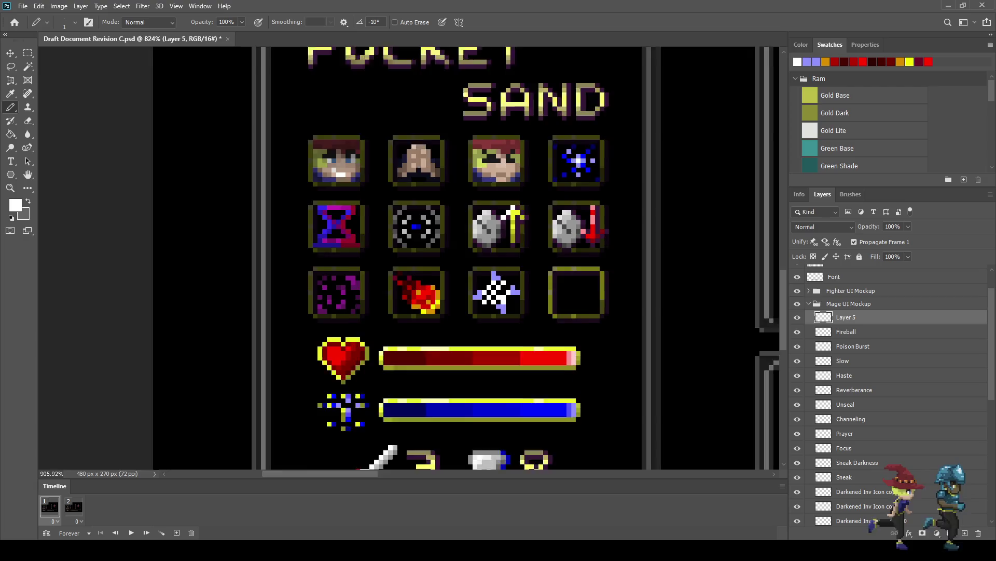
# Sample the star's lavender and recolour several white centre pixels lavender.
pyautogui.scroll(6, 487, 284)
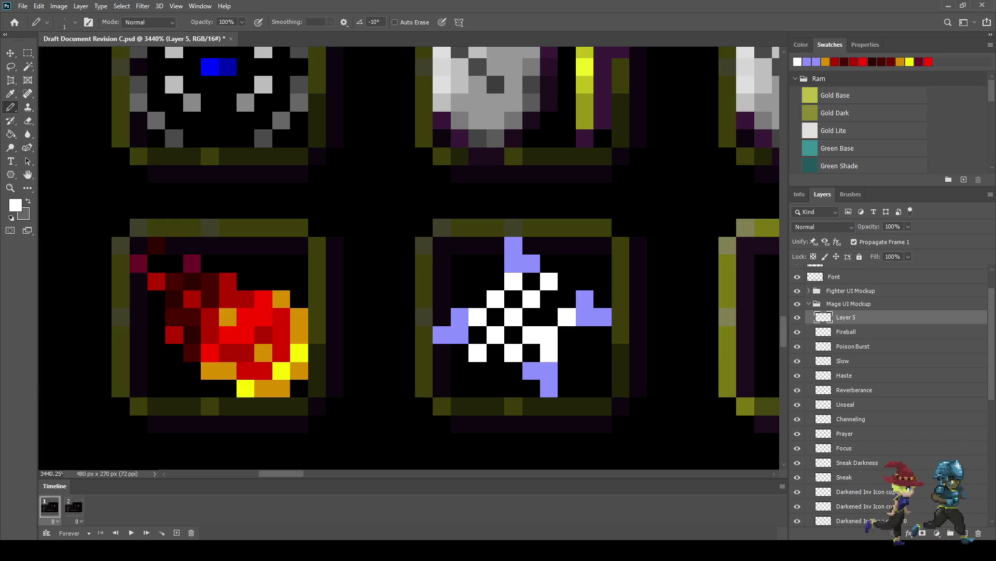
pyautogui.press('i')
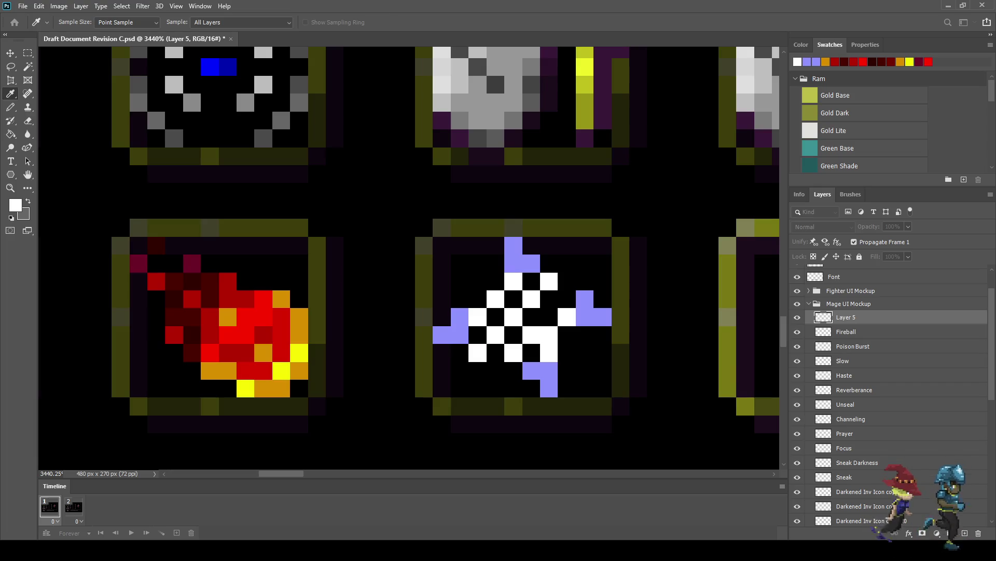
pyautogui.click(531, 263)
pyautogui.press('b')
pyautogui.click(531, 281)
pyautogui.click(514, 299)
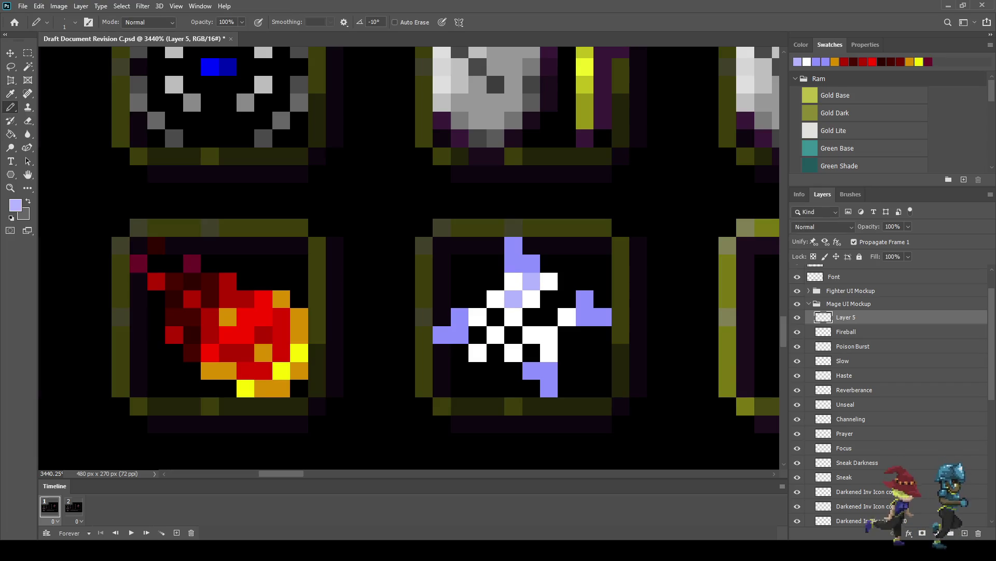
pyautogui.click(478, 335)
pyautogui.click(531, 353)
pyautogui.click(549, 299)
pyautogui.click(549, 317)
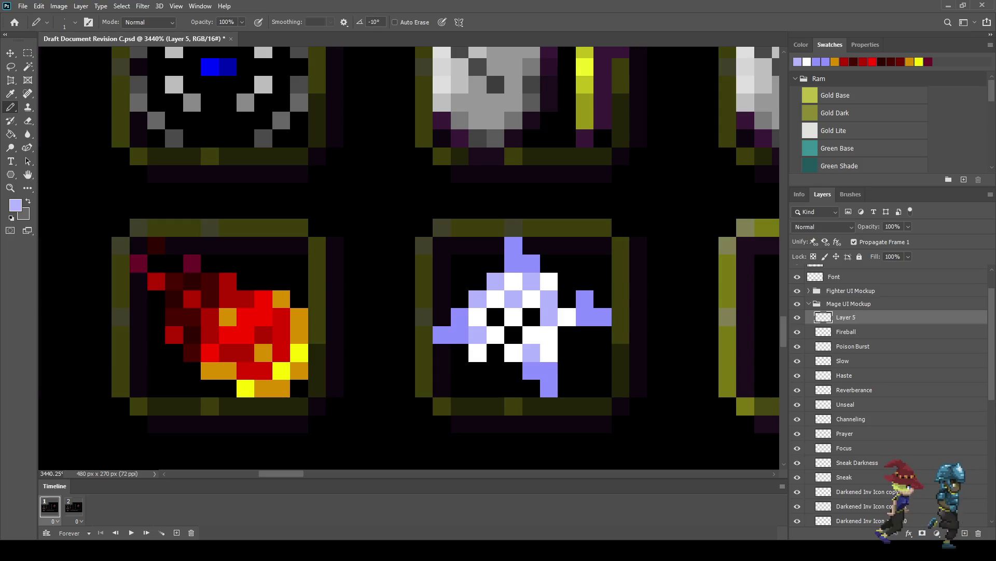
# Fill the four black gaps in the star with lavender.
pyautogui.scroll(-3, 498, 337)
pyautogui.scroll(3, 498, 332)
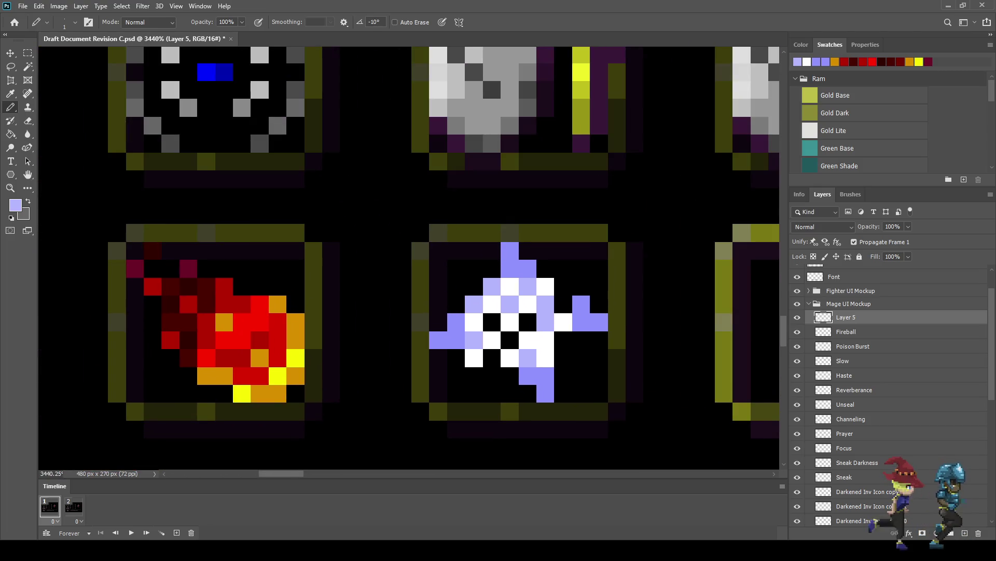
pyautogui.click(492, 322)
pyautogui.click(510, 340)
pyautogui.click(528, 323)
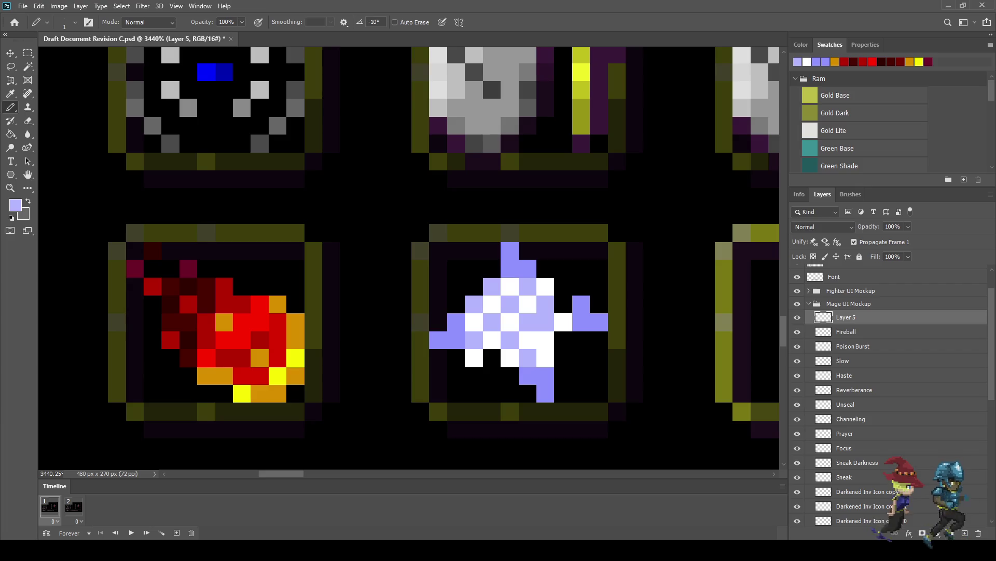
pyautogui.click(510, 375)
# Delete Layer 5 along with its star icon.
pyautogui.scroll(-2, 510, 376)
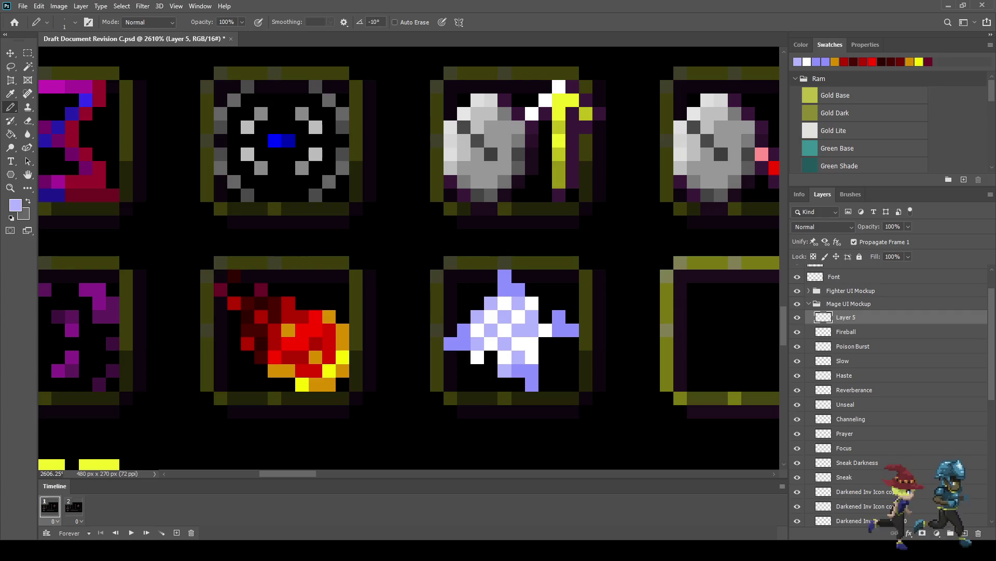
pyautogui.scroll(-4, 485, 366)
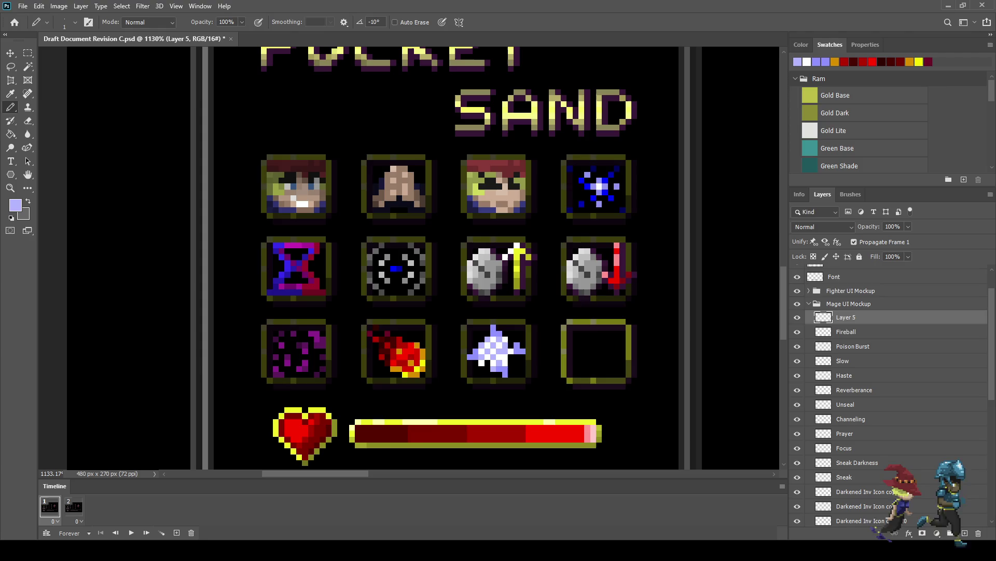
pyautogui.scroll(3, 494, 366)
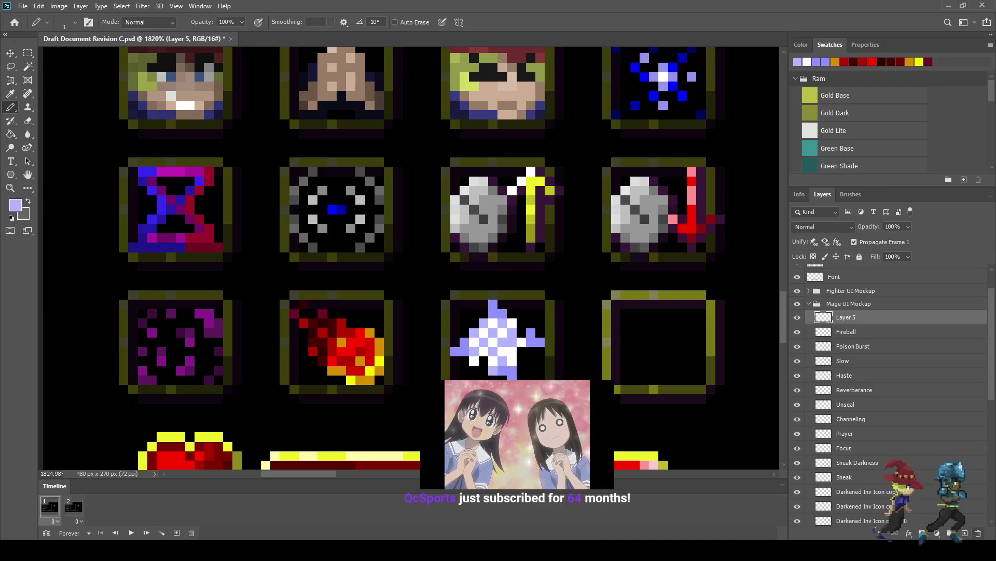
pyautogui.press('Delete')
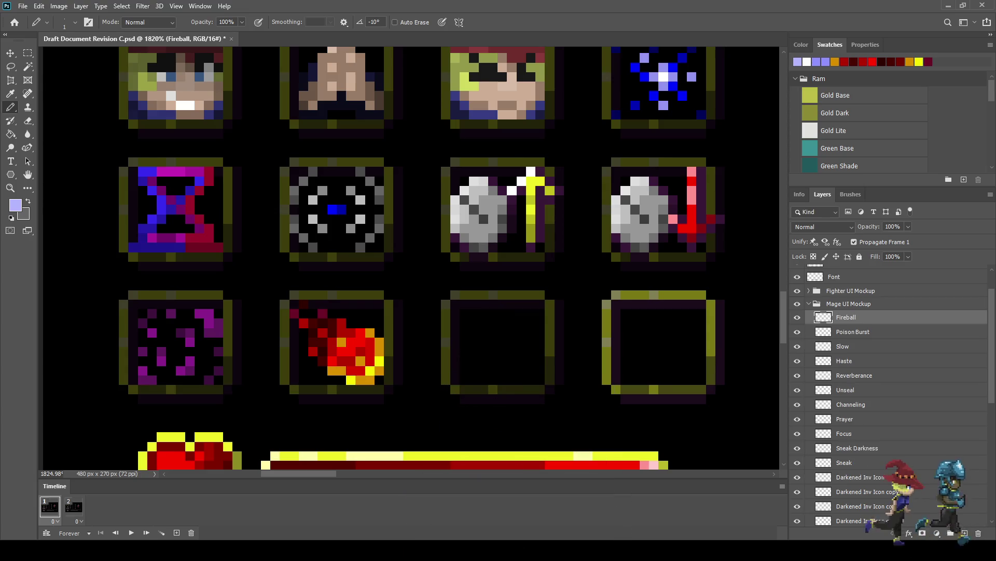
# Save, add a fresh empty Layer 5 above Fireball, and save again.
pyautogui.hotkey('ctrl', 's')
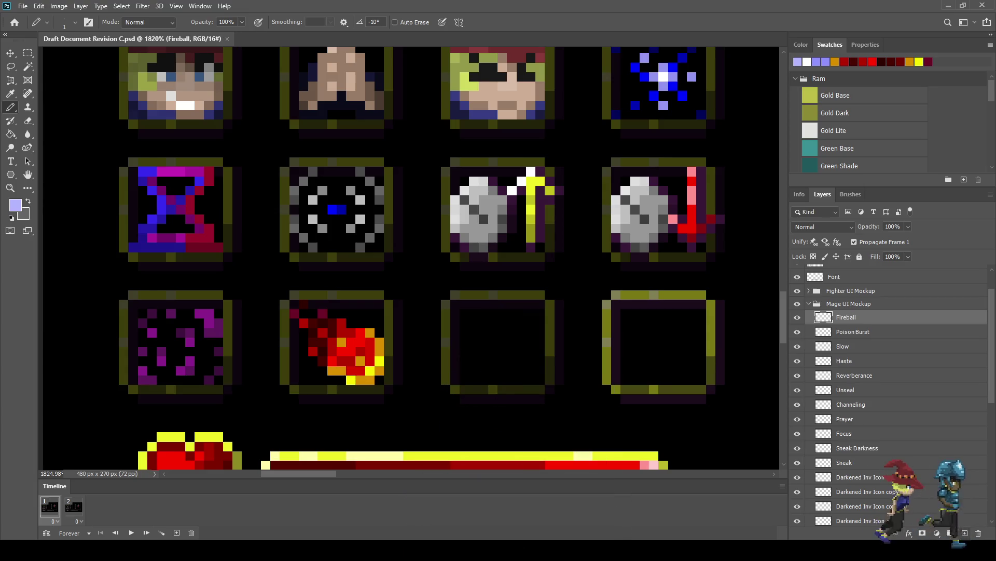
pyautogui.hotkey('ctrl', 'shift', 'alt', 'n')
pyautogui.hotkey('ctrl', 's')
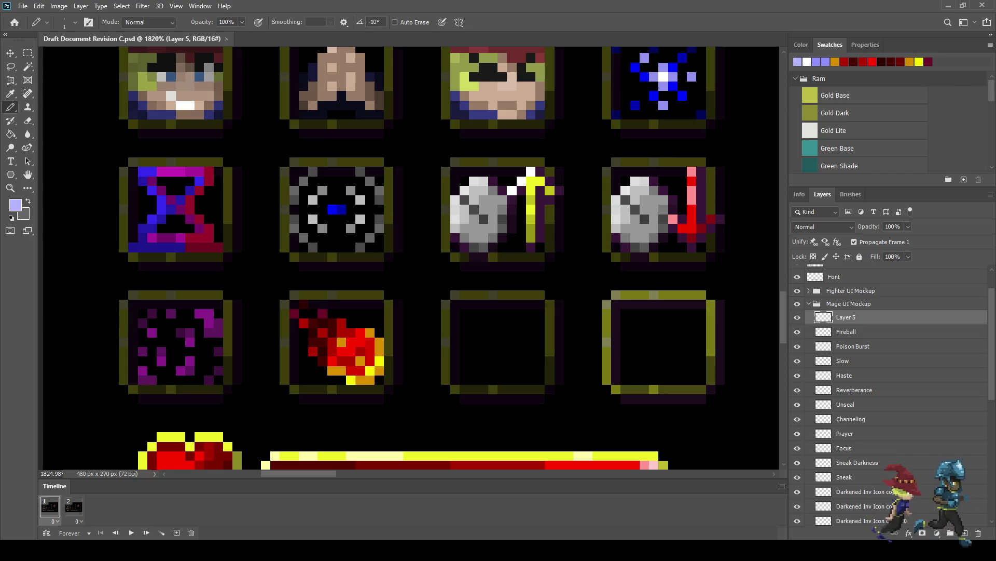
pyautogui.scroll(5, 510, 347)
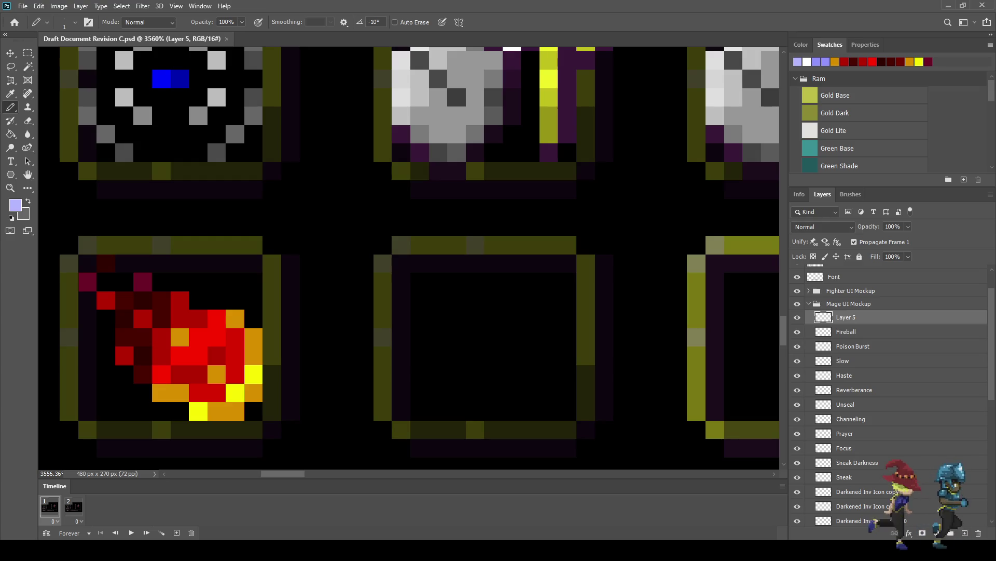
# Try a lavender stepped line in the empty slot, undo it, and save.
pyautogui.moveTo(363, 282)
pyautogui.mouseDown()
pyautogui.moveTo(475, 300)
pyautogui.moveTo(475, 357)
pyautogui.moveTo(548, 393)
pyautogui.mouseUp()
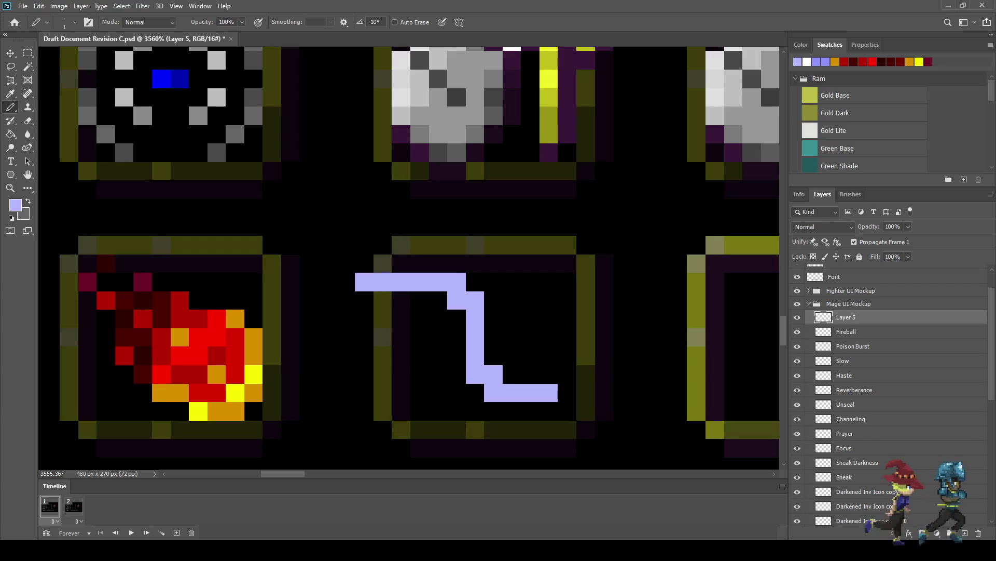
pyautogui.hotkey('ctrl', 'z')
pyautogui.hotkey('ctrl', 'z')
pyautogui.hotkey('ctrl', 'z')
pyautogui.hotkey('ctrl', 's')
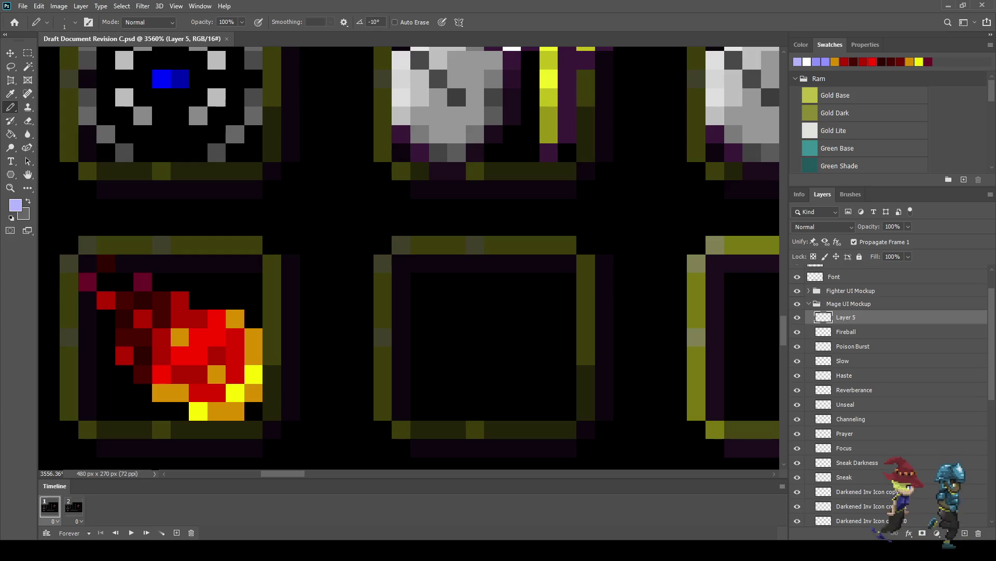
# Pencil a wide lavender bar with a shorter row beneath it, then save.
pyautogui.scroll(2, 513, 338)
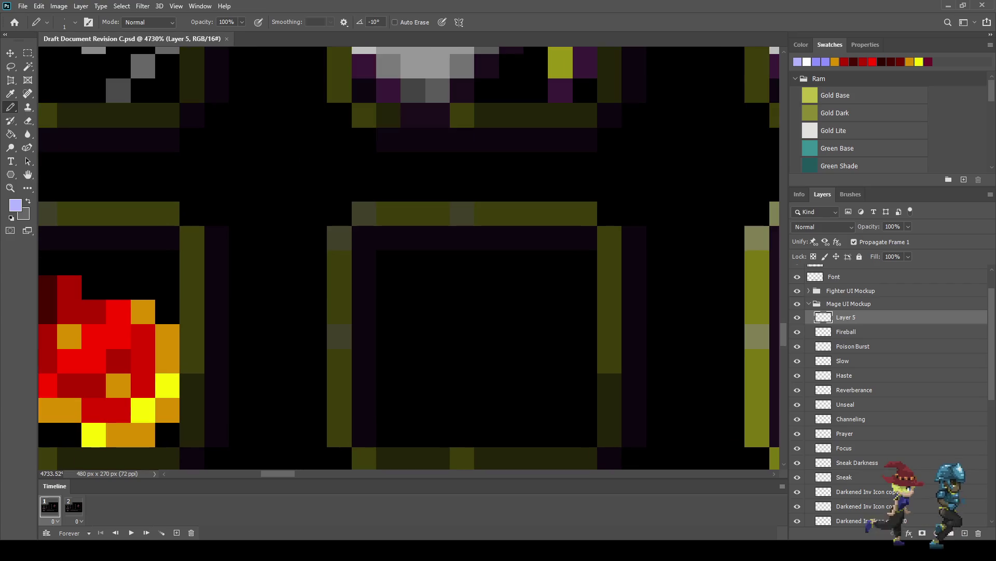
pyautogui.click(535, 361)
pyautogui.moveTo(536, 361); pyautogui.dragTo(413, 361)
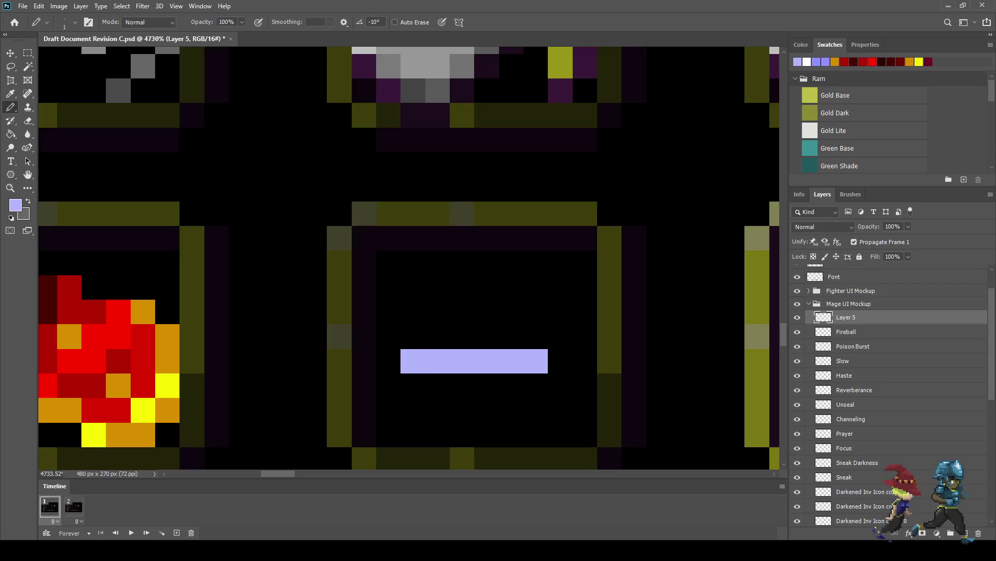
pyautogui.click(561, 362)
pyautogui.moveTo(535, 384); pyautogui.dragTo(437, 384)
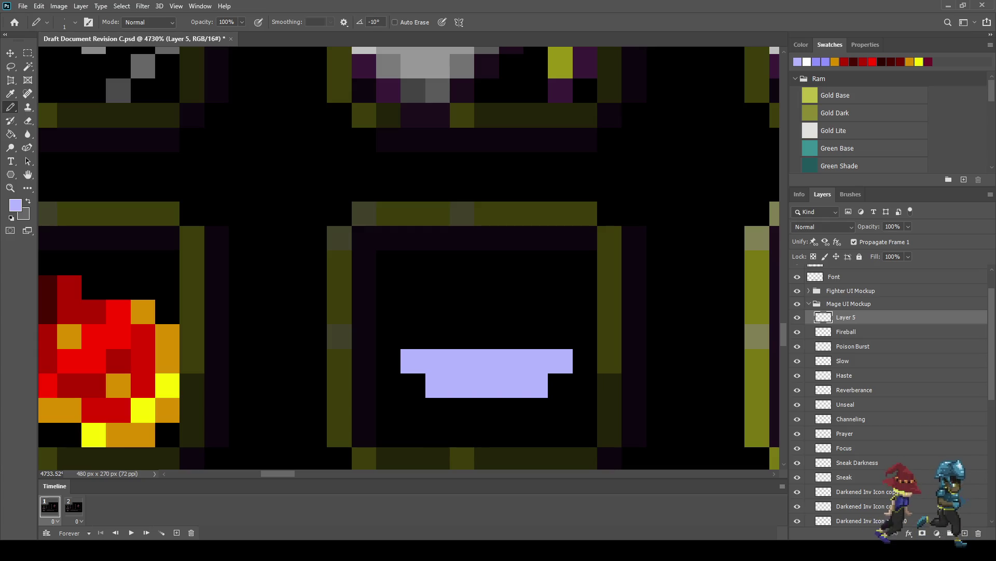
pyautogui.hotkey('ctrl', 's')
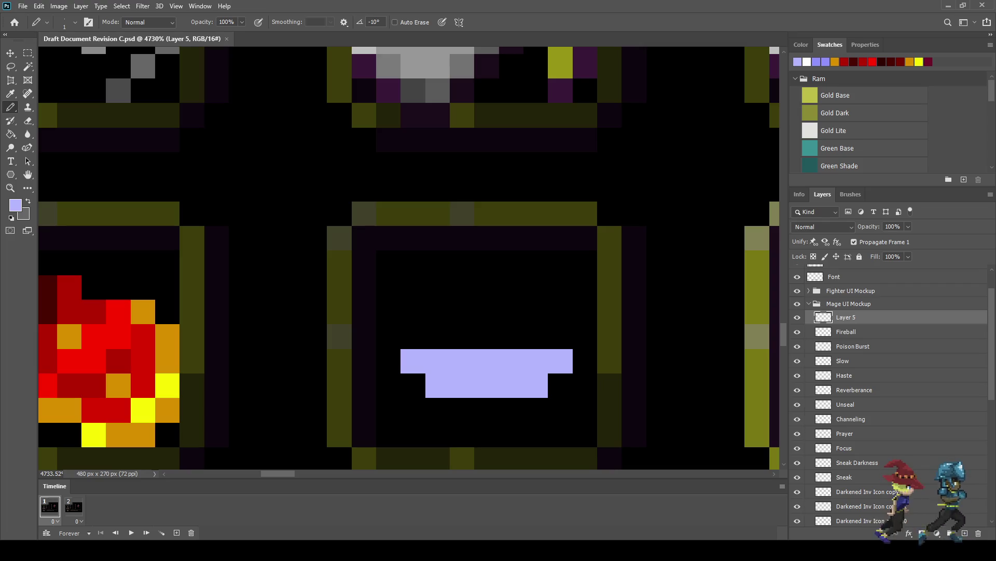
pyautogui.scroll(-10, 572, 304)
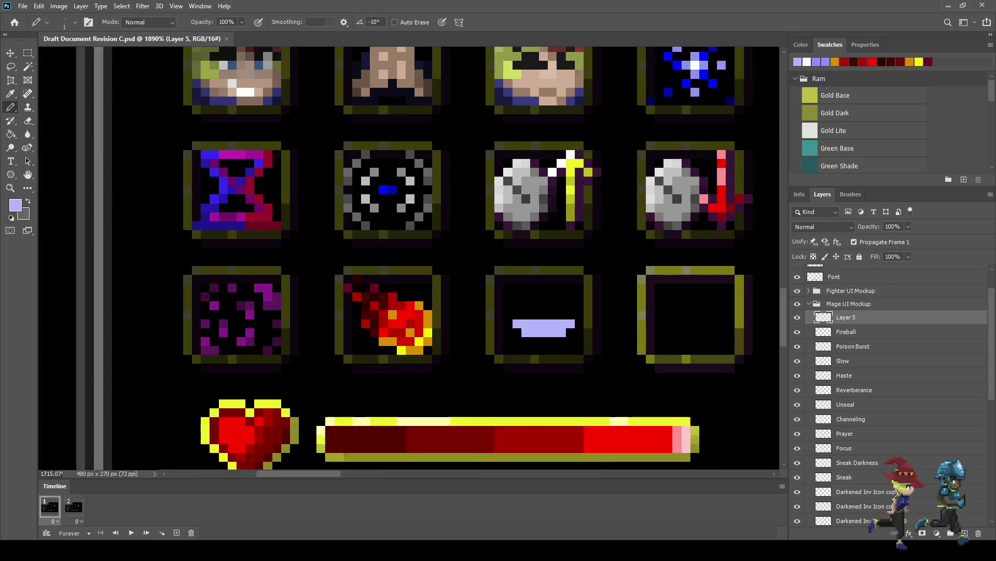
pyautogui.scroll(5, 550, 315)
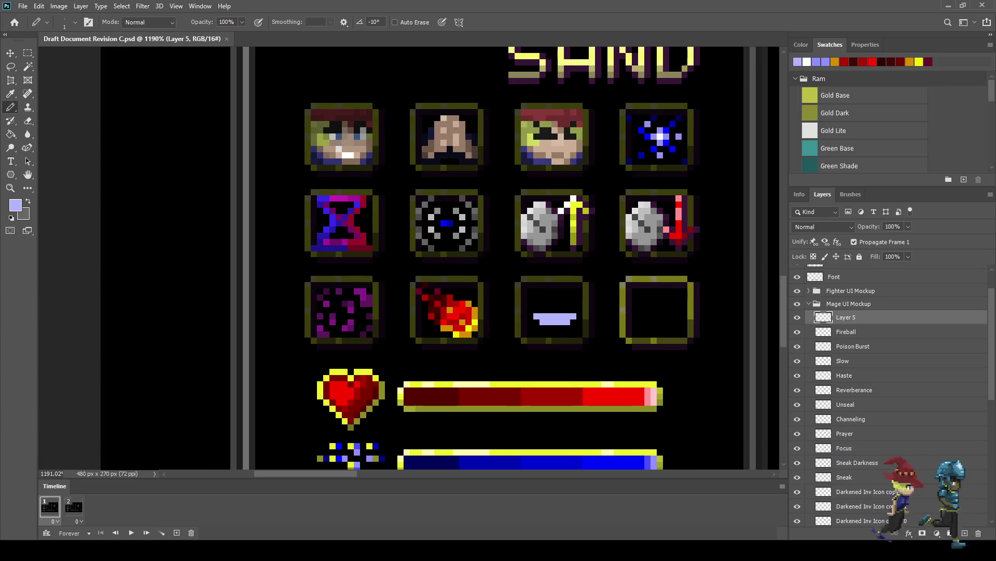
pyautogui.scroll(1, 556, 322)
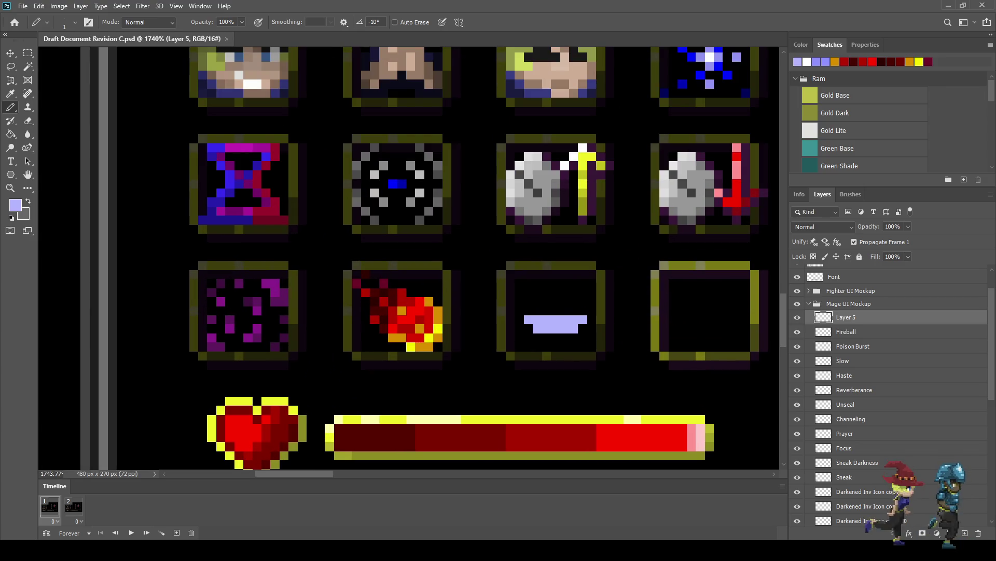
pyautogui.scroll(-4, 556, 322)
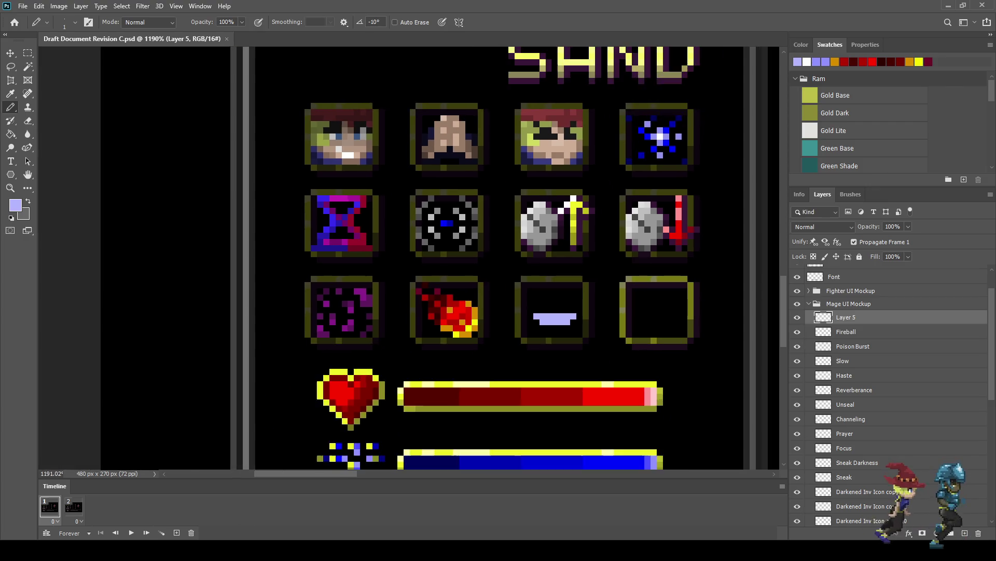
pyautogui.scroll(1, 556, 322)
pyautogui.scroll(2, 554, 317)
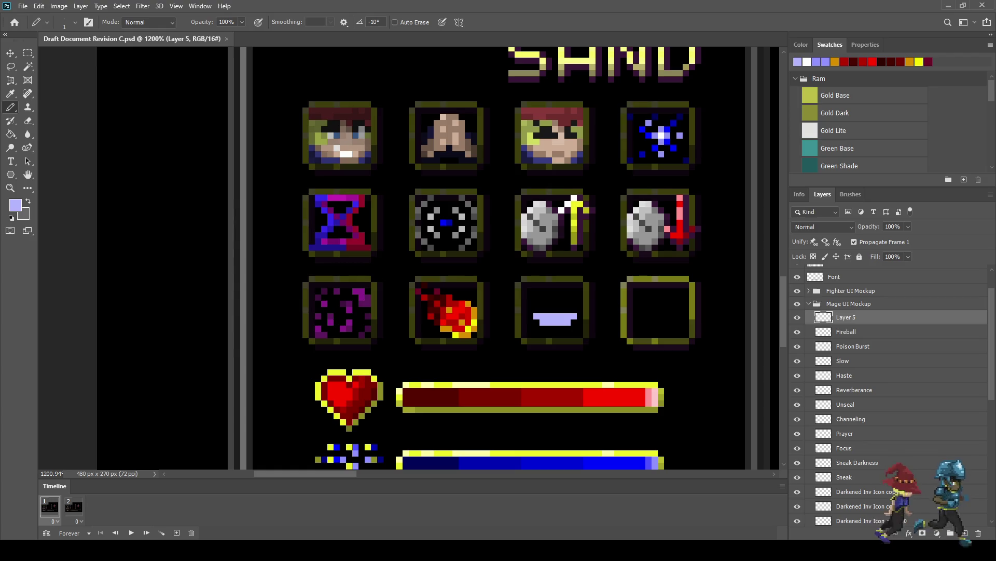
pyautogui.scroll(1, 553, 327)
pyautogui.scroll(-1, 554, 316)
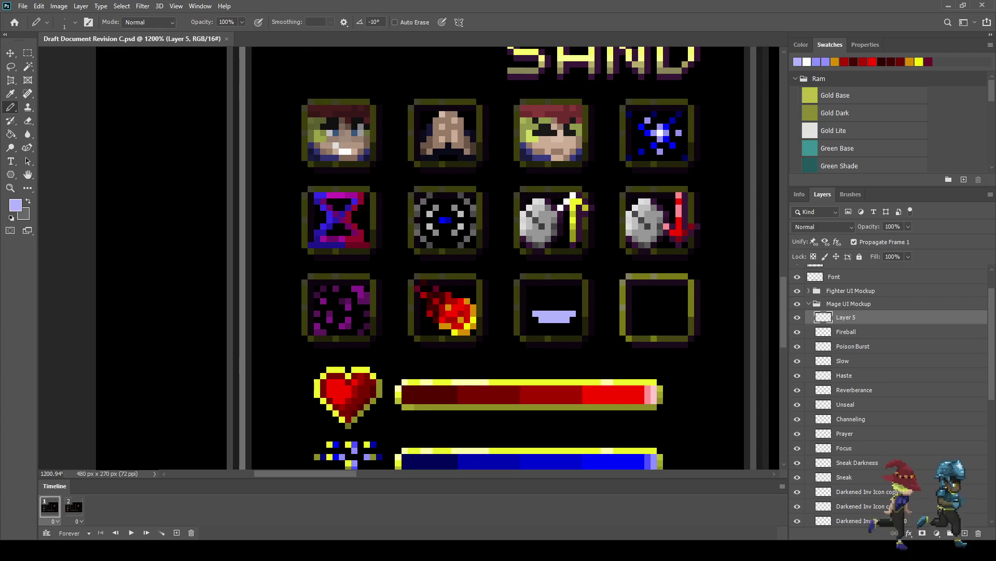
# Undo the lavender bar strokes to clear Layer 5.
pyautogui.hotkey('ctrl', 'z')
pyautogui.hotkey('ctrl', 'z')
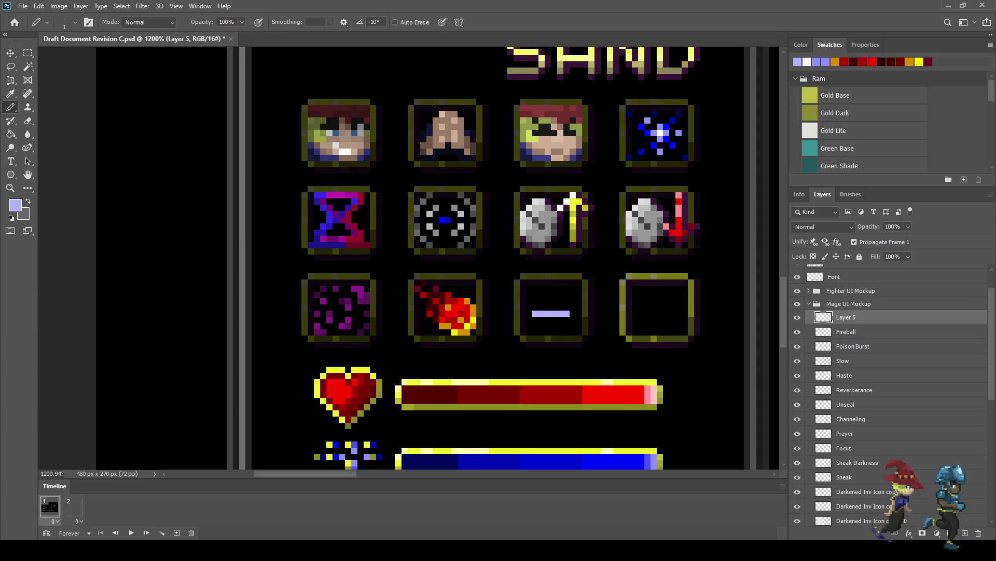
pyautogui.hotkey('ctrl', 'z')
pyautogui.hotkey('ctrl', 'z')
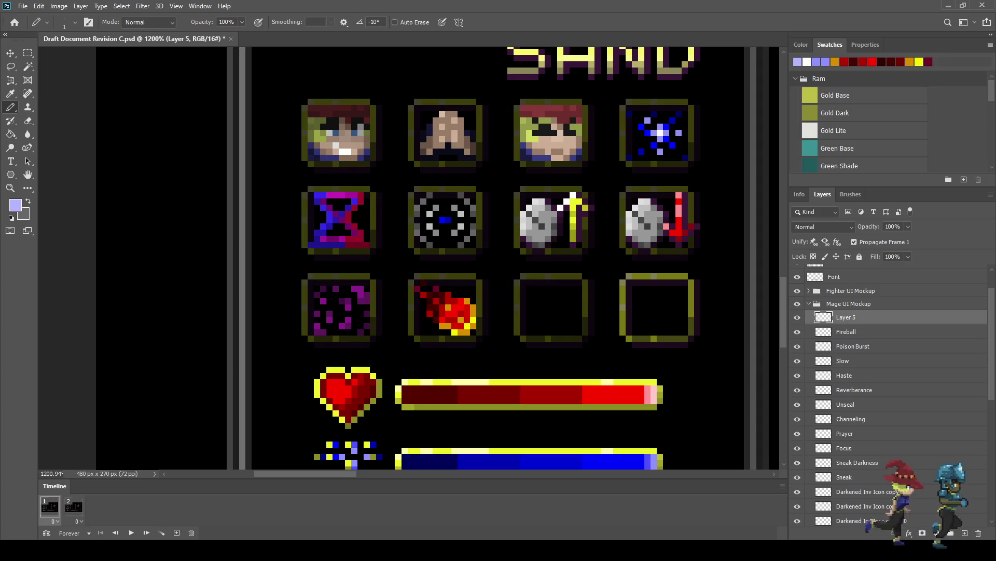
pyautogui.hotkey('ctrl', 'z')
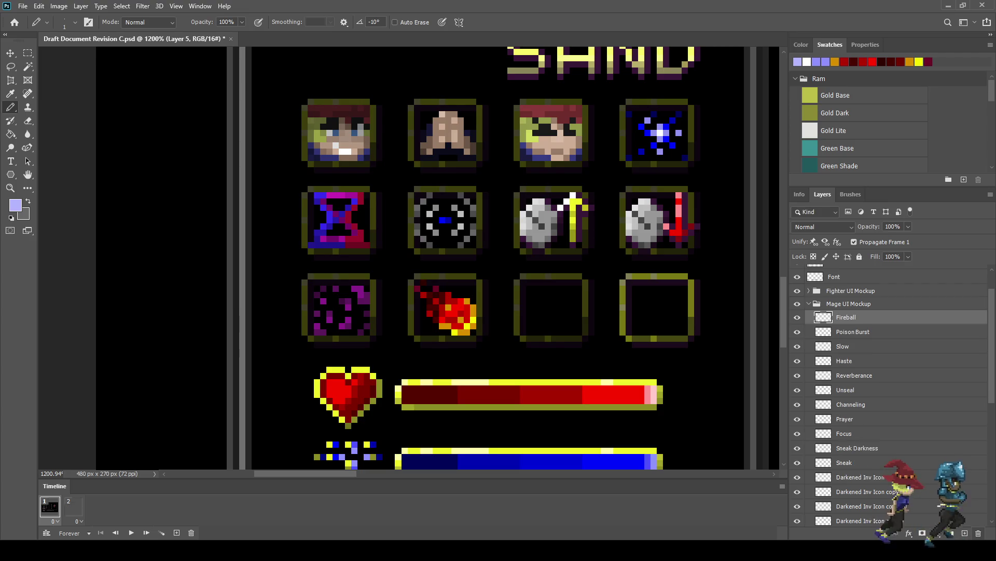
# Duplicate the Focus face icon into the empty slot and move Focus copy to the group's top.
pyautogui.click(844, 433)
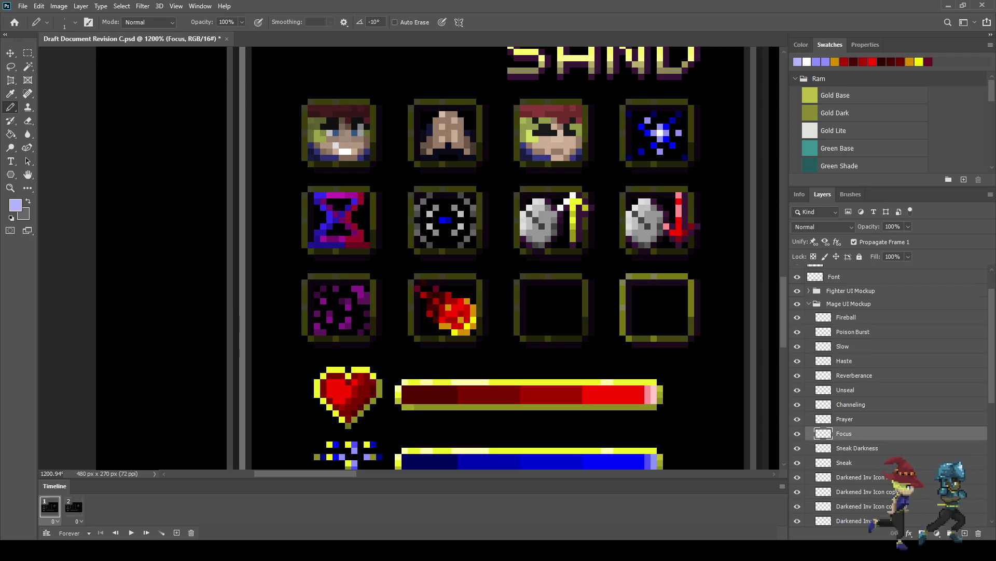
pyautogui.hotkey('ctrl', 'j')
pyautogui.hotkey('ctrl', 't')
pyautogui.hotkey('shift', 'Down')
pyautogui.hotkey('shift', 'Down')
pyautogui.press('Down')
pyautogui.press('Down')
pyautogui.press('Down')
pyautogui.press('Down')
pyautogui.press('Down')
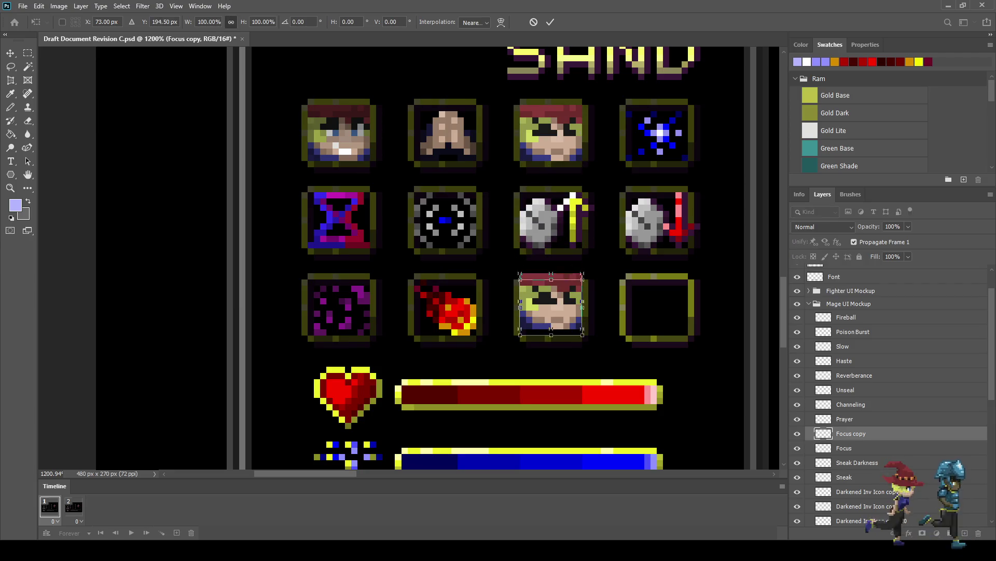
pyautogui.press('Return')
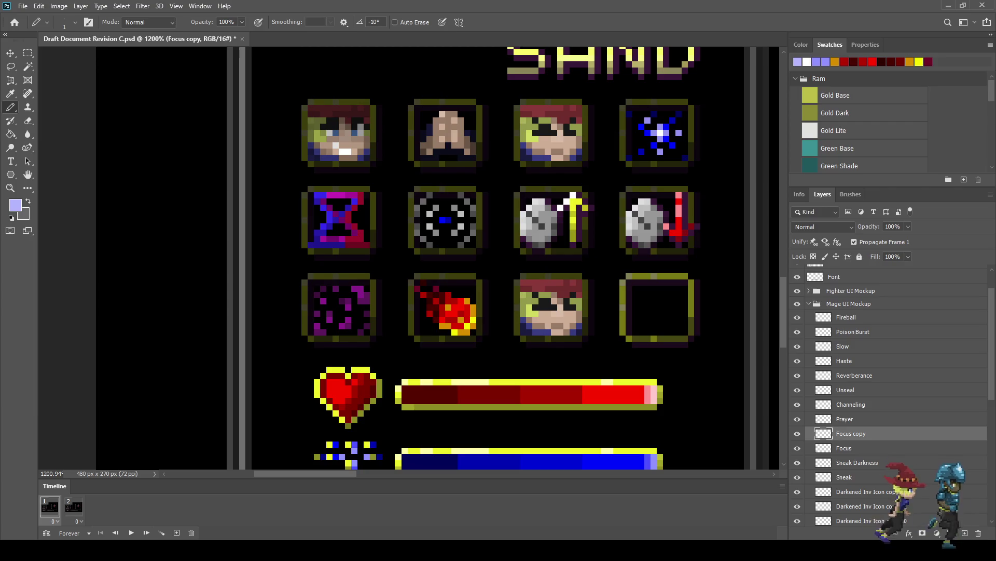
pyautogui.moveTo(851, 433); pyautogui.dragTo(851, 311)
# Paint lavender over the copied face's mouth, cheeks and lower corners.
pyautogui.scroll(3, 569, 323)
pyautogui.scroll(3, 509, 340)
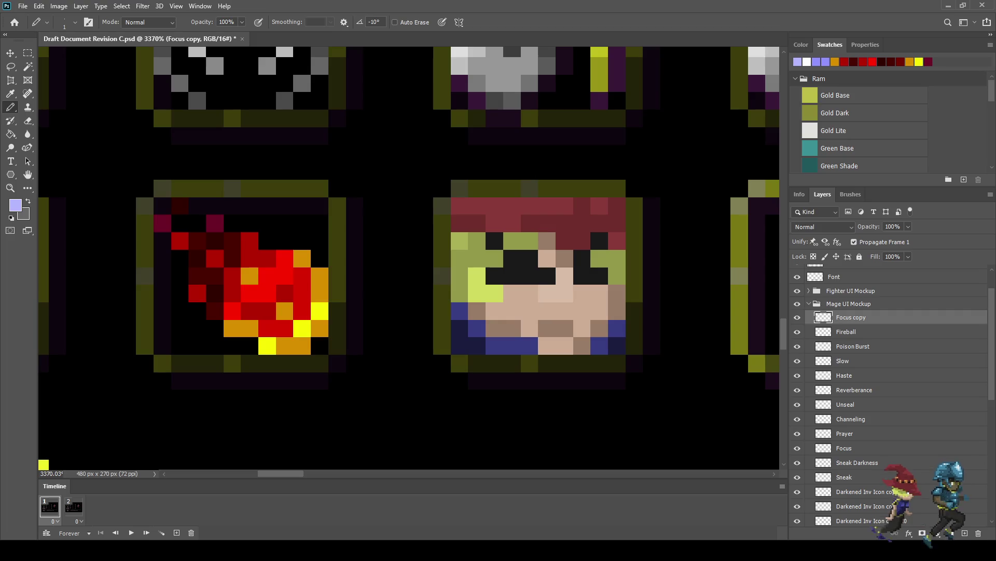
pyautogui.click(565, 329)
pyautogui.click(547, 329)
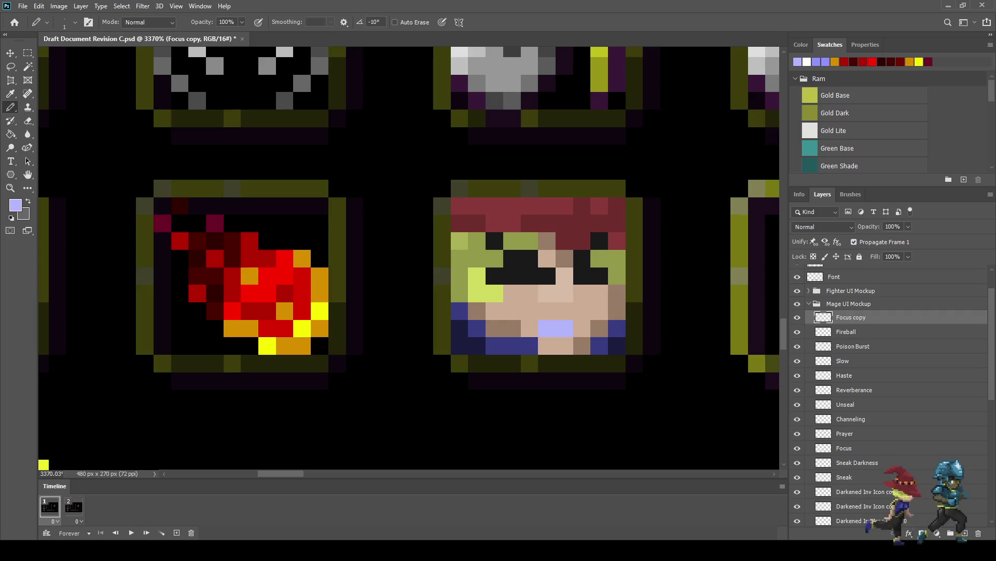
pyautogui.click(529, 310)
pyautogui.click(582, 328)
pyautogui.click(581, 311)
pyautogui.click(529, 327)
pyautogui.click(494, 311)
pyautogui.click(477, 275)
pyautogui.click(459, 328)
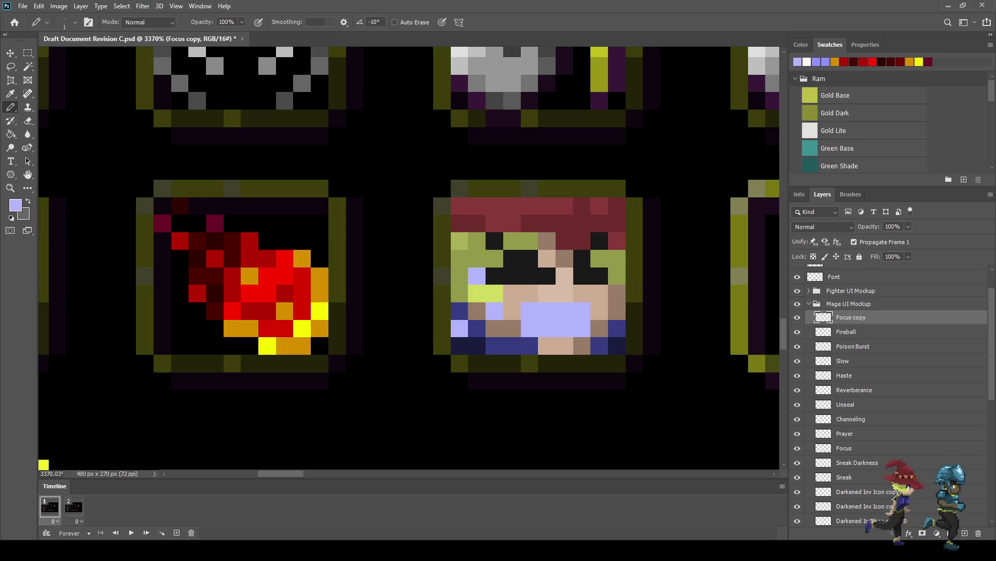
pyautogui.click(616, 276)
pyautogui.click(617, 329)
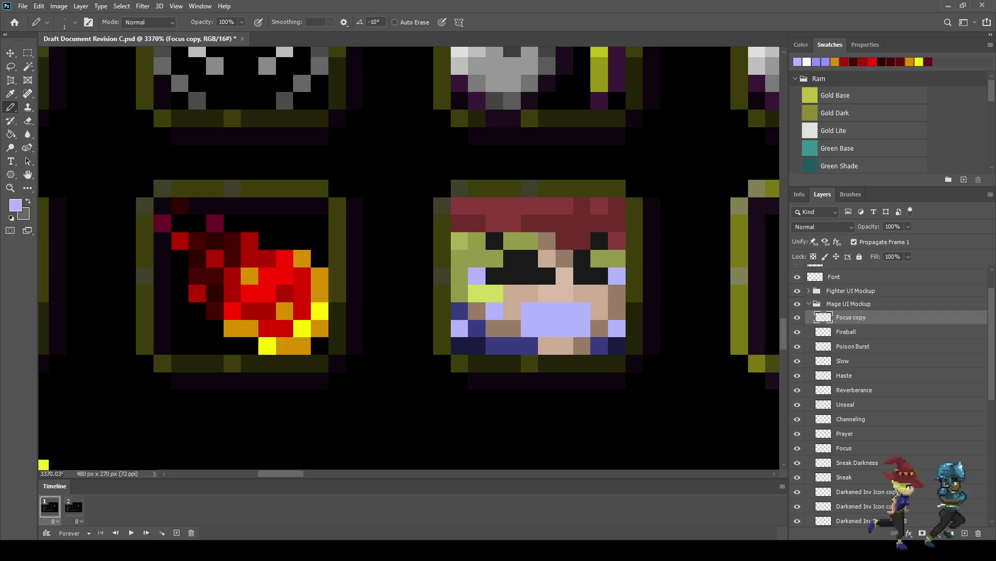
# Add white glints to the copied face's eyes, undoing one stray pixel.
pyautogui.press('i')
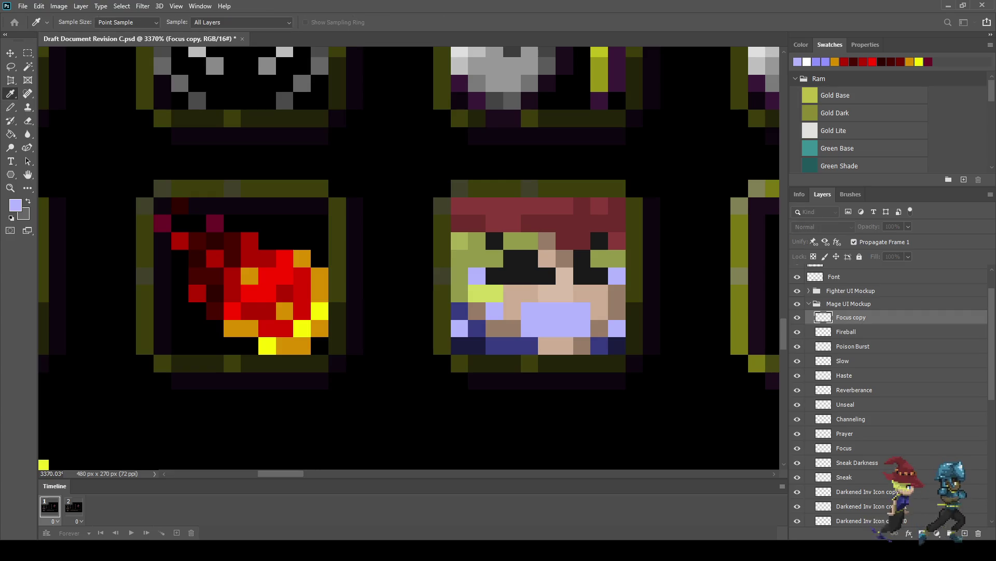
pyautogui.press('b')
pyautogui.click(512, 275)
pyautogui.click(530, 258)
pyautogui.hotkey('ctrl', 'z')
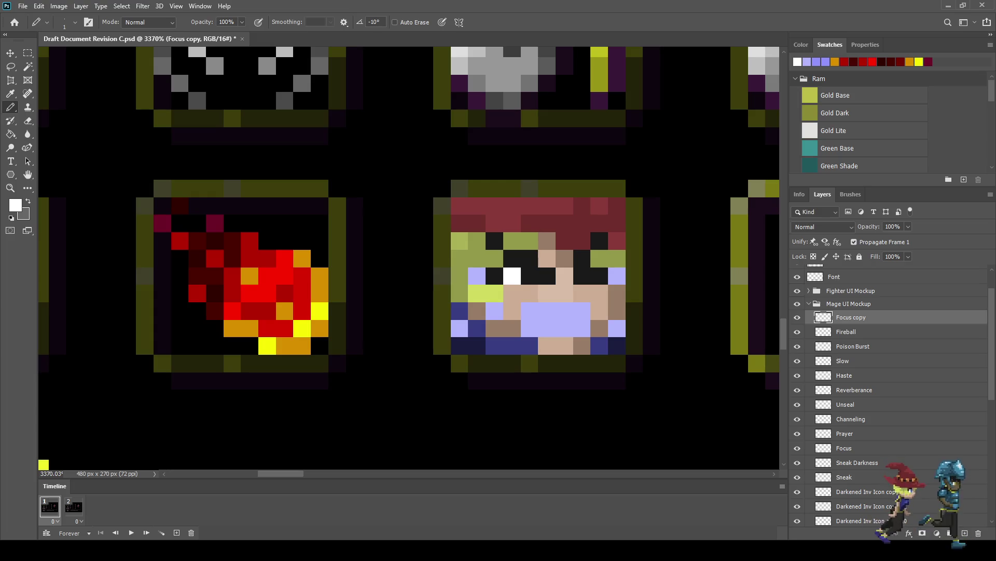
pyautogui.click(599, 276)
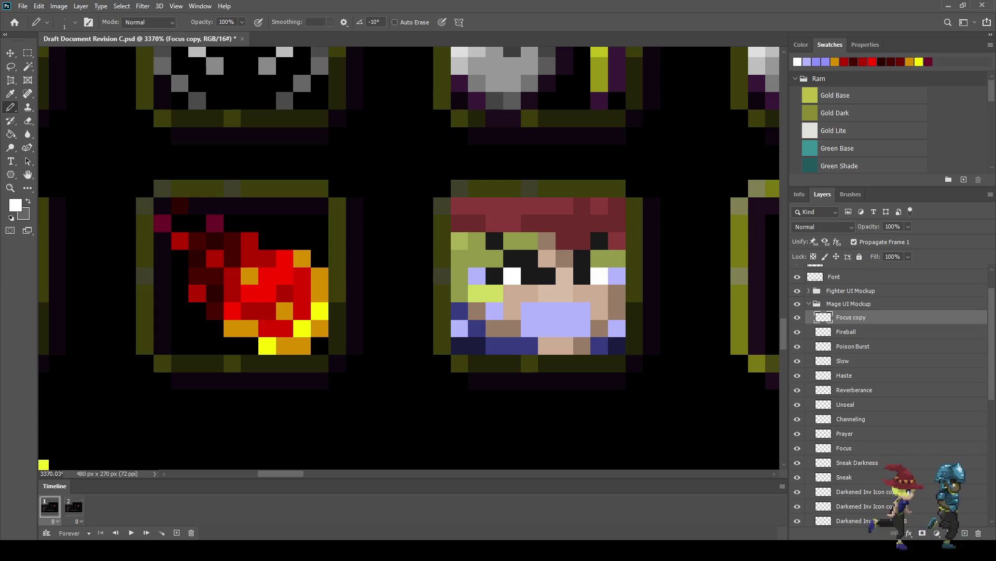
# Sample the dark red from the hair as the painting colour.
pyautogui.press('i')
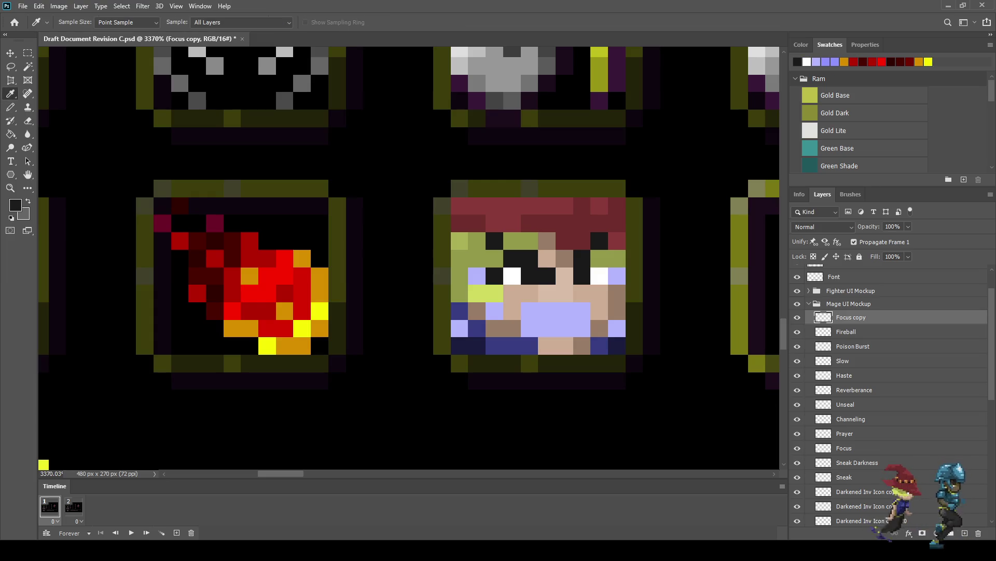
pyautogui.press('b')
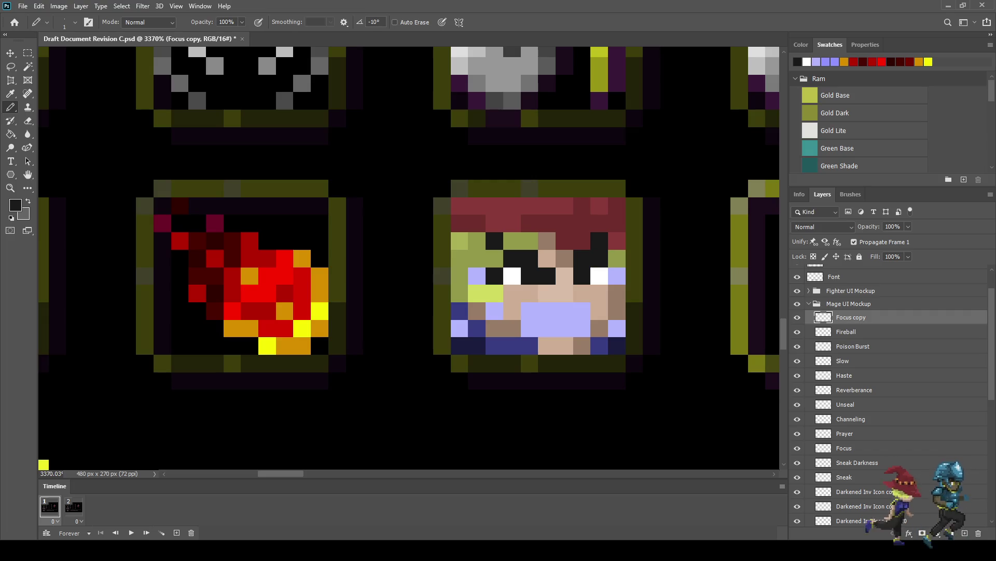
pyautogui.press('i')
pyautogui.click(493, 205)
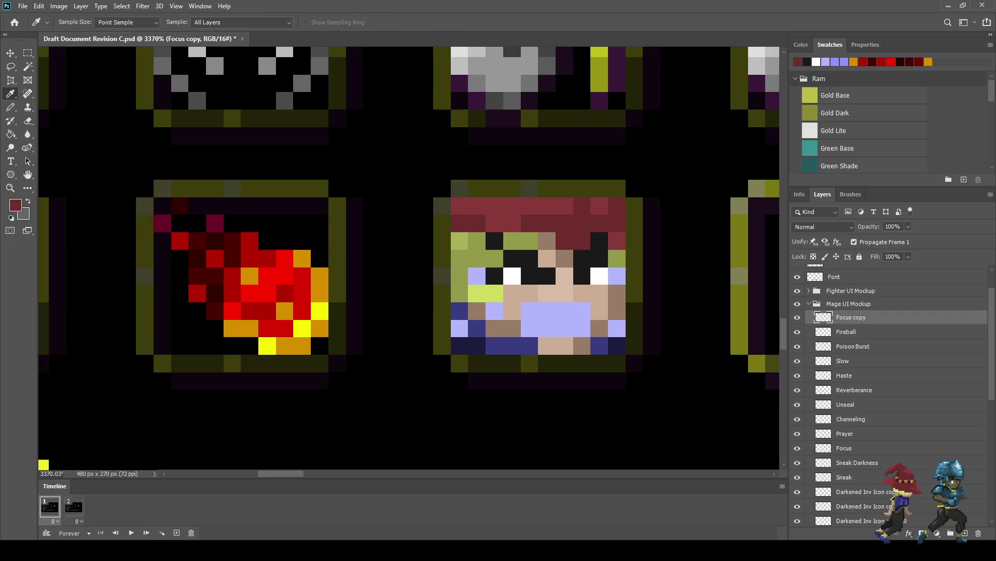
pyautogui.scroll(-6, 569, 251)
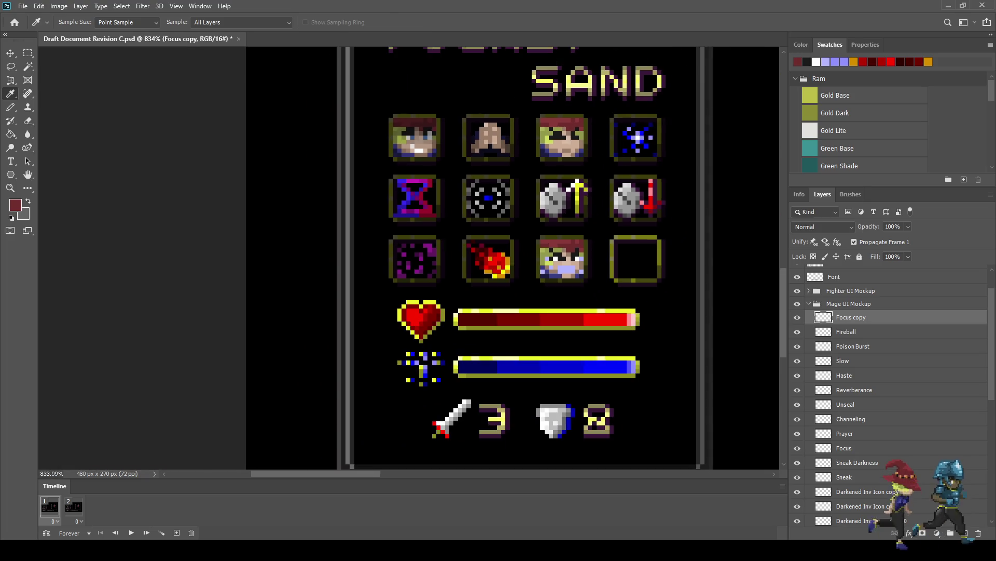
# Sample blue and paint four blue pixels over the copied face's mouth.
pyautogui.press('b')
pyautogui.scroll(-3, 576, 259)
pyautogui.scroll(6, 576, 259)
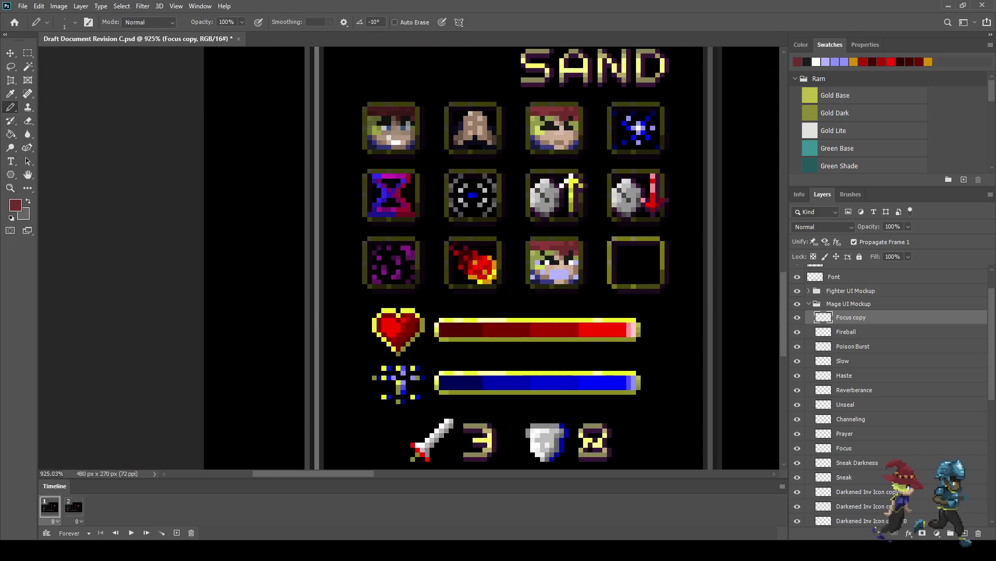
pyautogui.press('i')
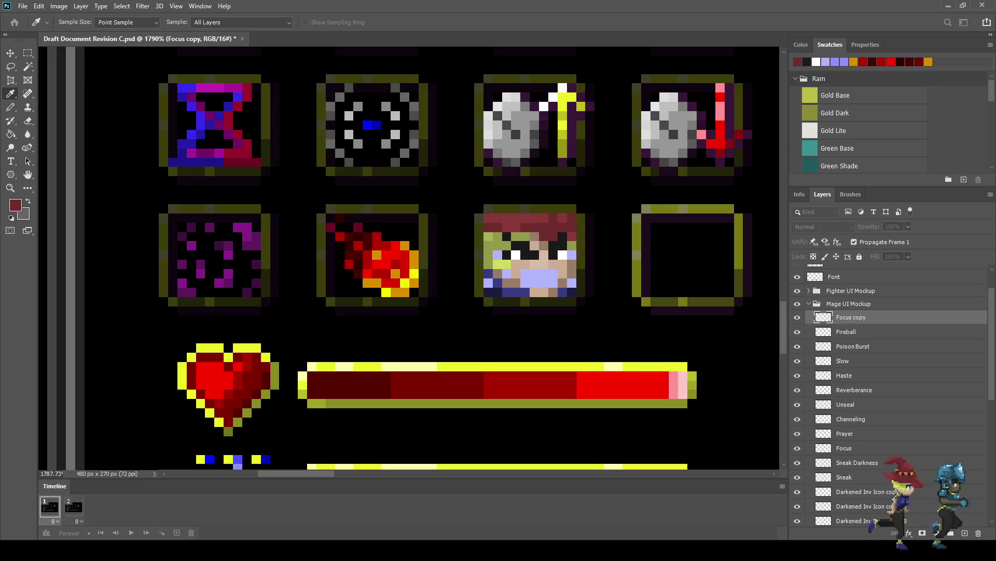
pyautogui.press('b')
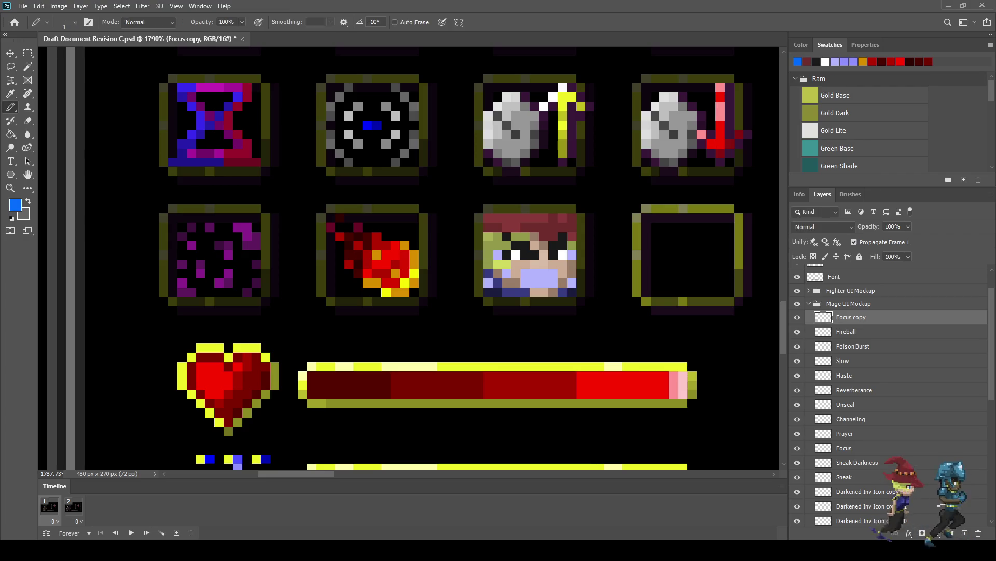
pyautogui.click(544, 273)
pyautogui.click(535, 273)
pyautogui.click(553, 282)
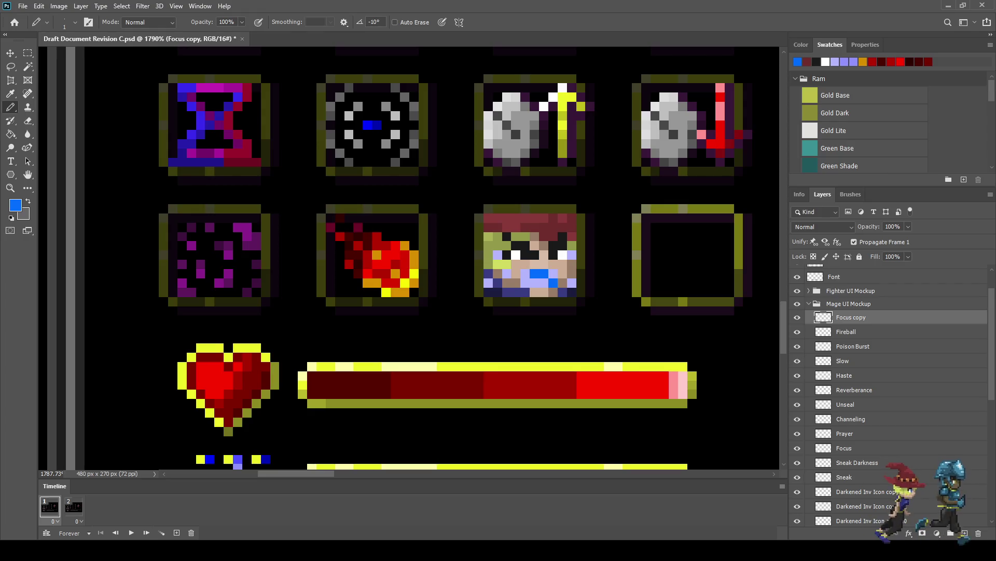
pyautogui.click(526, 282)
# Sample white and paint white pixels plus a diagonal across the lower face.
pyautogui.press('i')
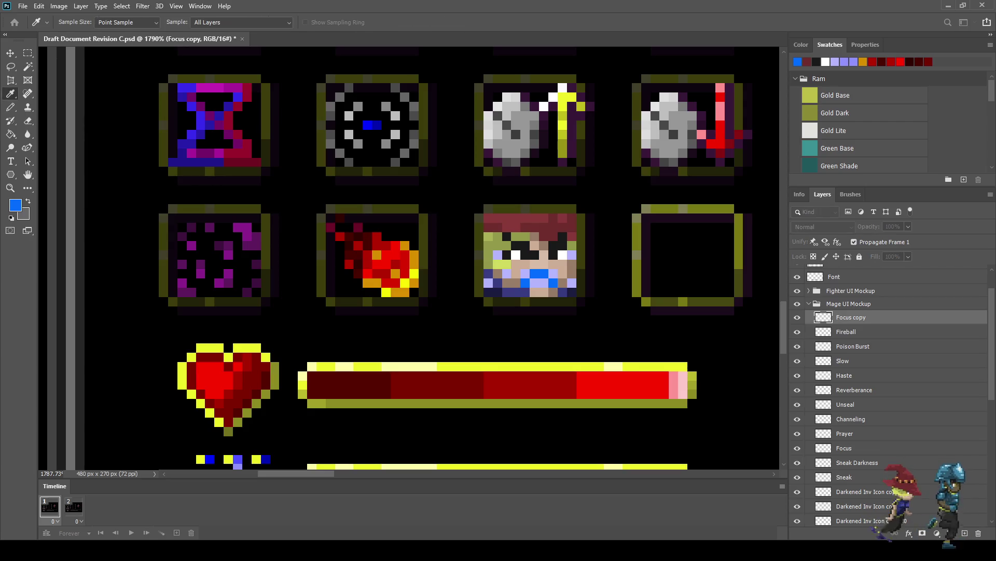
pyautogui.press('b')
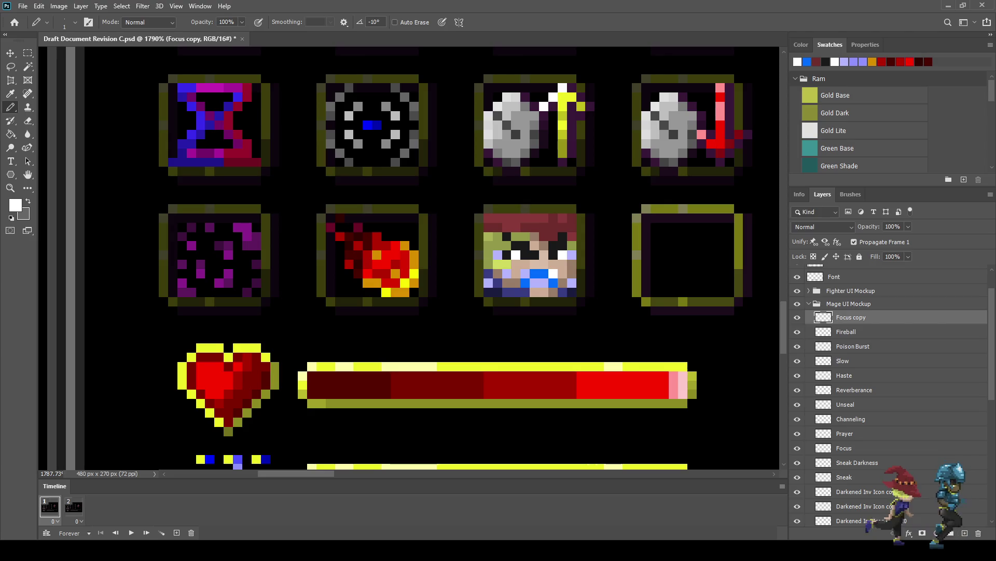
pyautogui.click(535, 282)
pyautogui.click(544, 282)
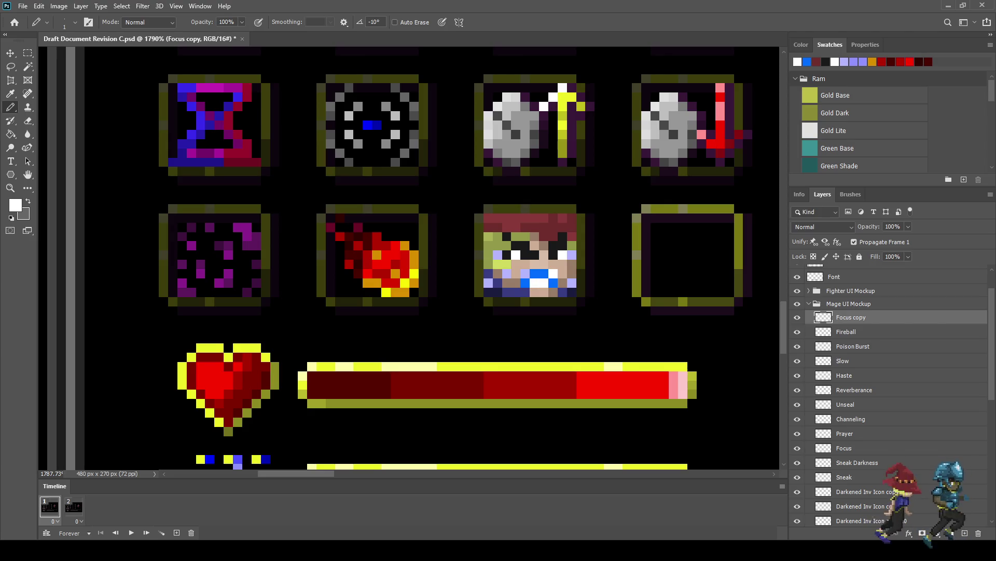
pyautogui.moveTo(544, 292); pyautogui.dragTo(515, 274)
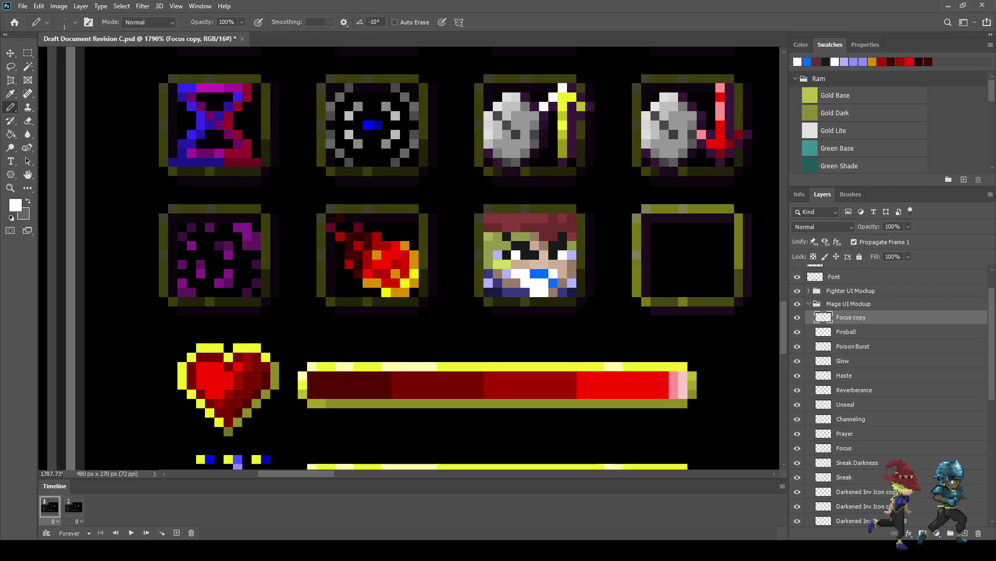
pyautogui.scroll(-5, 502, 245)
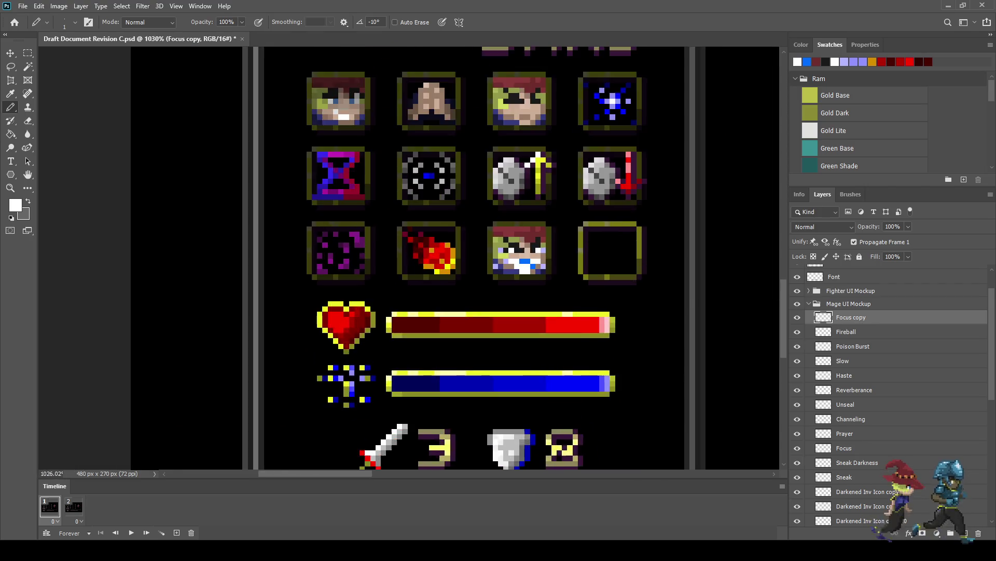
# Zoom in and repaint the copied face's mouth pixels back to lavender.
pyautogui.scroll(2, 535, 260)
pyautogui.scroll(3, 534, 259)
pyautogui.scroll(1, 517, 268)
pyautogui.click(517, 268)
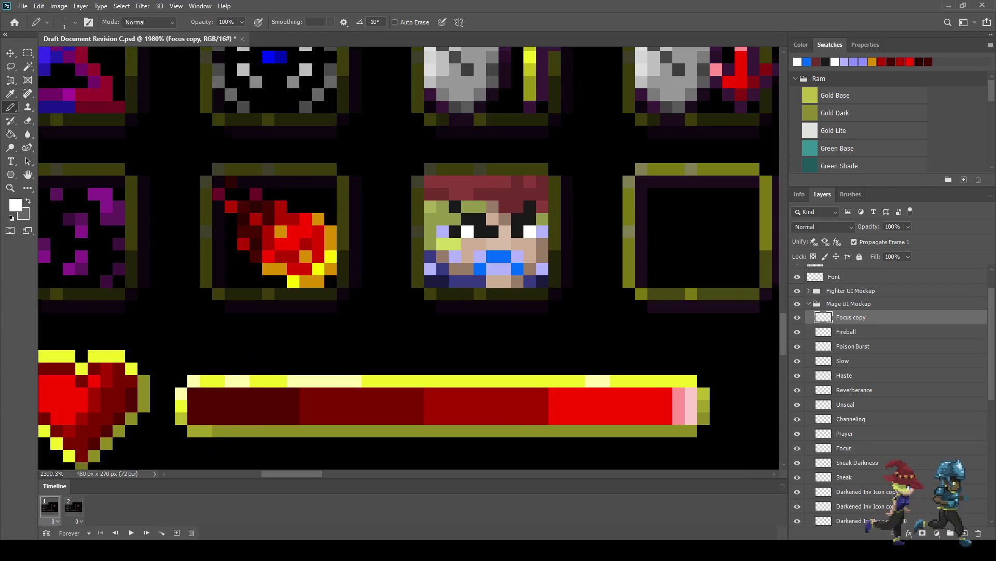
pyautogui.click(493, 255)
pyautogui.click(505, 256)
pyautogui.click(530, 218)
pyautogui.click(529, 231)
# Touch up the right eye with a white glint and a darker pixel above it.
pyautogui.click(530, 231)
pyautogui.click(530, 219)
pyautogui.scroll(2, 529, 219)
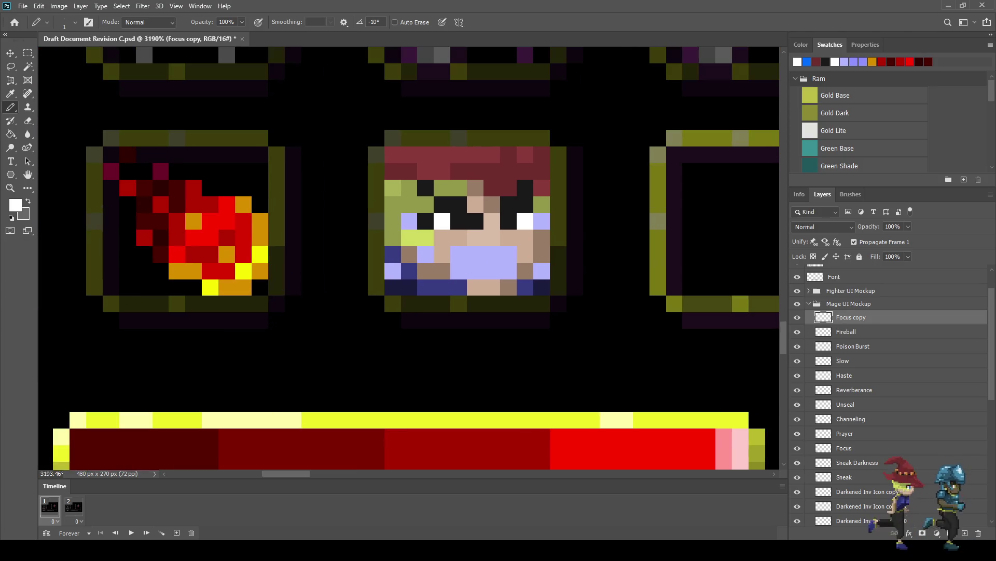
pyautogui.scroll(-3, 541, 262)
pyautogui.scroll(3, 541, 262)
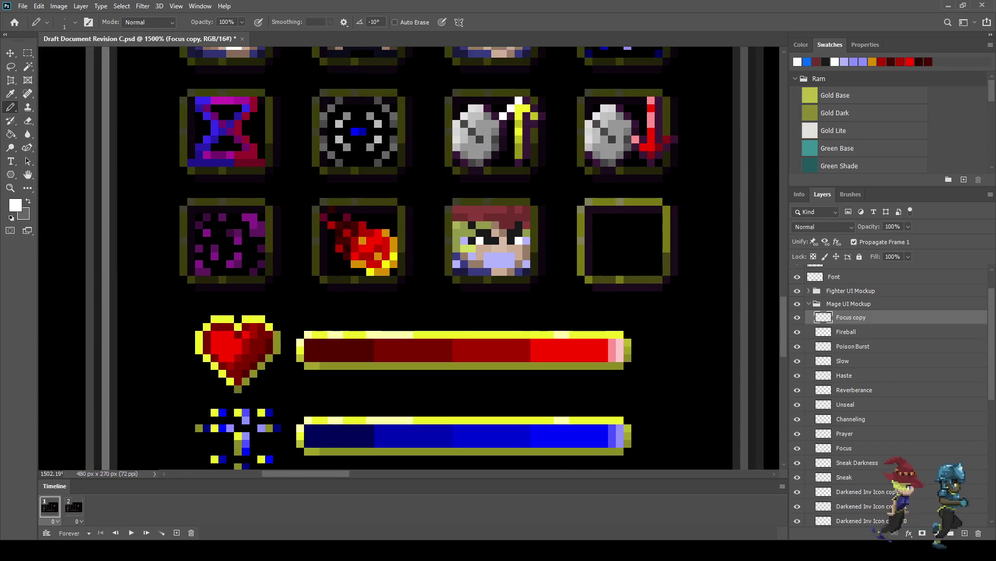
pyautogui.scroll(1, 510, 265)
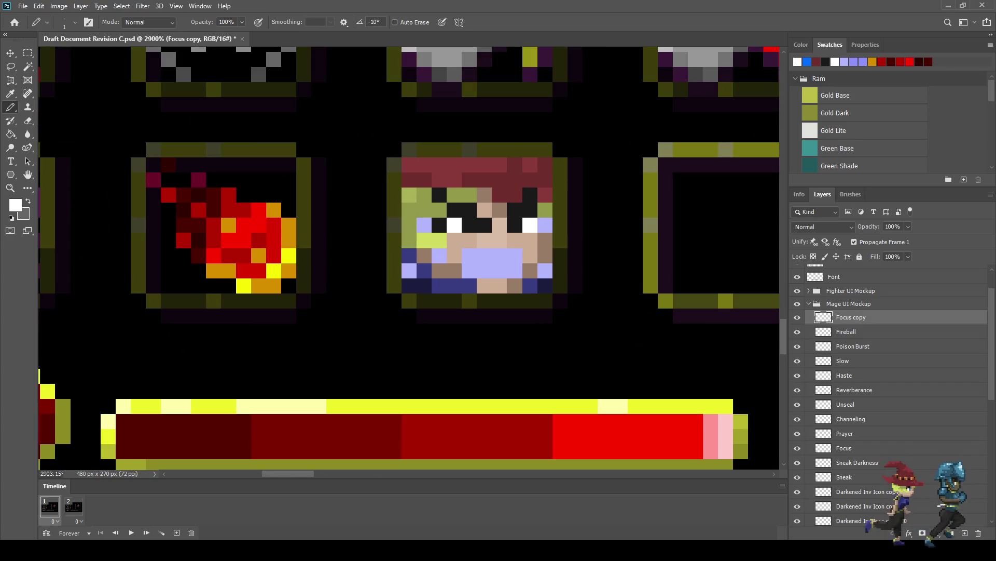
pyautogui.press('i')
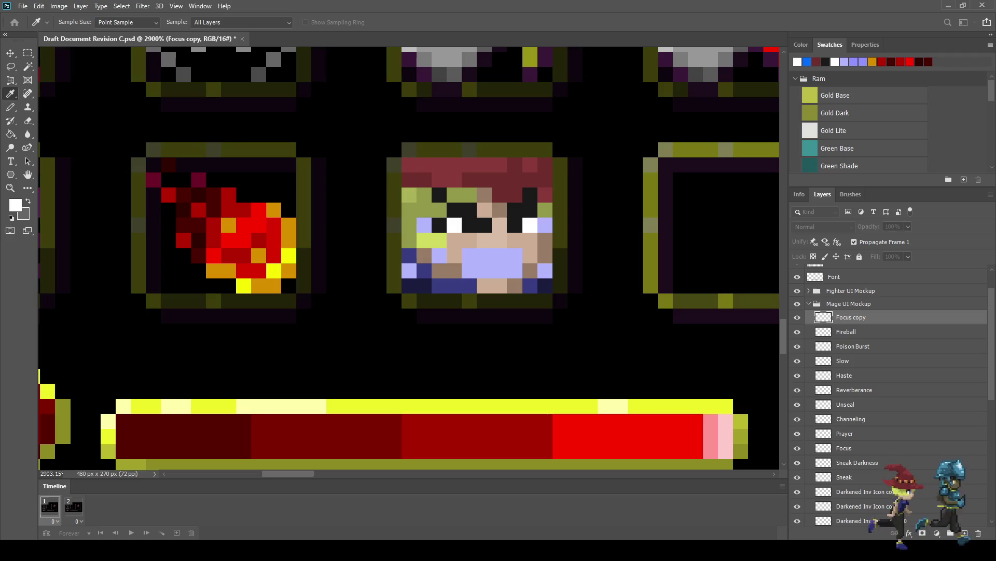
pyautogui.press('b')
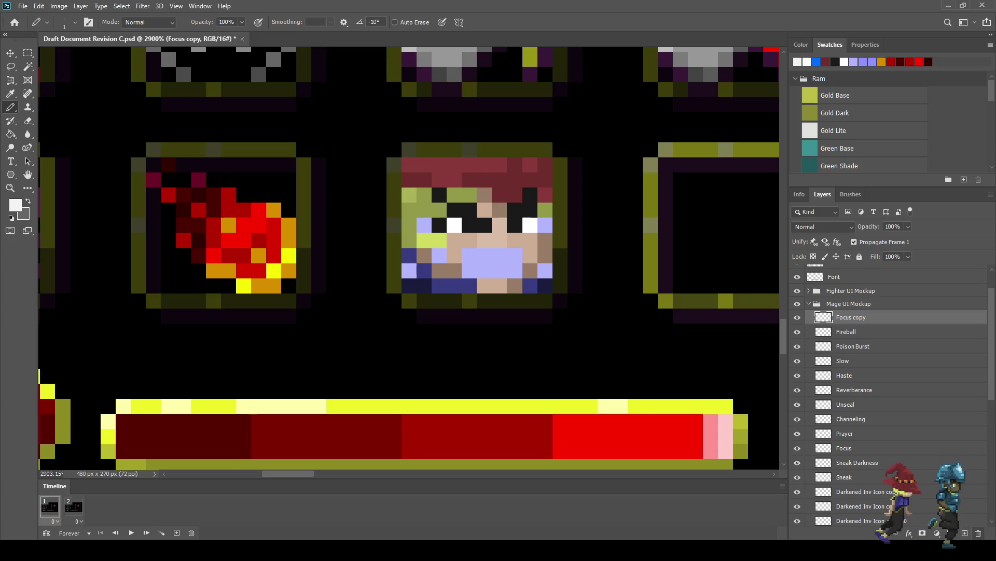
pyautogui.press('Delete')
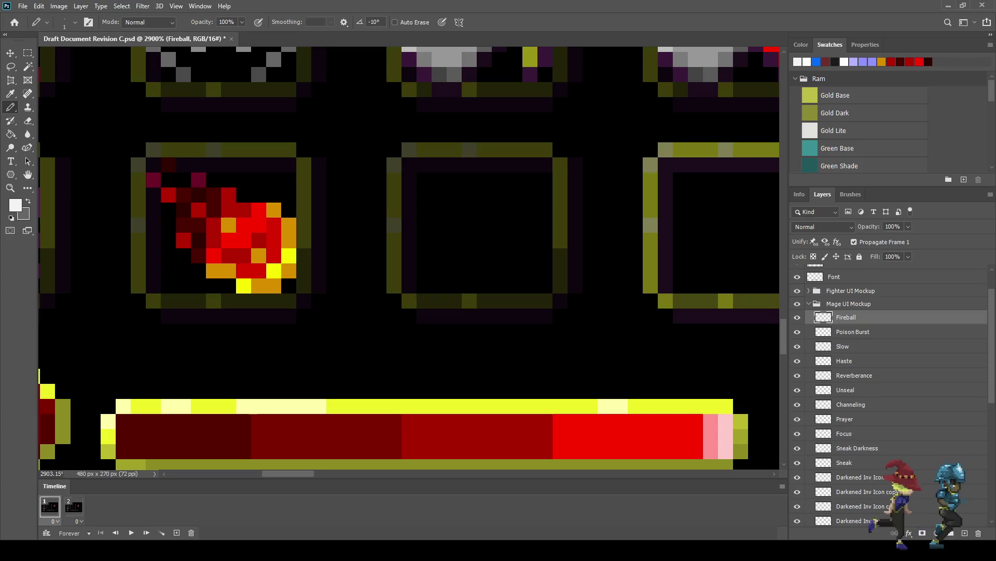
# Duplicate the original Focus layer, nudge the copy into the middle slot, and save.
pyautogui.click(844, 433)
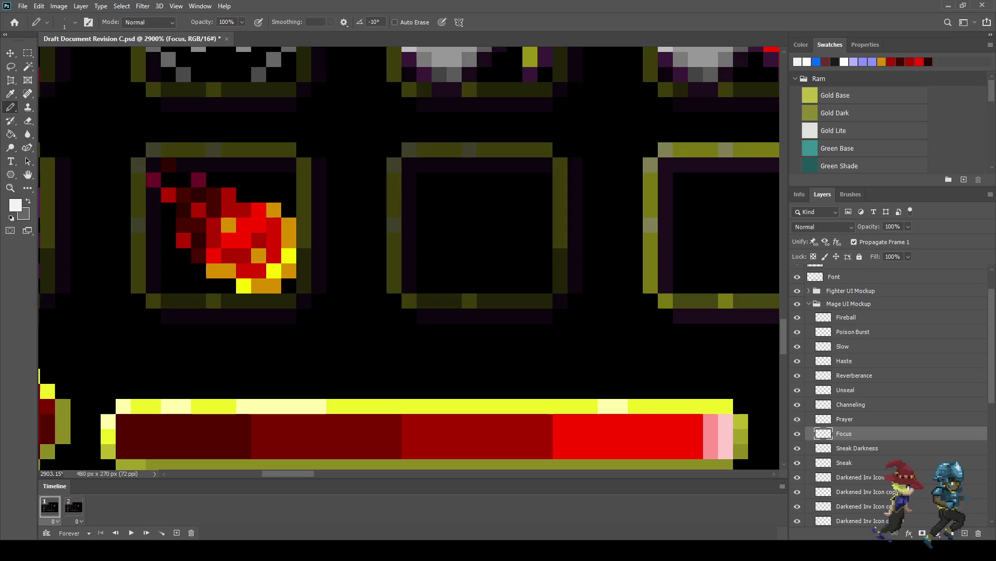
pyautogui.hotkey('ctrl', 'j')
pyautogui.hotkey('ctrl', 't')
pyautogui.hotkey('shift', 'Down')
pyautogui.hotkey('shift', 'Down')
pyautogui.hotkey('shift', 'Down')
pyautogui.hotkey('shift', 'Up')
pyautogui.press('Up')
pyautogui.press('Up')
pyautogui.press('Return')
pyautogui.press('b')
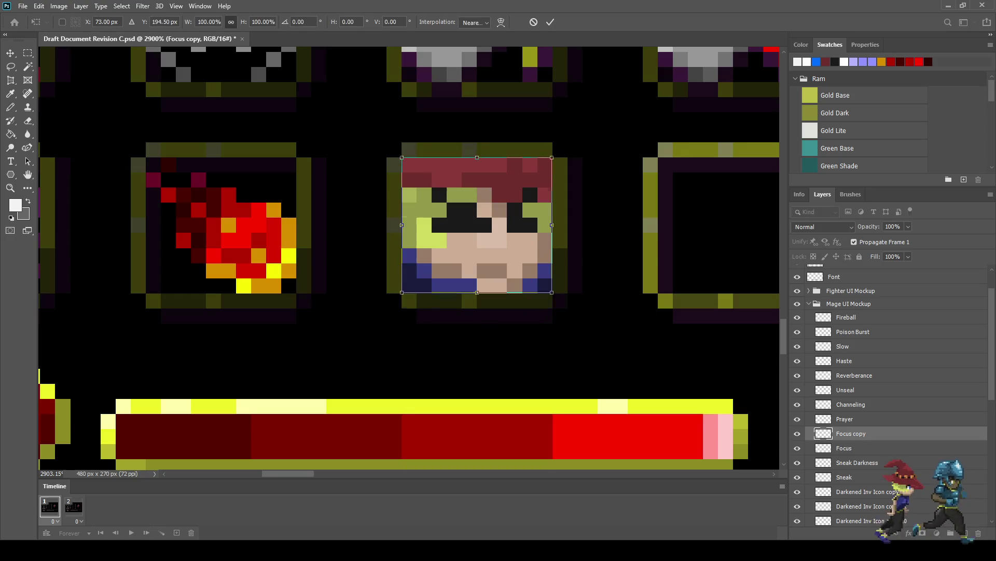
pyautogui.hotkey('ctrl', 's')
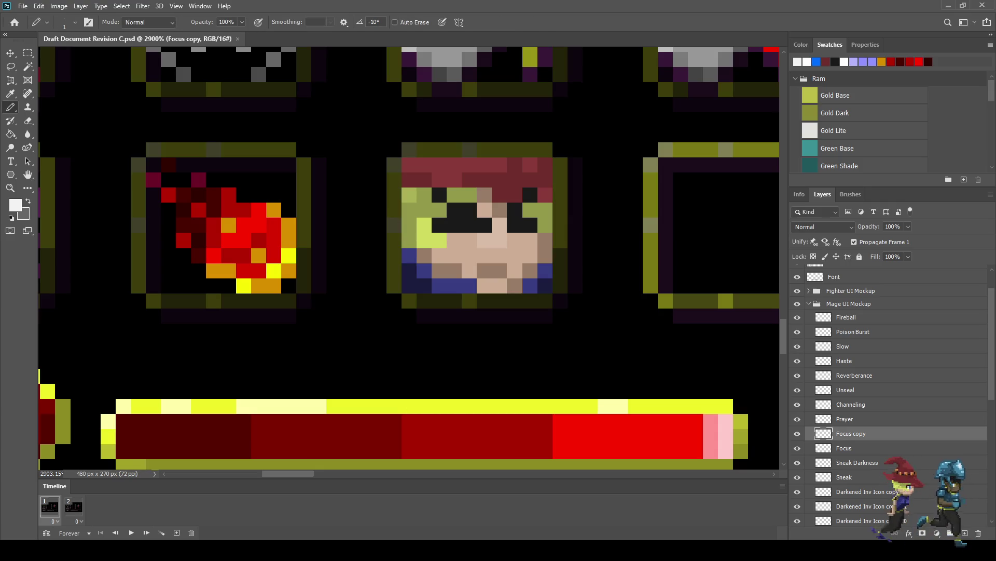
# Add a white glint pixel to the left eye of the Focus copy face.
pyautogui.press('i')
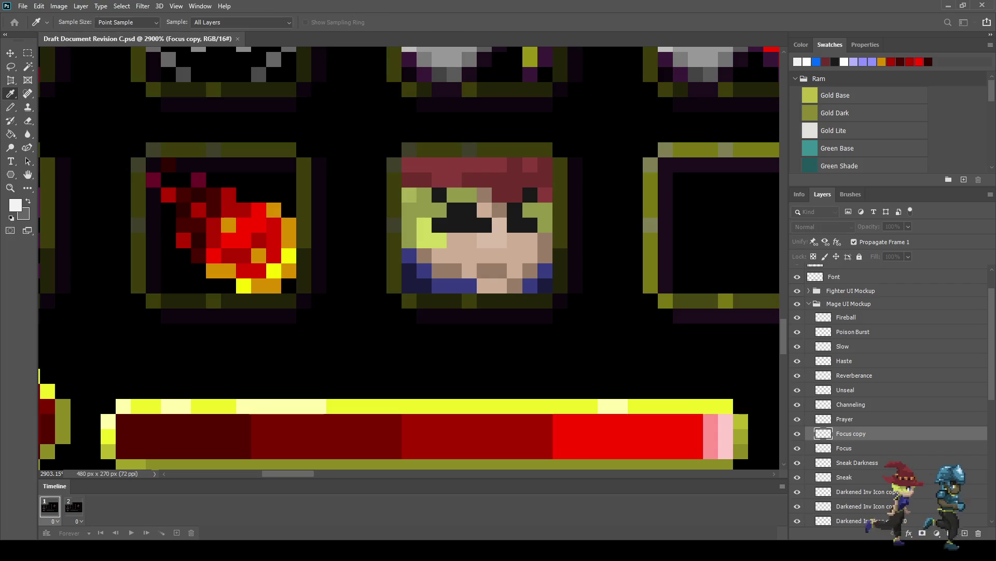
pyautogui.press('b')
pyautogui.click(454, 224)
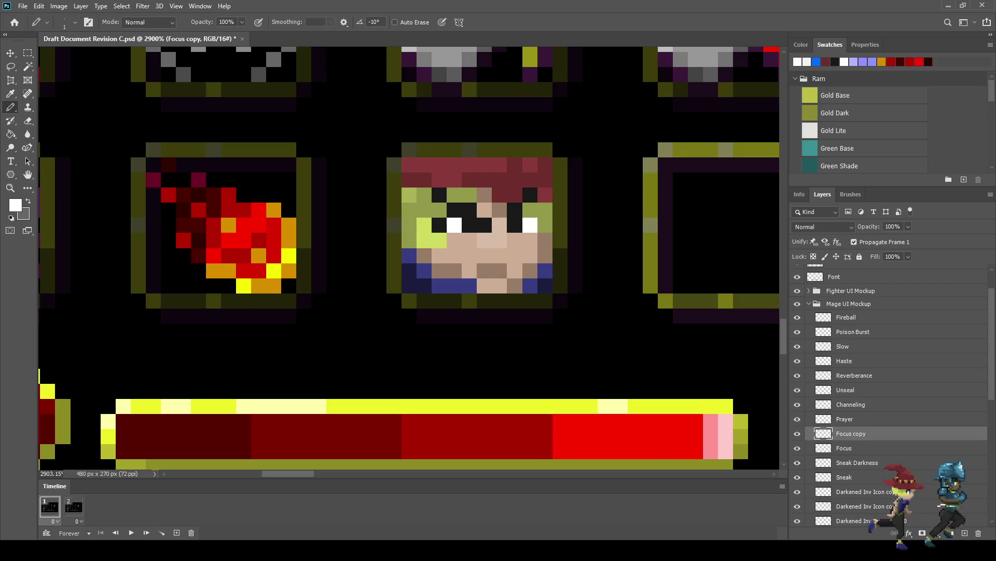
# Zoom out to review the panel, then sample white from the artwork as the drawing colour.
pyautogui.scroll(-10, 530, 286)
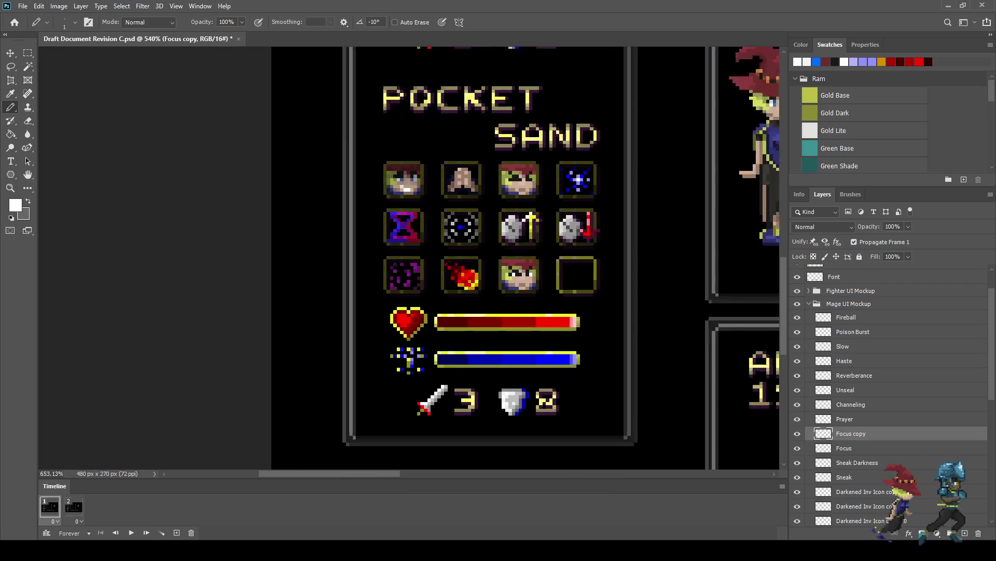
pyautogui.scroll(8, 516, 267)
pyautogui.scroll(1, 502, 266)
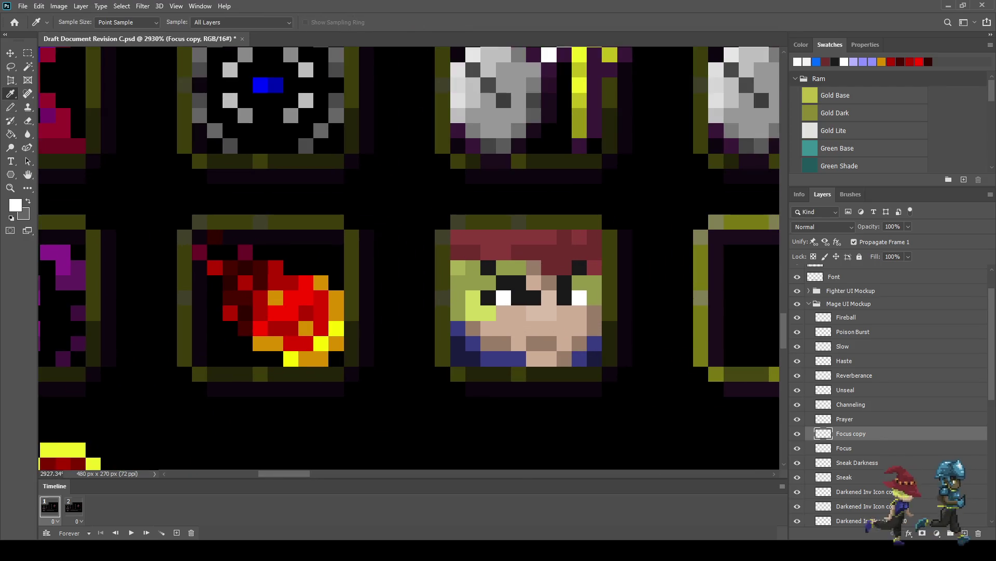
pyautogui.keyDown('alt'); pyautogui.click(511, 267); pyautogui.keyUp('alt')
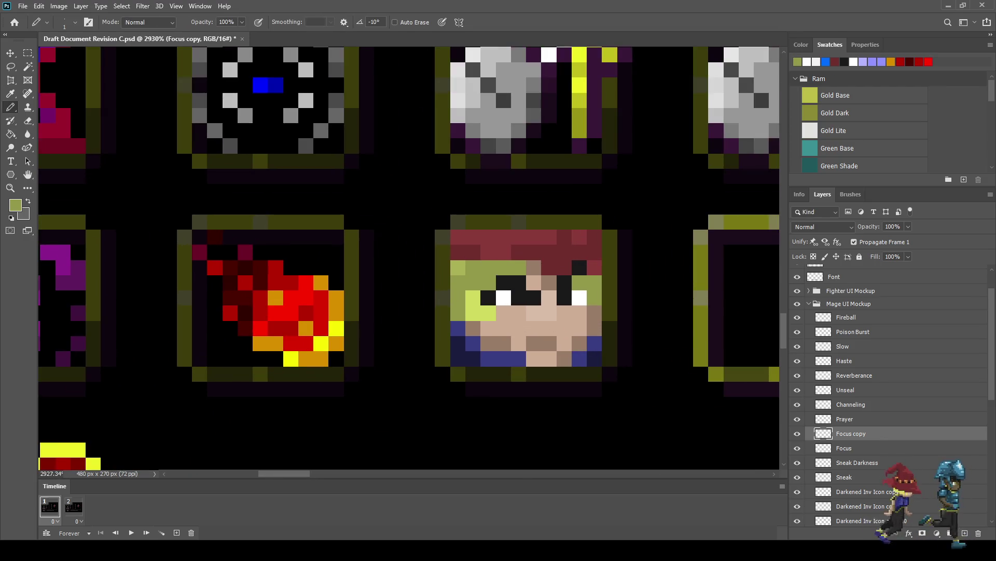
pyautogui.scroll(-7, 524, 291)
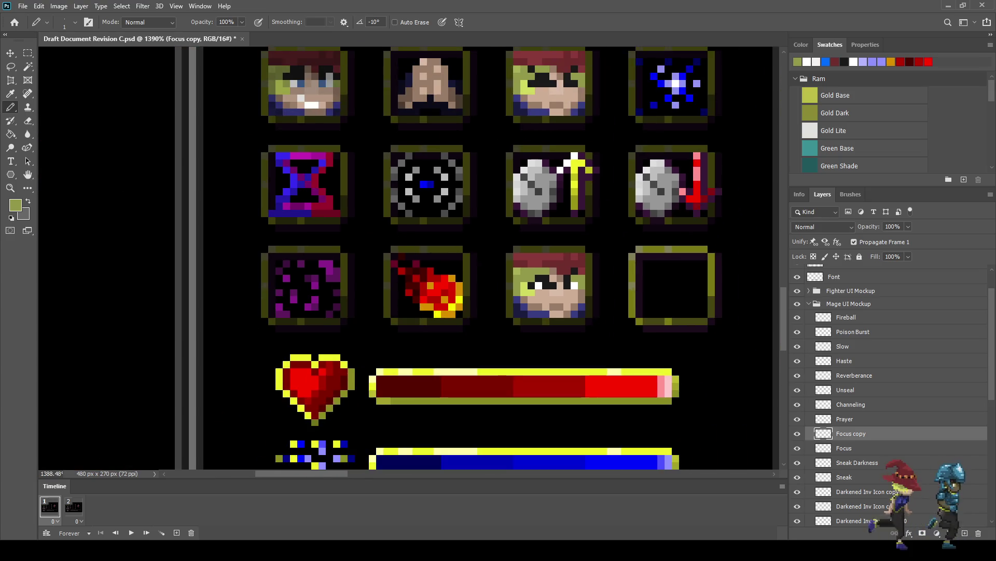
pyautogui.scroll(-3, 566, 283)
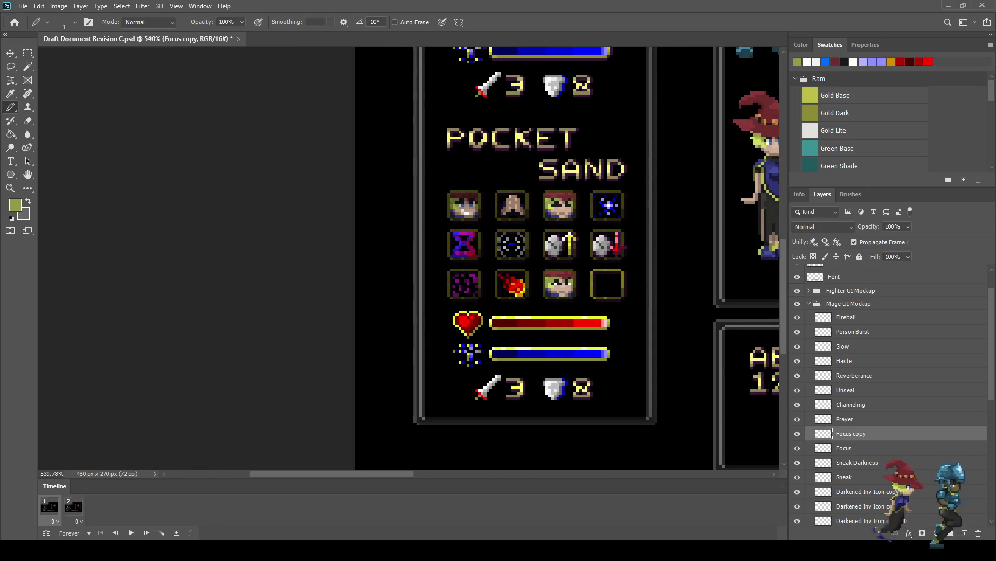
pyautogui.scroll(10, 570, 290)
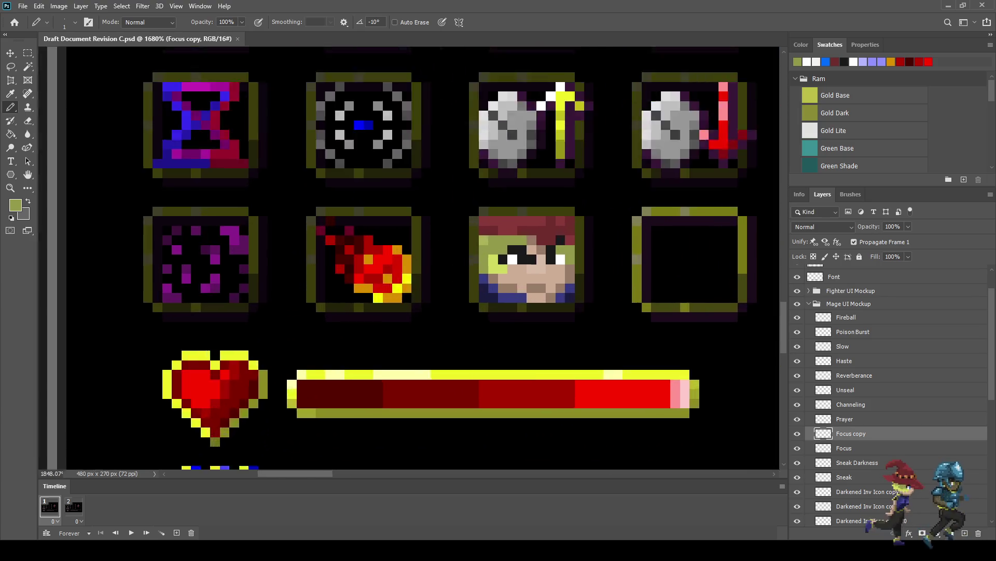
pyautogui.press('i')
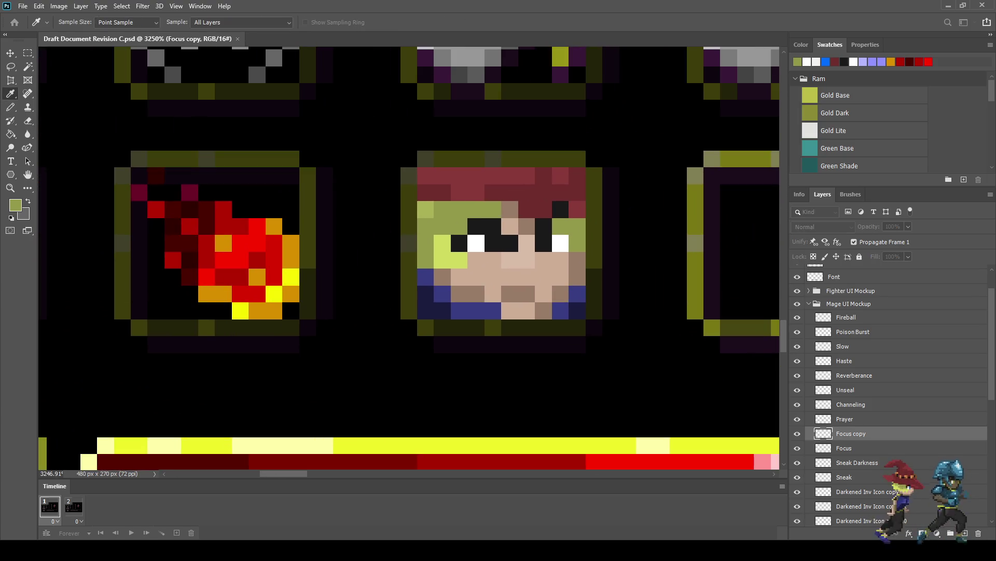
pyautogui.click(476, 242)
# Paint four white tooth pixels into the face's mouth with the Pencil.
pyautogui.press('b')
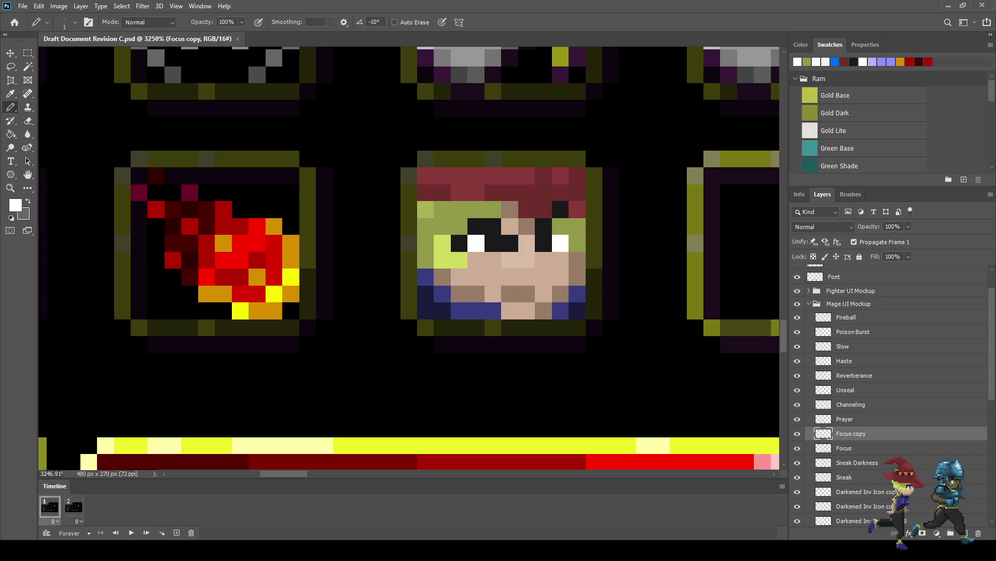
pyautogui.click(509, 293)
pyautogui.click(527, 293)
pyautogui.click(526, 311)
pyautogui.click(510, 311)
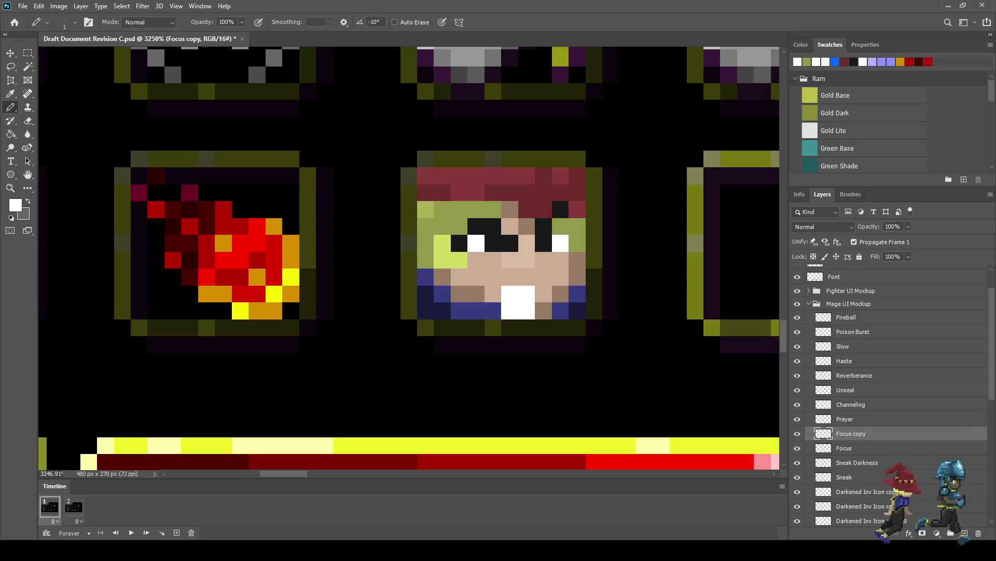
# Sample light grey and shade three of the tooth pixels light grey.
pyautogui.press('i')
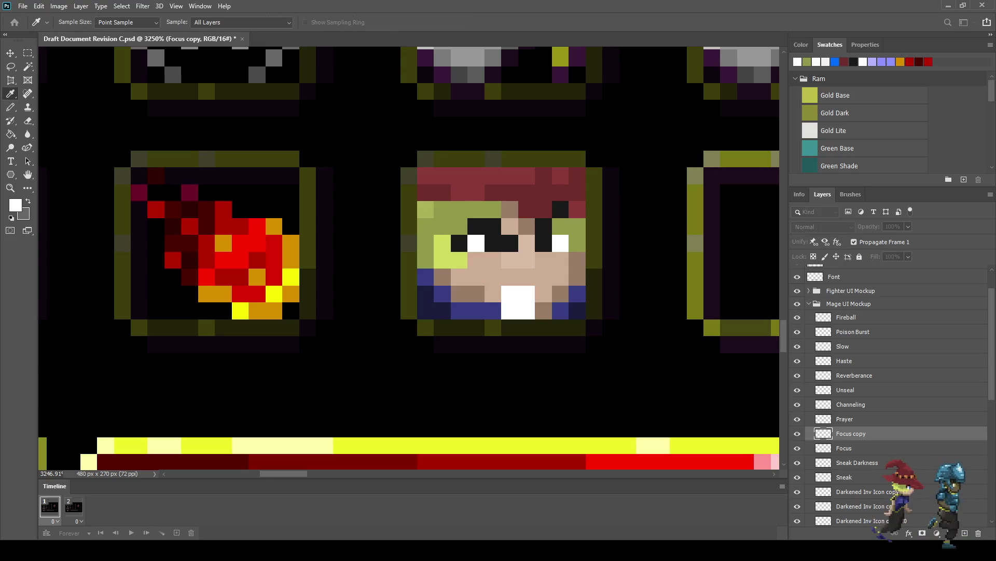
pyautogui.press('b')
pyautogui.click(527, 310)
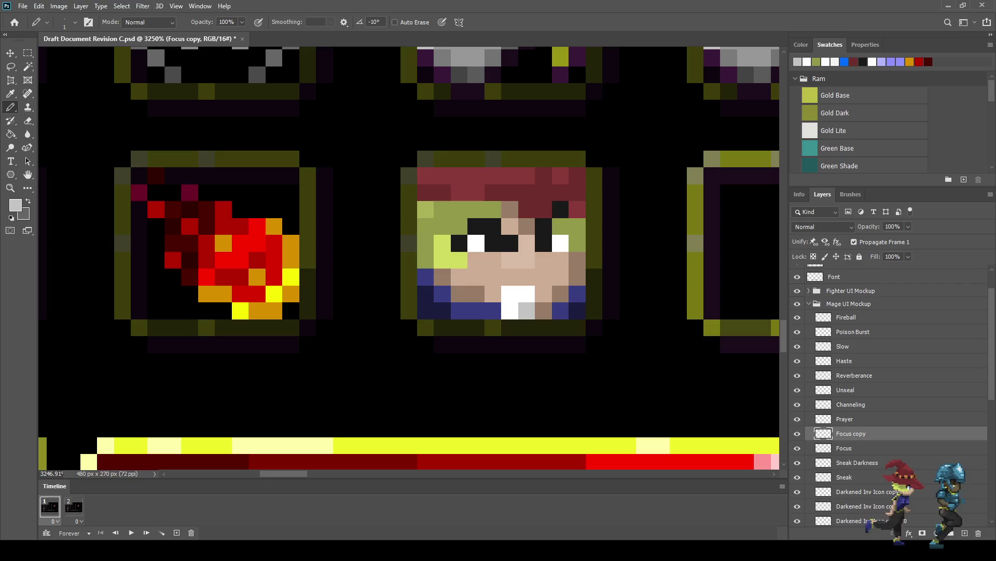
pyautogui.click(509, 310)
pyautogui.click(527, 294)
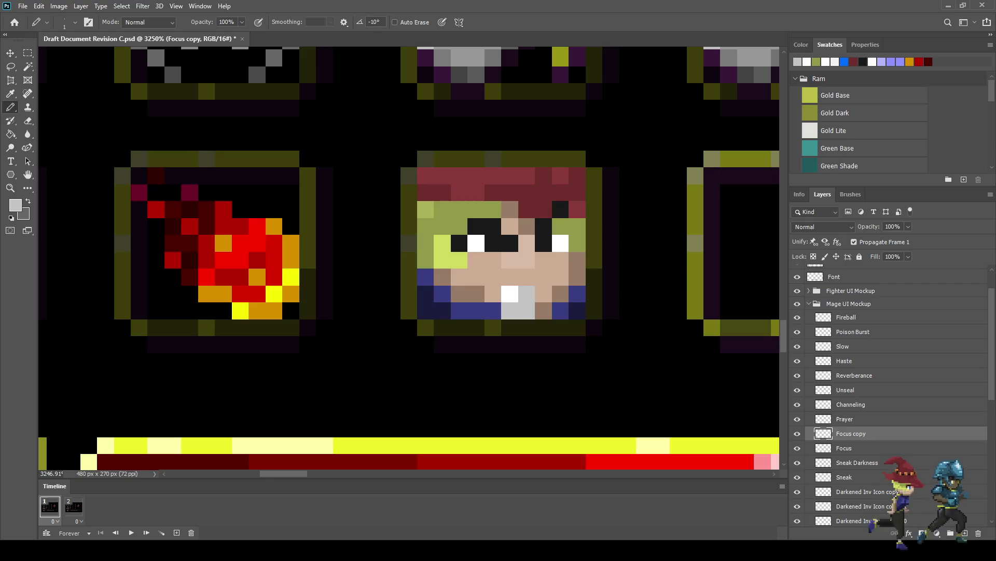
# Sample dark grey and pencil a collar row across the lower face, past both edges.
pyautogui.press('i')
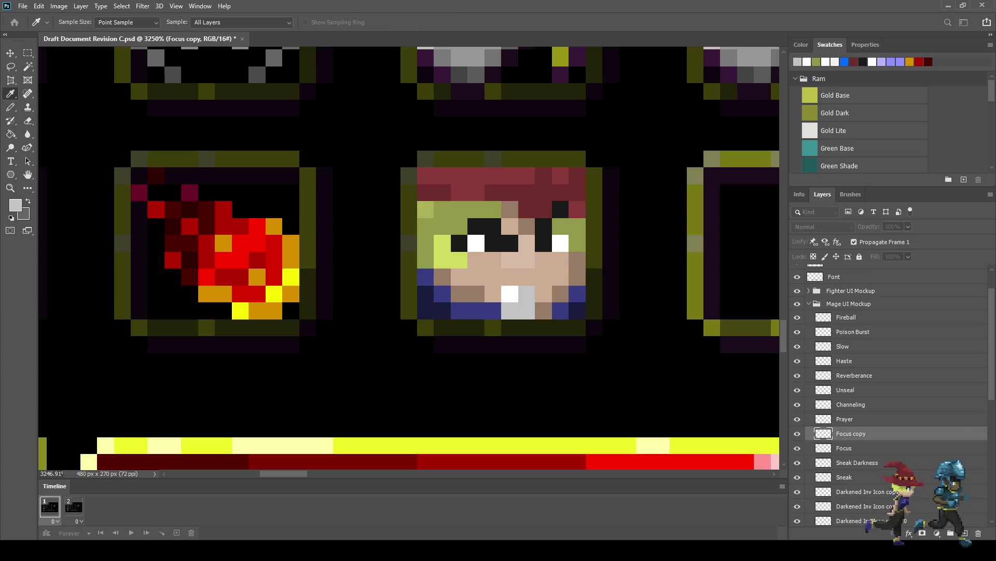
pyautogui.press('b')
pyautogui.click(493, 294)
pyautogui.click(476, 293)
pyautogui.click(459, 293)
pyautogui.click(442, 277)
pyautogui.click(425, 278)
pyautogui.click(544, 293)
pyautogui.click(560, 277)
pyautogui.click(578, 277)
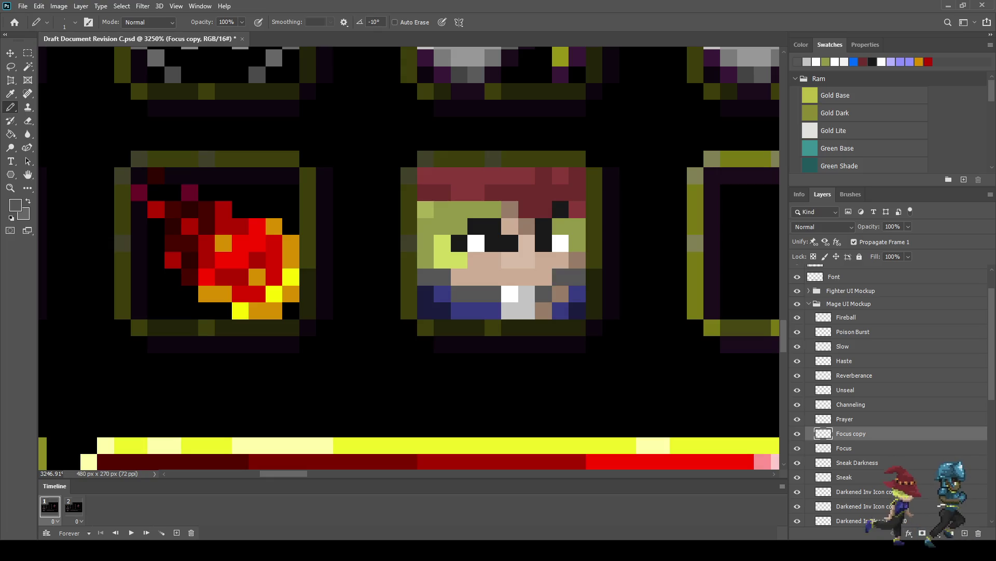
pyautogui.click(594, 259)
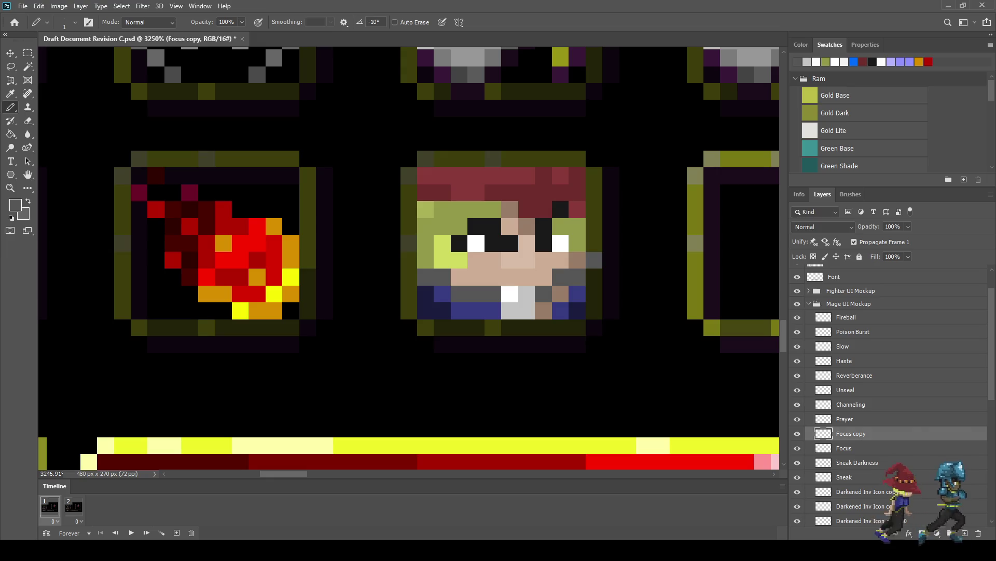
pyautogui.click(594, 277)
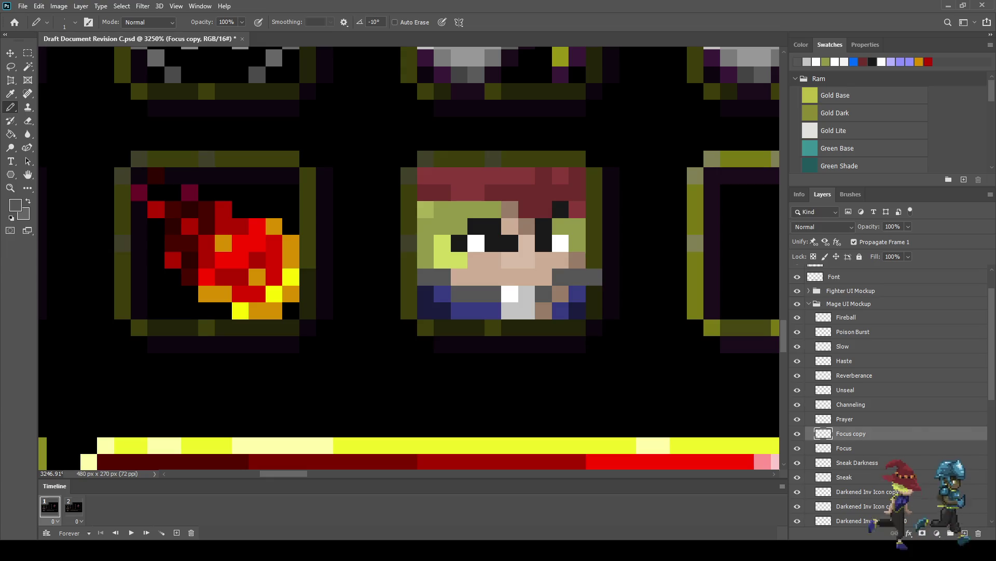
# Save the document, then darken six collar pixels on both sides.
pyautogui.press('alt')
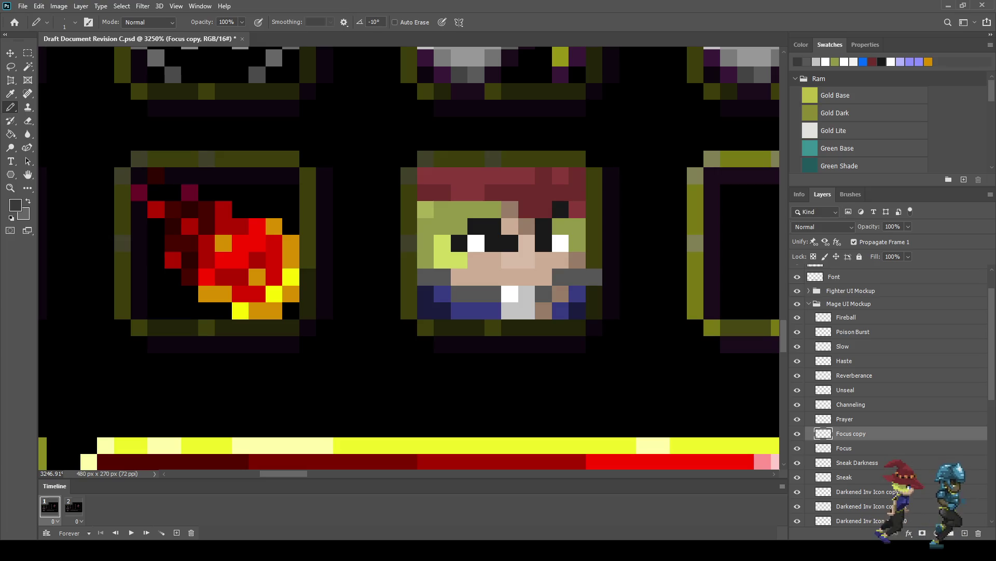
pyautogui.hotkey('ctrl', 's')
pyautogui.click(426, 278)
pyautogui.click(442, 277)
pyautogui.click(459, 293)
pyautogui.click(477, 293)
pyautogui.click(593, 276)
pyautogui.click(578, 277)
pyautogui.scroll(-10, 576, 322)
# Zoom out to review the inventory mockup, eyedrop dark purple, and zoom back in with the Pencil.
pyautogui.scroll(-3, 597, 335)
pyautogui.scroll(3, 584, 331)
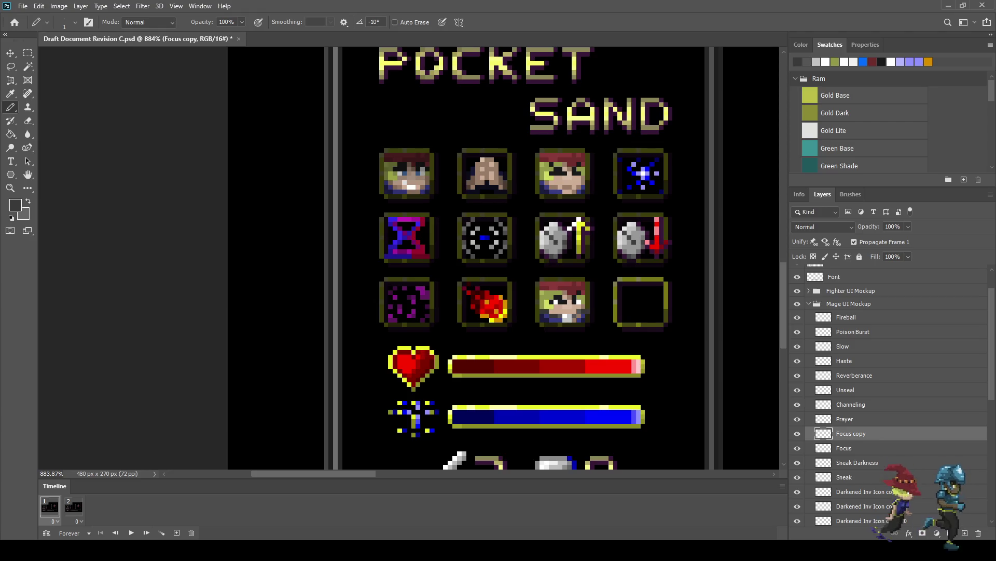
pyautogui.scroll(-4, 519, 312)
pyautogui.scroll(4, 519, 311)
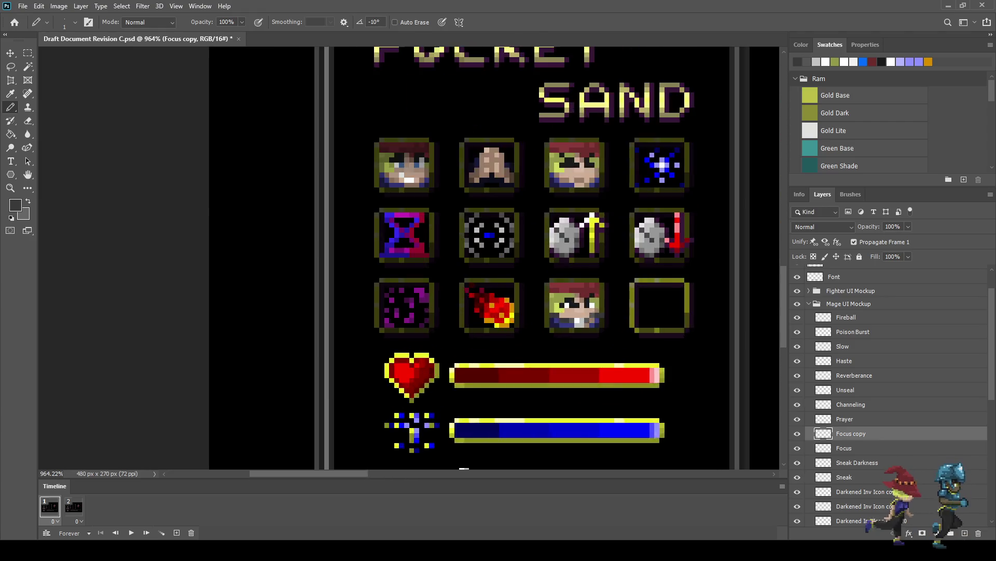
pyautogui.scroll(3, 576, 322)
pyautogui.scroll(-6, 519, 260)
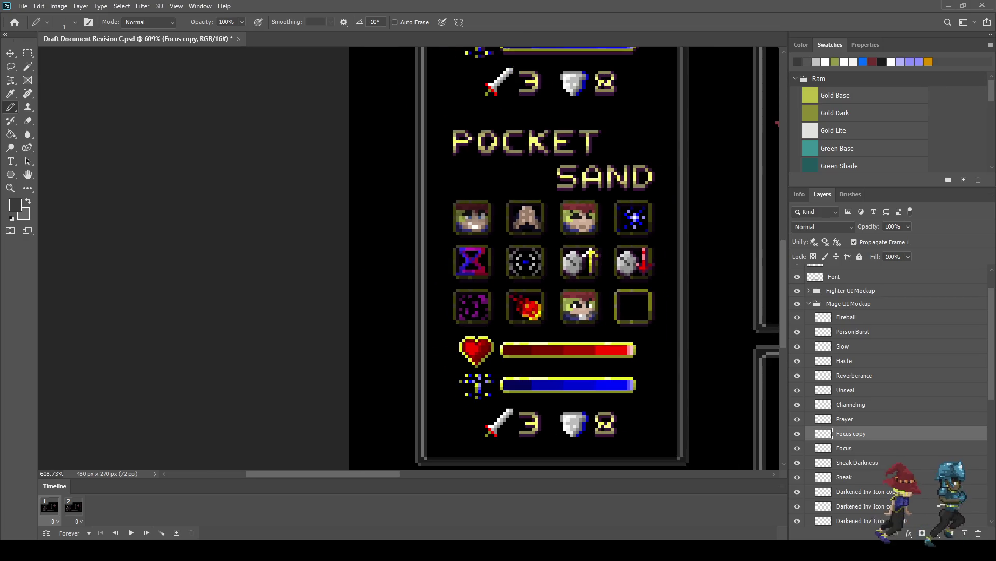
pyautogui.scroll(4, 519, 259)
pyautogui.press('i')
pyautogui.scroll(-4, 410, 260)
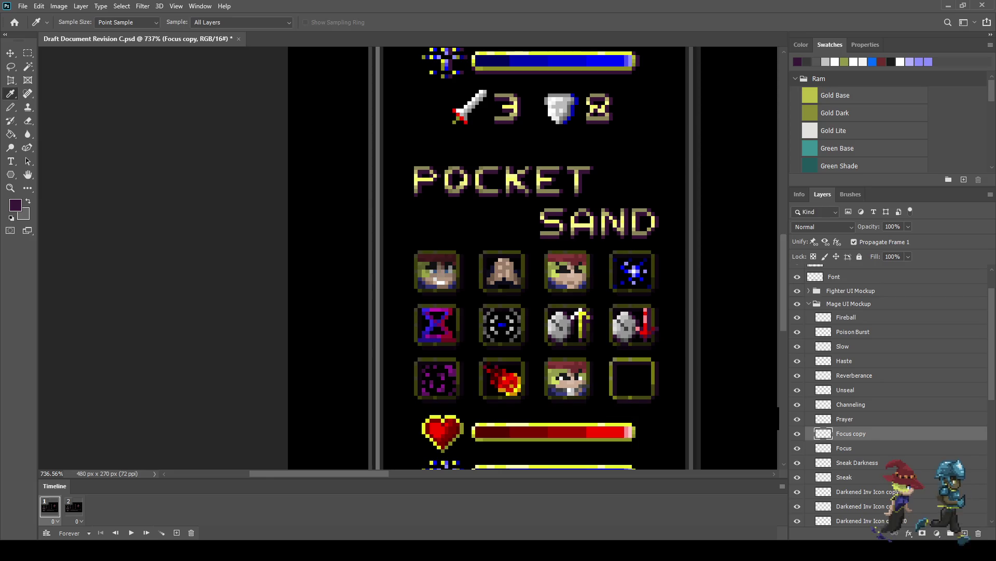
pyautogui.press('b')
pyautogui.scroll(7, 569, 395)
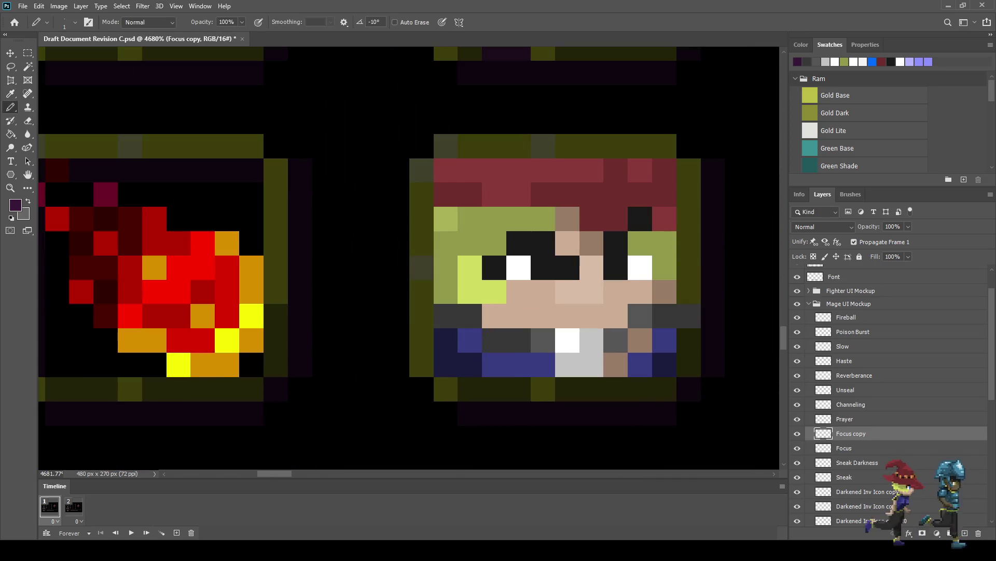
# Paint dark purple pixels at the mouth, its right end, and below it.
pyautogui.click(616, 364)
pyautogui.click(591, 316)
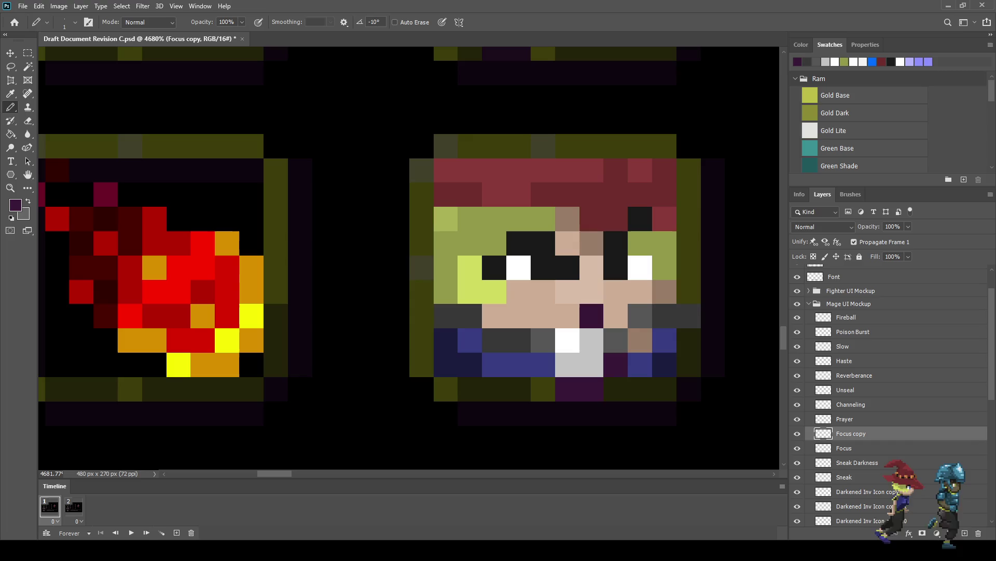
pyautogui.click(567, 316)
pyautogui.click(616, 316)
pyautogui.click(640, 340)
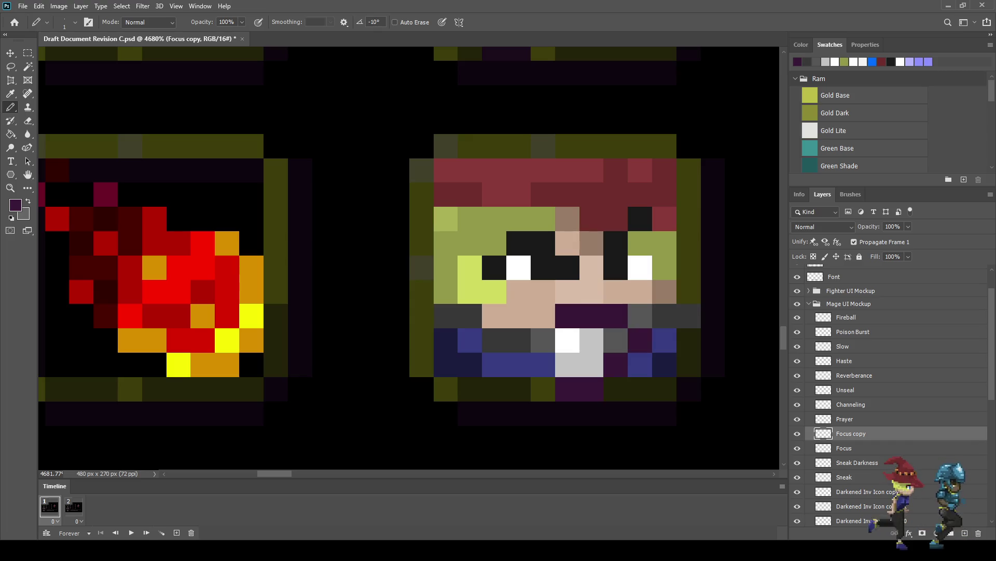
pyautogui.click(544, 364)
pyautogui.click(543, 316)
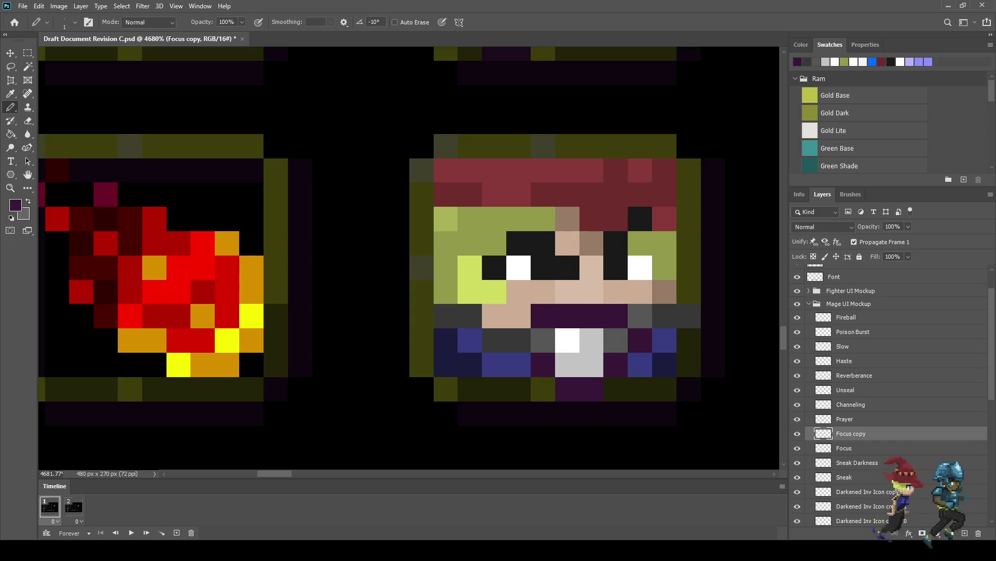
# Extend dark purple to both collar sides and the lower left, recolouring a right-side blue pixel.
pyautogui.click(543, 340)
pyautogui.click(616, 340)
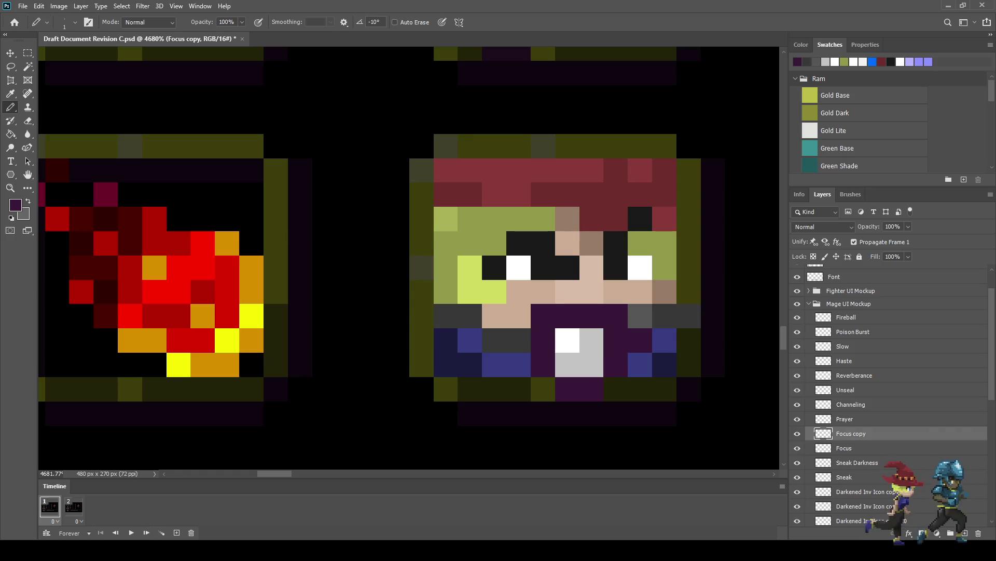
pyautogui.click(519, 365)
pyautogui.click(494, 364)
pyautogui.click(470, 340)
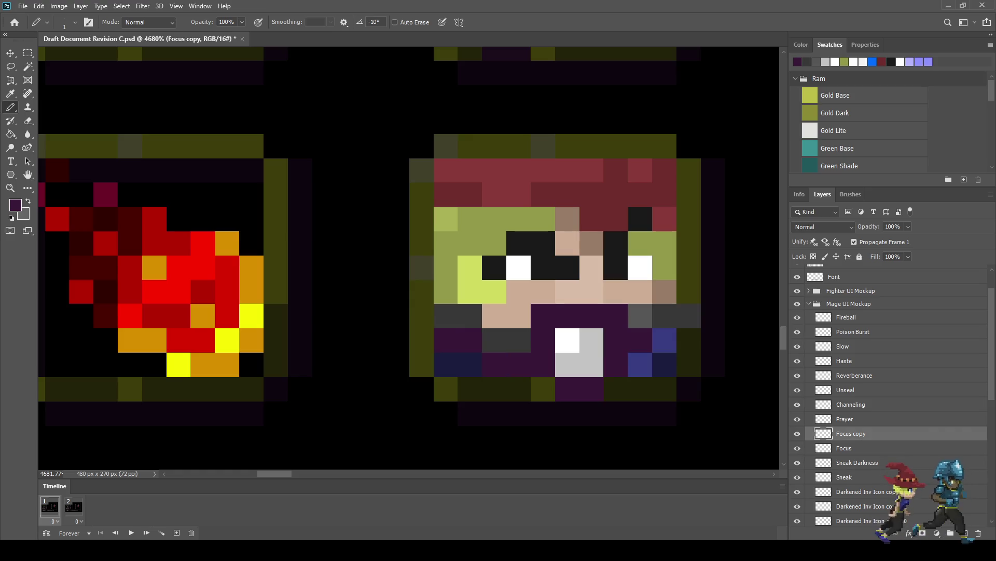
pyautogui.click(664, 340)
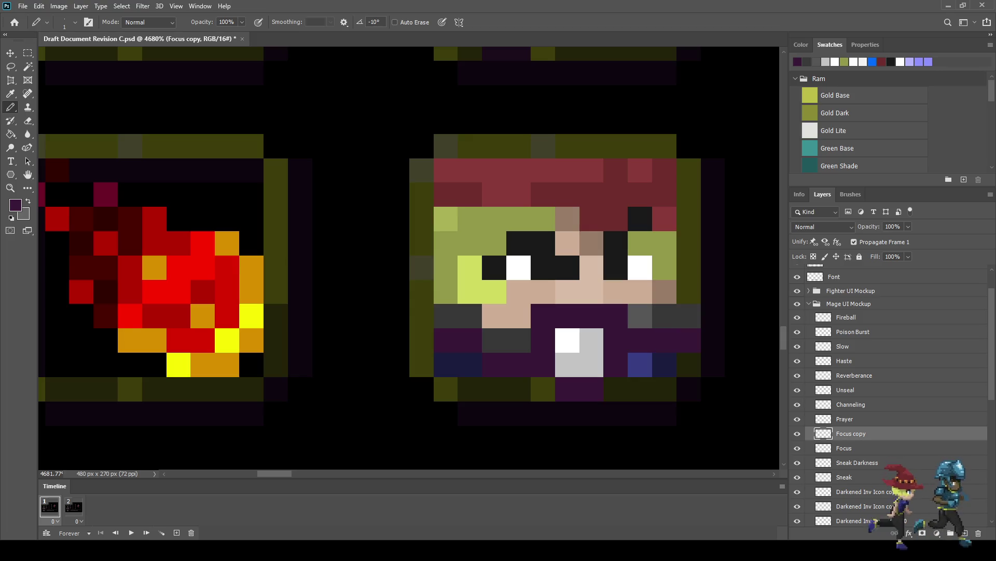
pyautogui.scroll(-10, 565, 279)
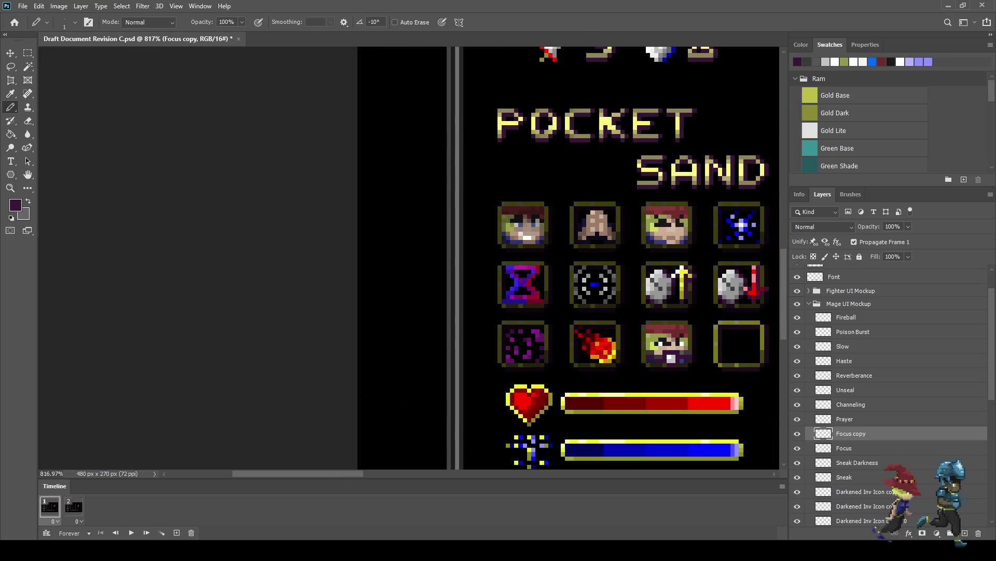
pyautogui.scroll(8, 675, 358)
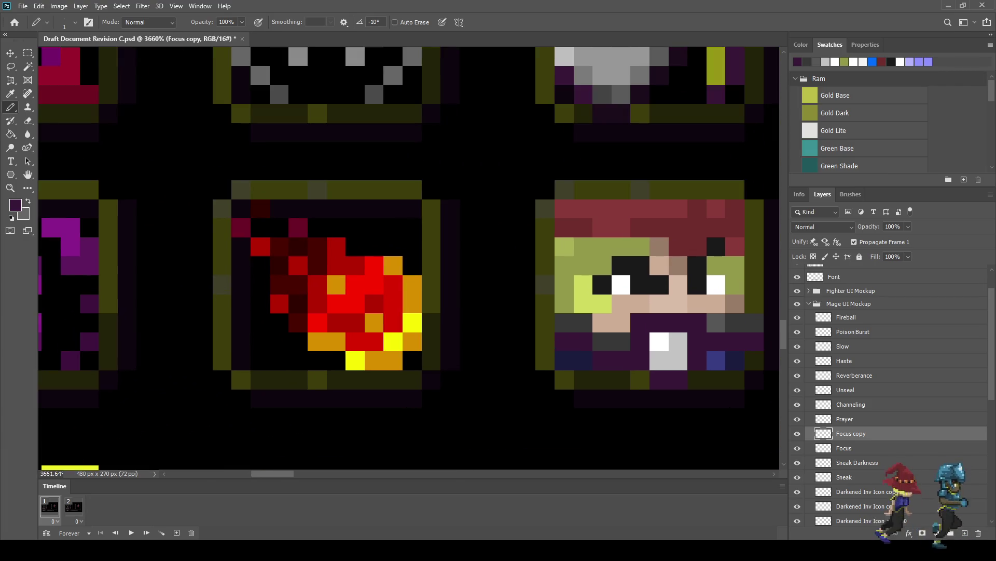
# Sample light grey and paint six grey pixels below the left eye and right of the mouth.
pyautogui.press('i')
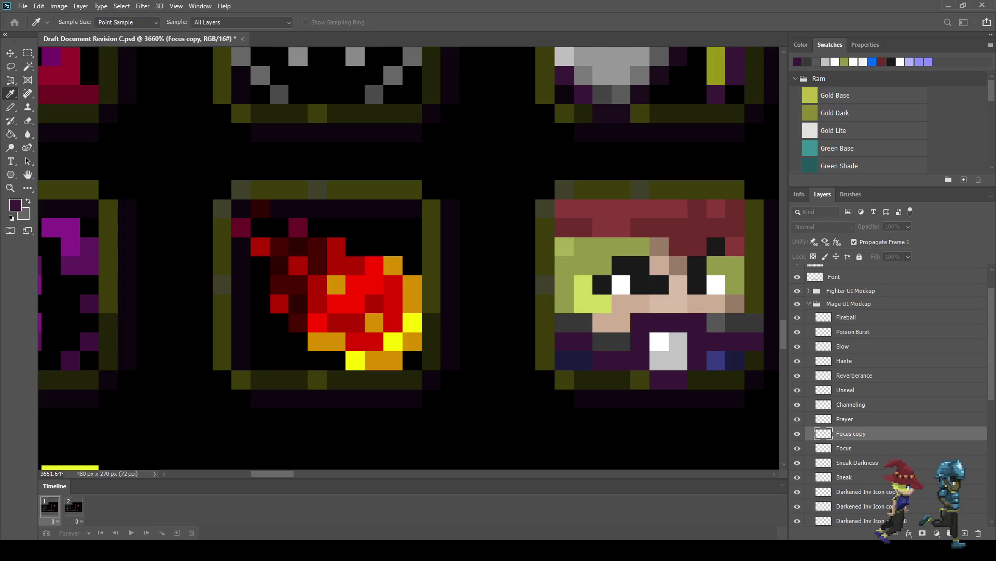
pyautogui.press('b')
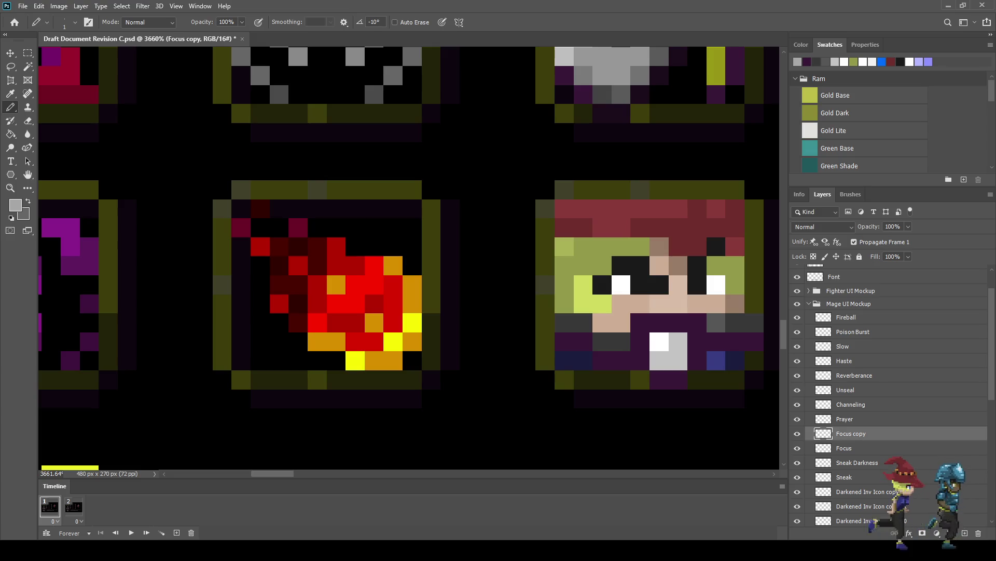
pyautogui.press('i')
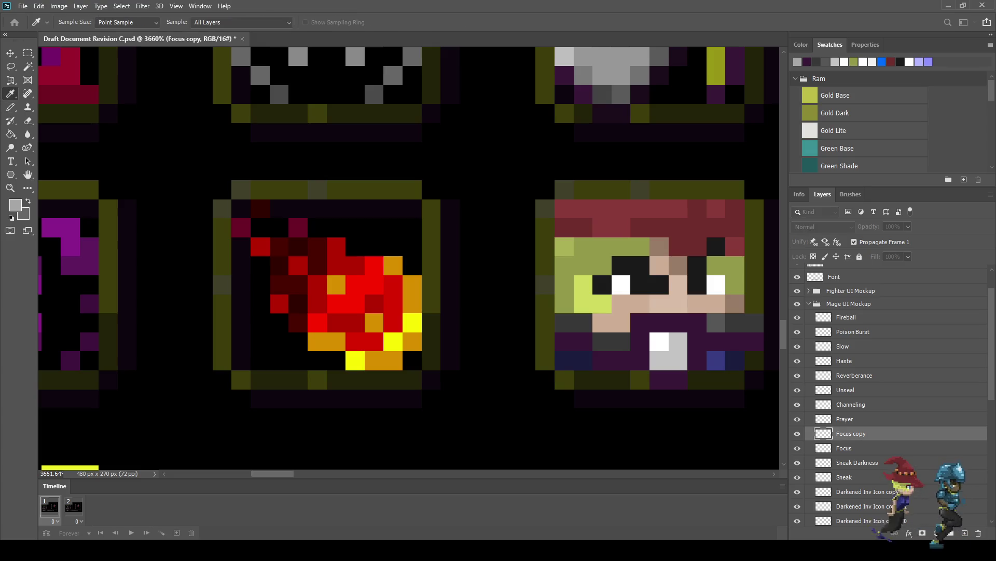
pyautogui.press('b')
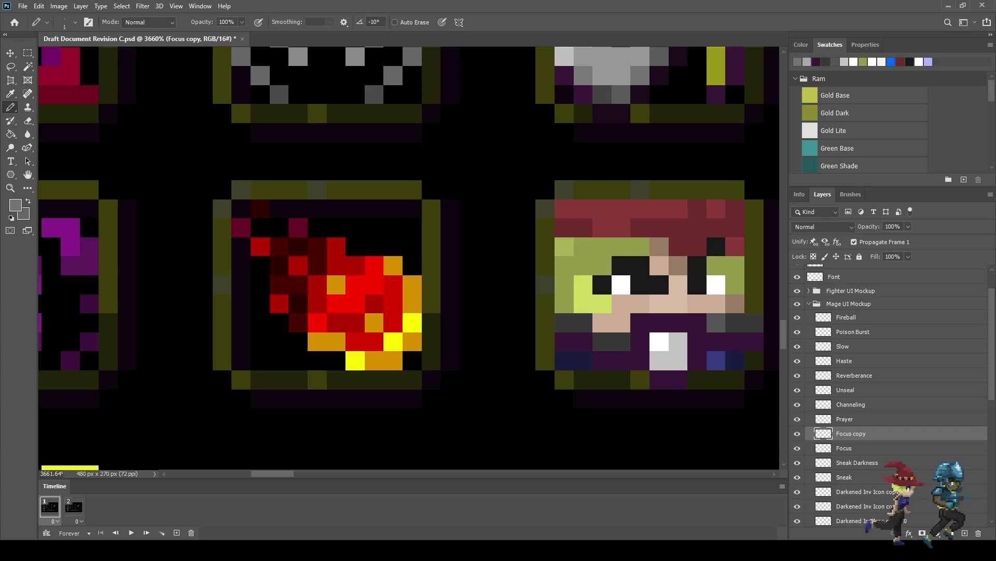
pyautogui.click(640, 323)
pyautogui.click(641, 341)
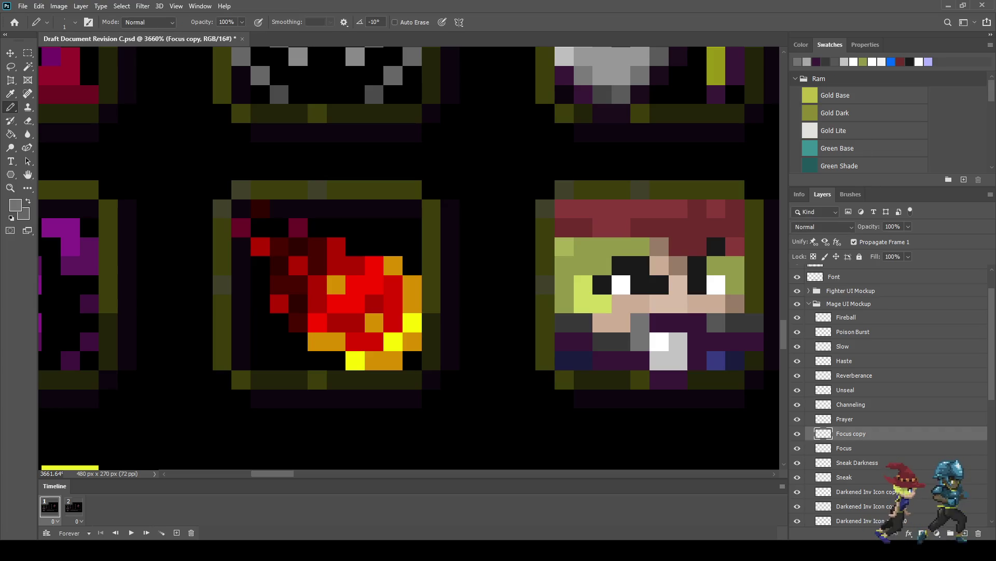
pyautogui.click(659, 322)
pyautogui.click(697, 323)
pyautogui.click(696, 341)
pyautogui.click(678, 323)
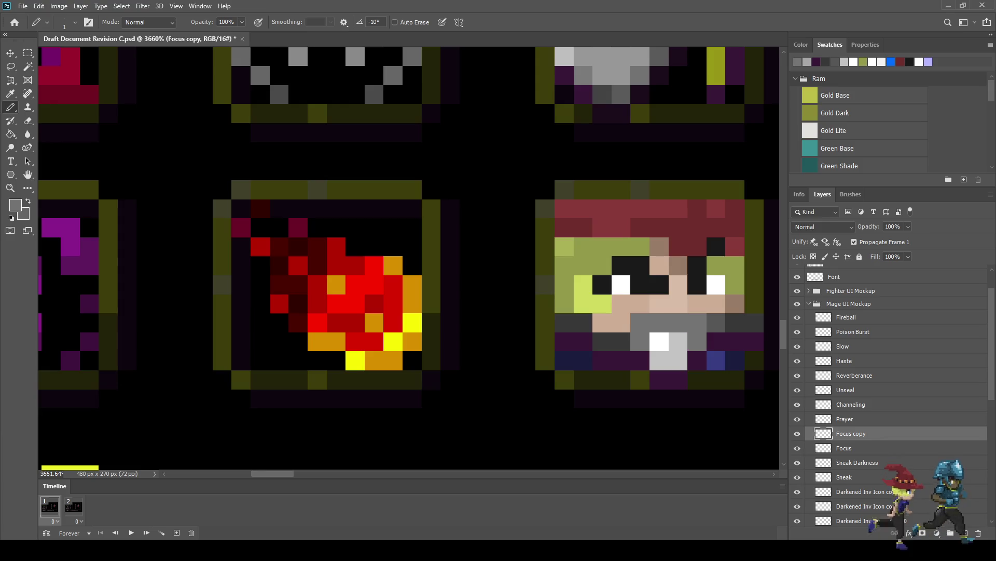
pyautogui.scroll(-1, 634, 346)
pyautogui.scroll(-3, 606, 280)
# Repaint the grey beard pixels dark purple with a Pencil stroke.
pyautogui.scroll(3, 600, 270)
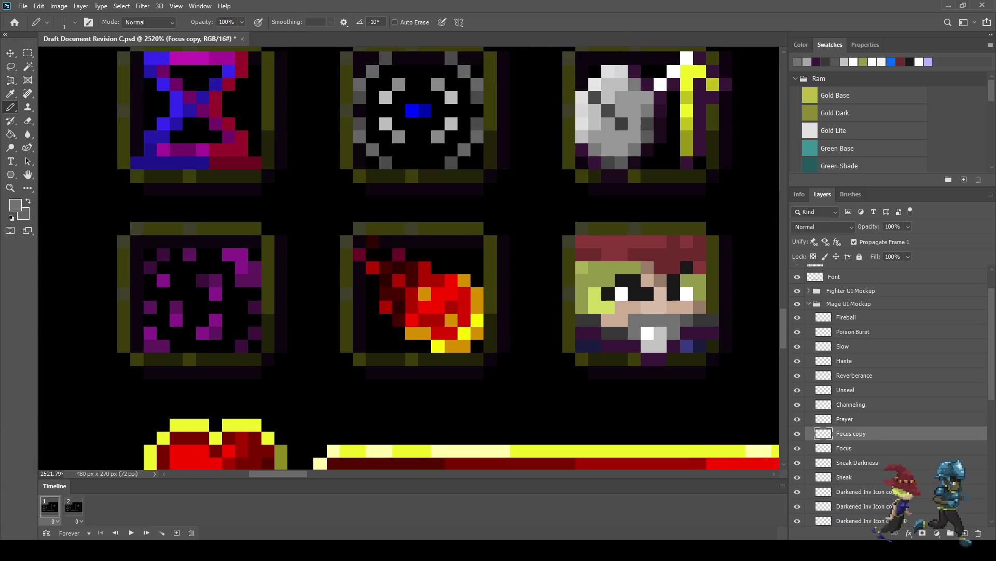
pyautogui.scroll(-5, 599, 270)
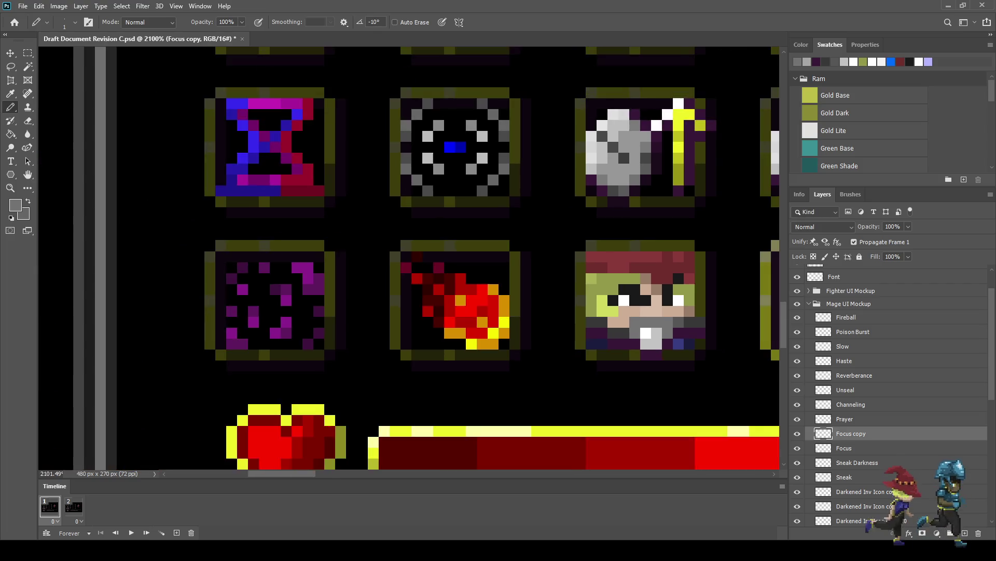
pyautogui.scroll(-1, 640, 326)
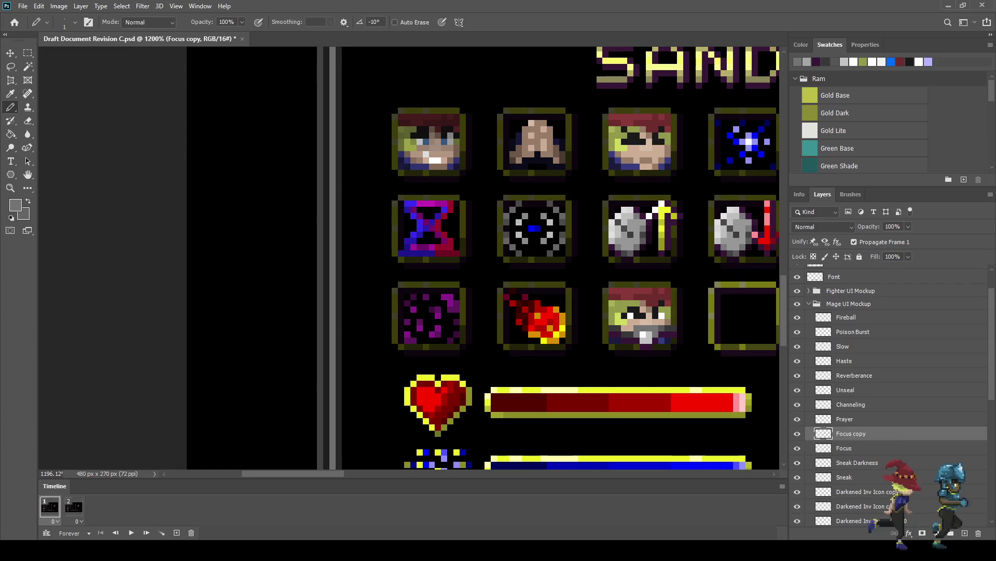
pyautogui.scroll(1, 669, 323)
pyautogui.scroll(5, 664, 342)
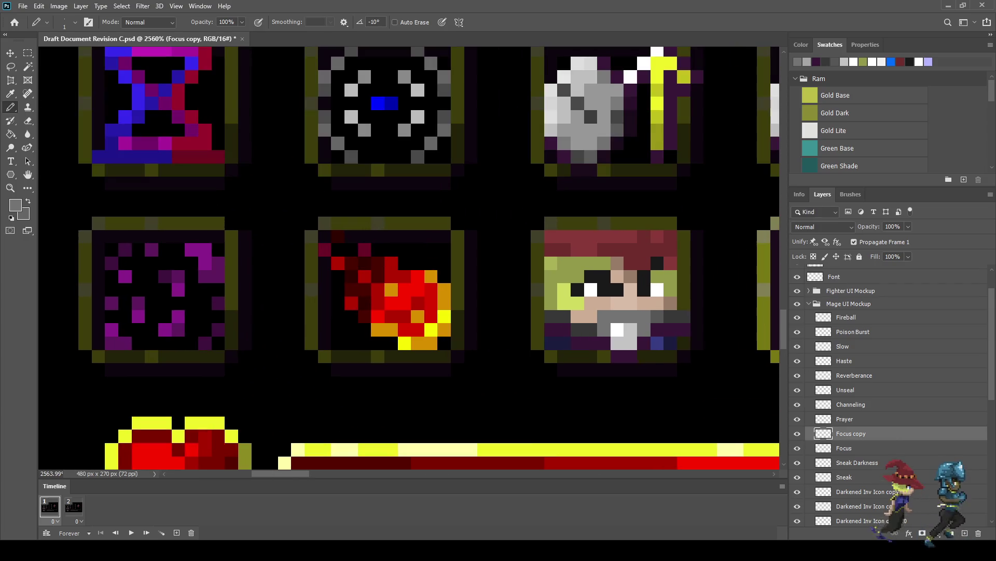
pyautogui.moveTo(643, 330); pyautogui.dragTo(598, 315)
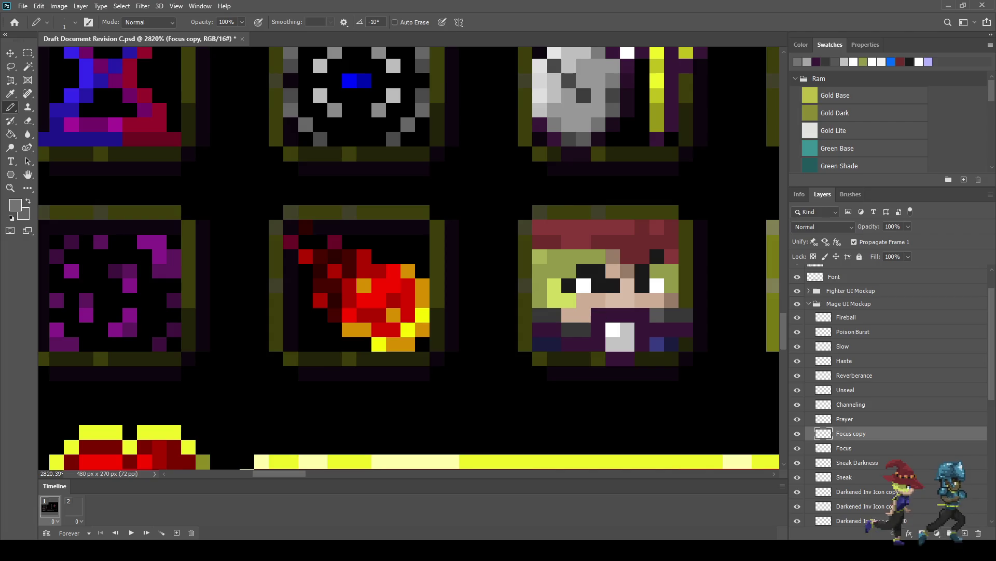
pyautogui.scroll(4, 651, 325)
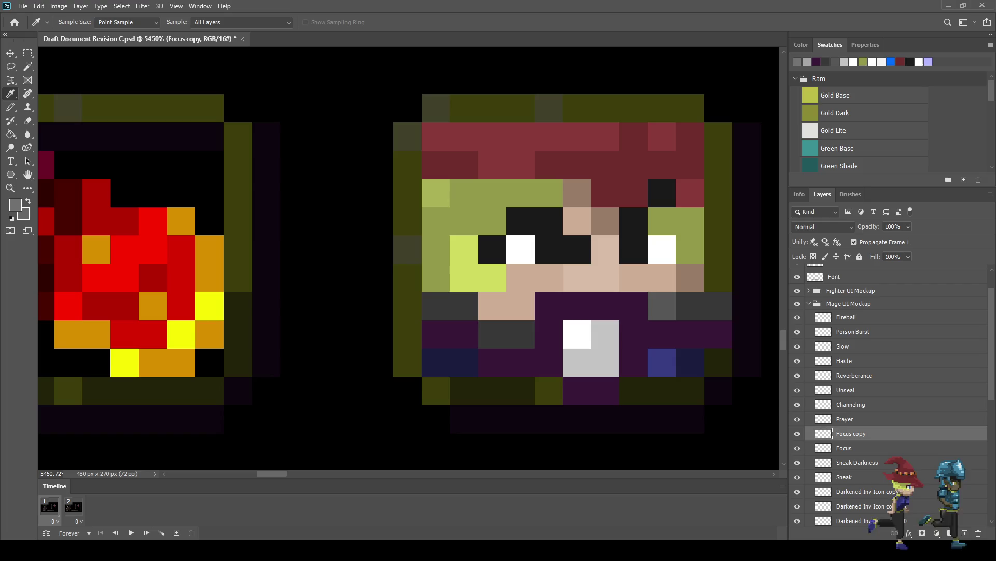
# Sample the skin tan and turn one purple pixel back to tan.
pyautogui.keyDown('alt'); pyautogui.click(520, 306); pyautogui.keyUp('alt')
pyautogui.click(549, 306)
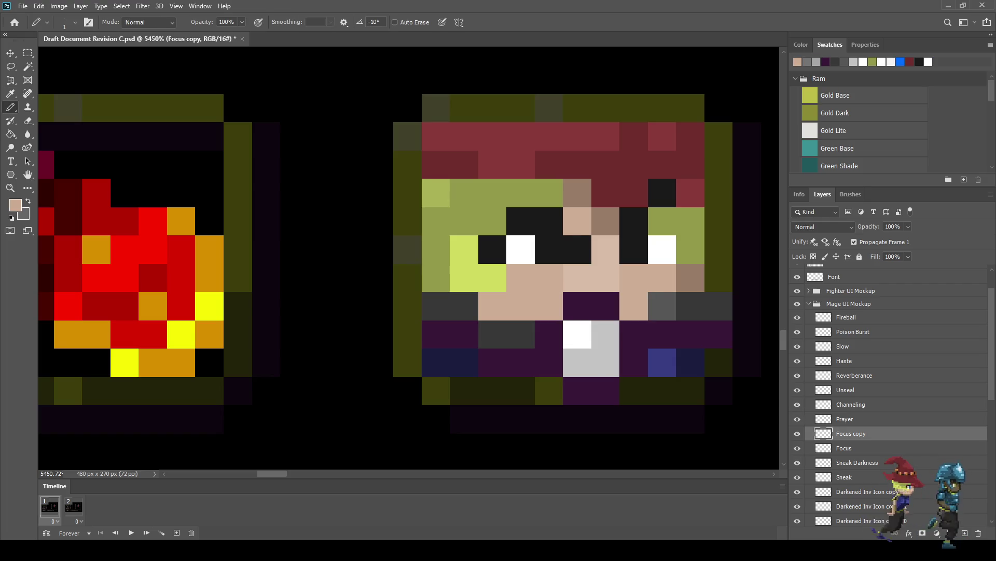
pyautogui.scroll(-8, 628, 324)
pyautogui.scroll(-2, 628, 324)
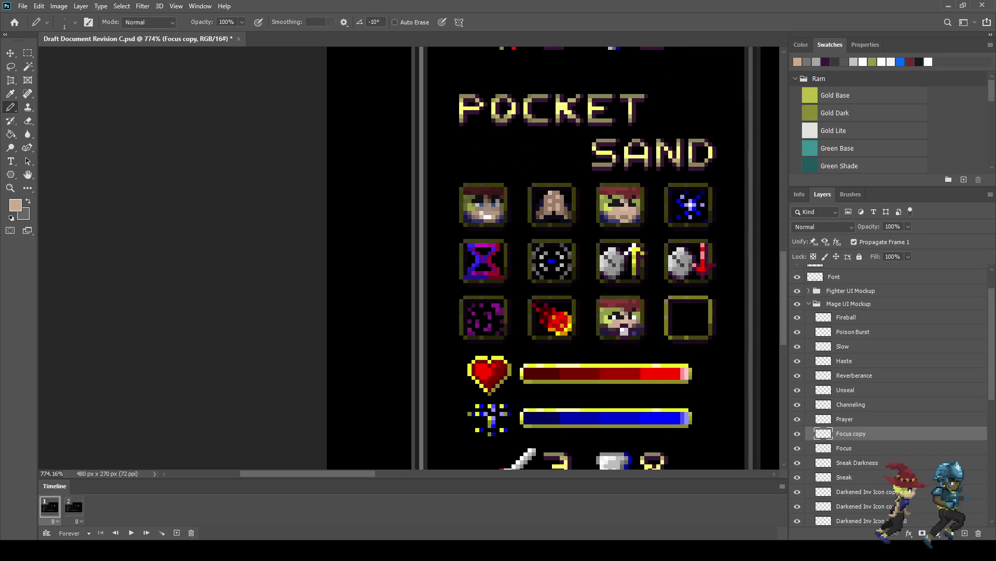
pyautogui.scroll(5, 627, 312)
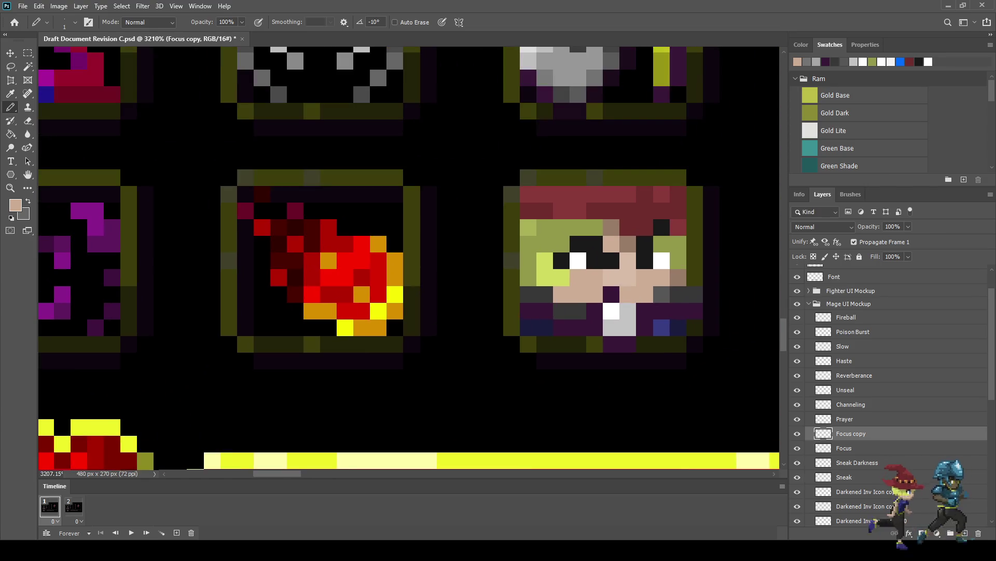
pyautogui.scroll(-2, 611, 294)
pyautogui.scroll(-2, 610, 295)
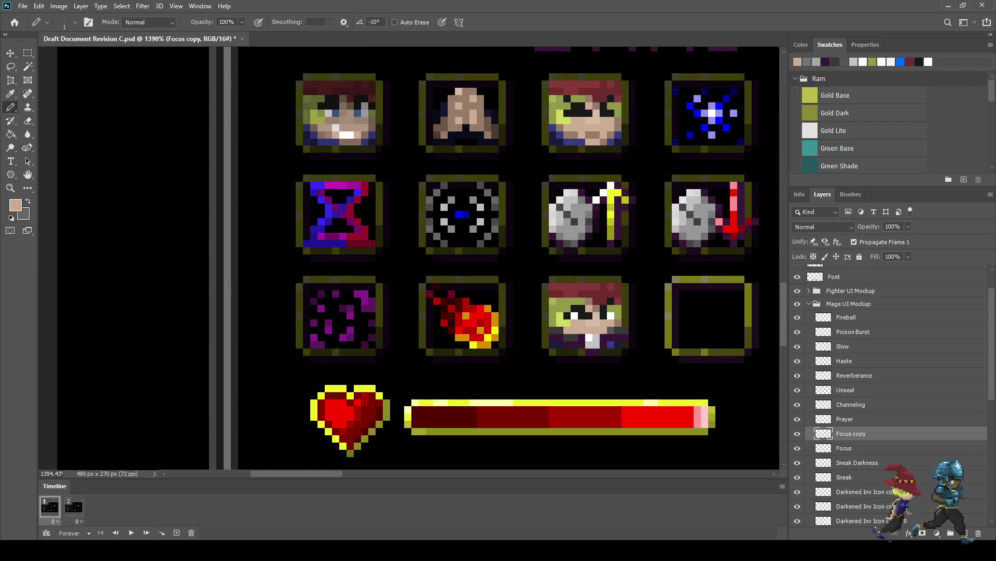
pyautogui.scroll(-2, 611, 294)
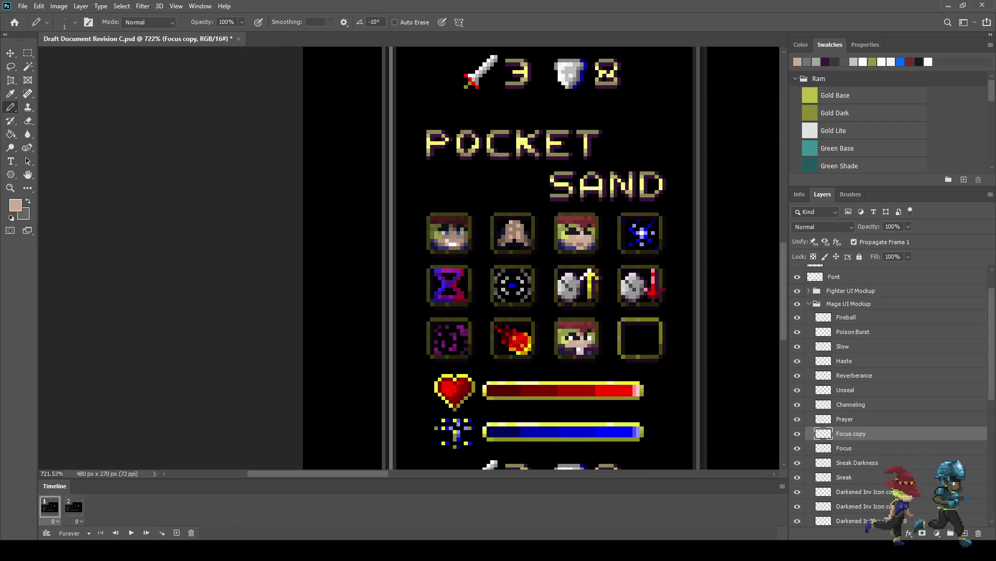
pyautogui.scroll(-2, 564, 361)
pyautogui.scroll(6, 566, 358)
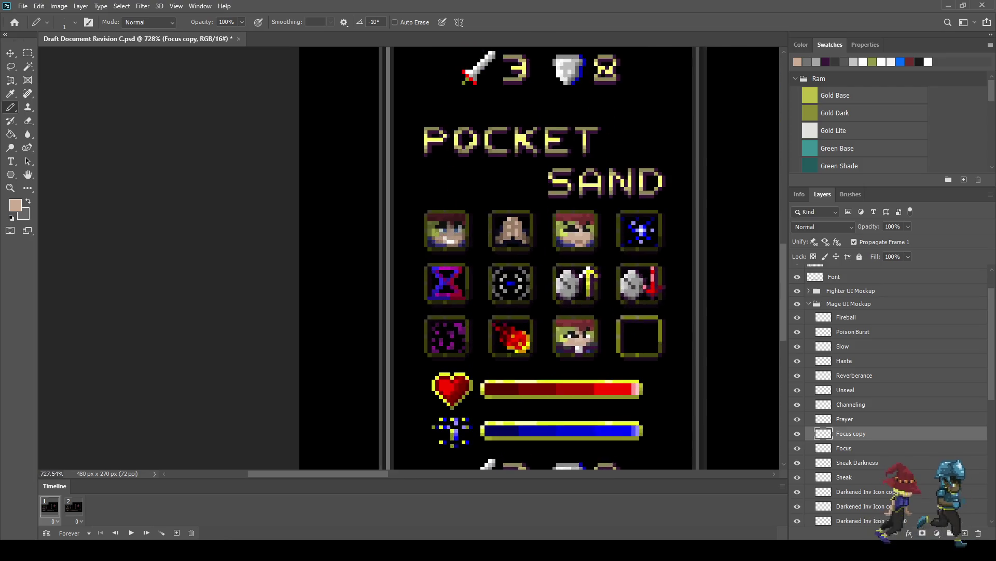
pyautogui.scroll(1, 576, 348)
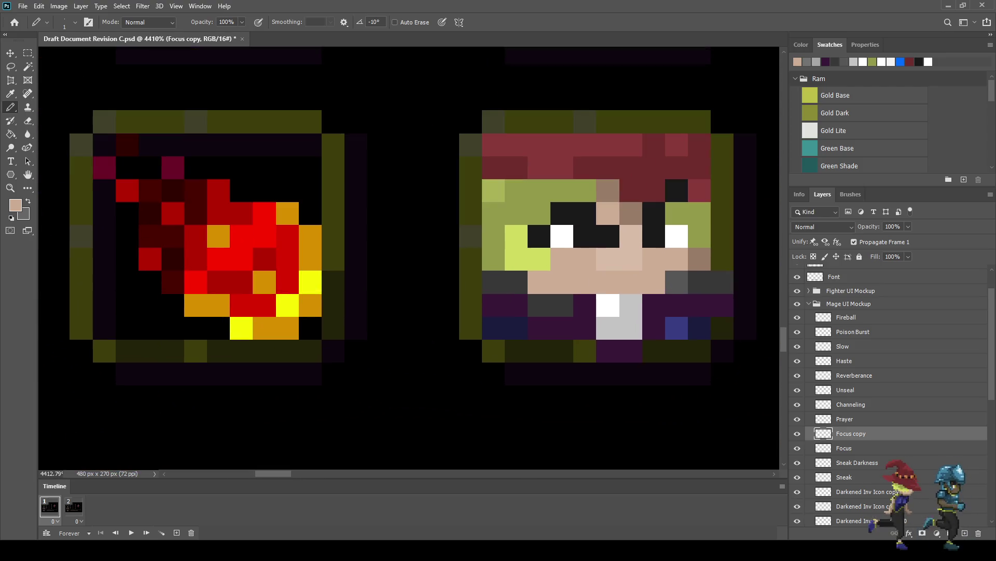
# Sample light cyan and paint it across the mouth and both cheek rows.
pyautogui.press('i')
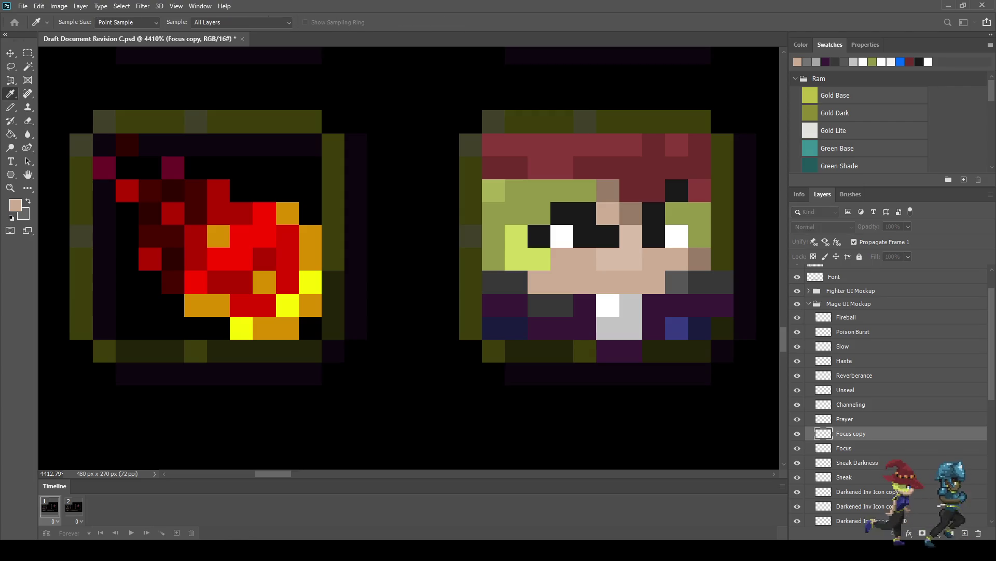
pyautogui.press('b')
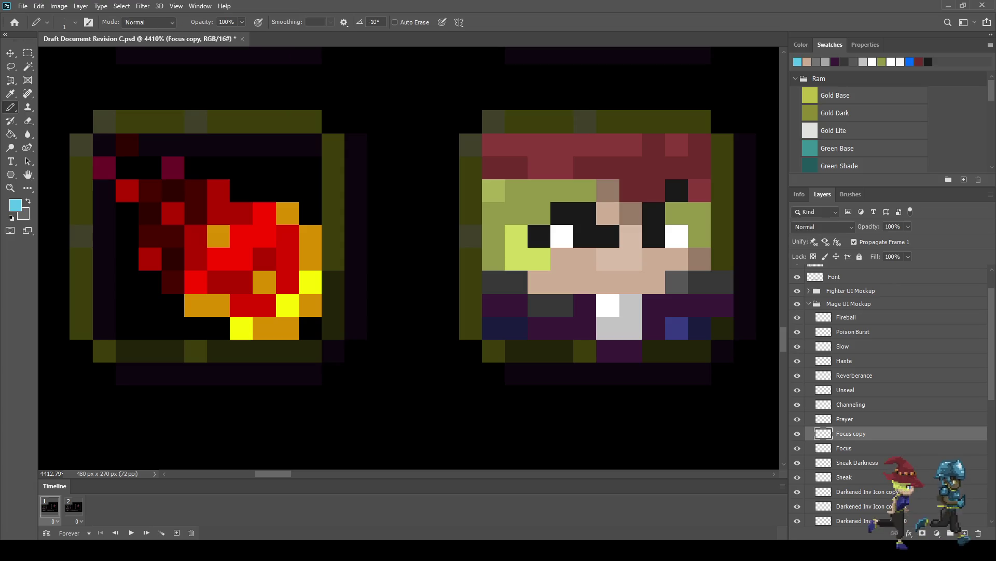
pyautogui.moveTo(563, 305); pyautogui.dragTo(493, 282)
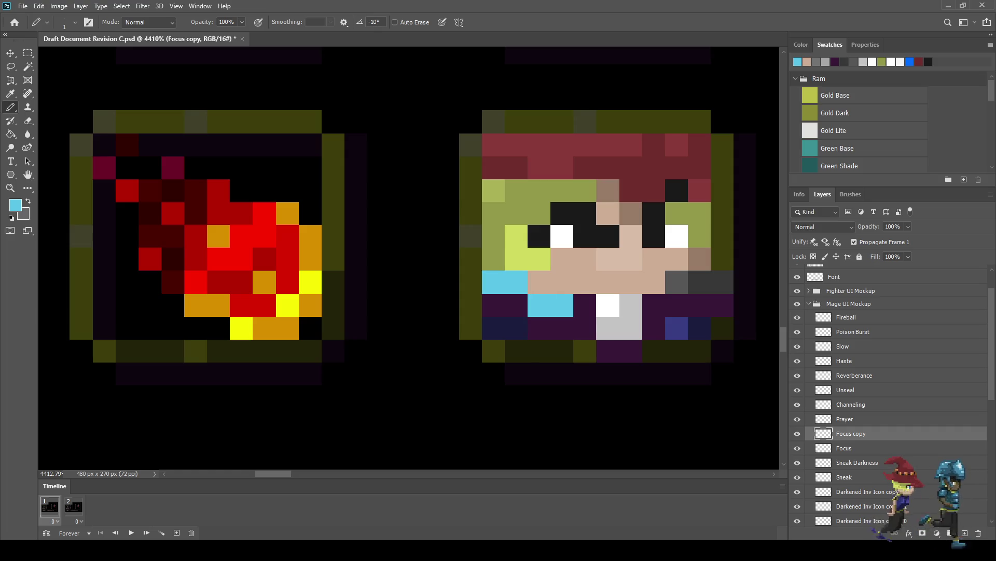
pyautogui.moveTo(676, 281); pyautogui.dragTo(723, 282)
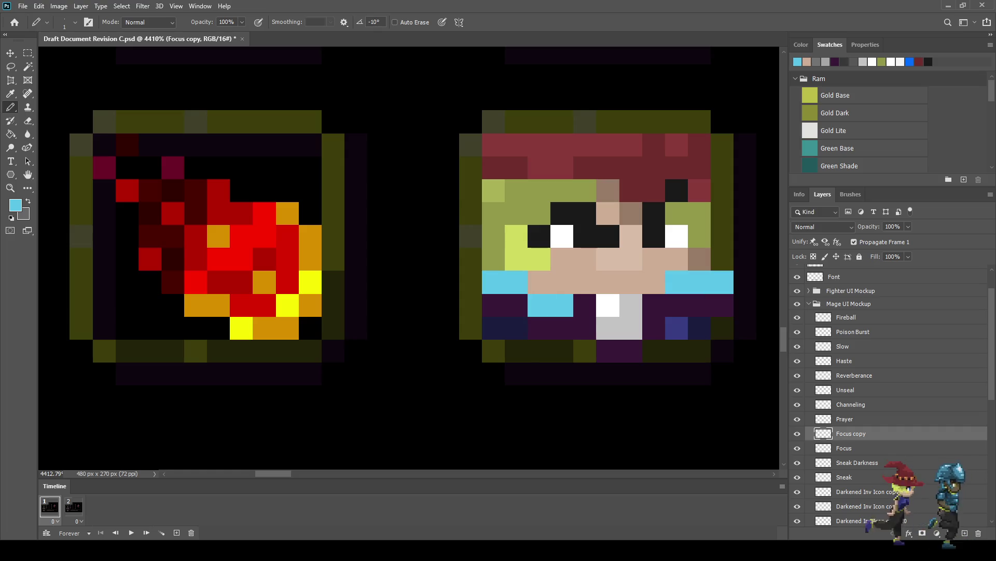
# Paint cyan cells beside the tooth and on the face's bottom row.
pyautogui.click(654, 306)
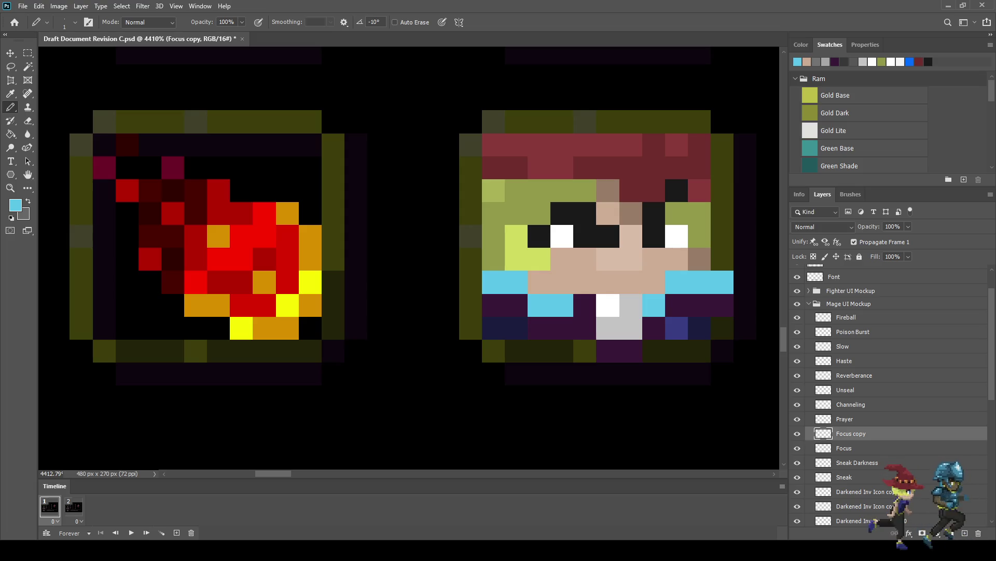
pyautogui.click(584, 305)
pyautogui.click(584, 328)
pyautogui.click(654, 328)
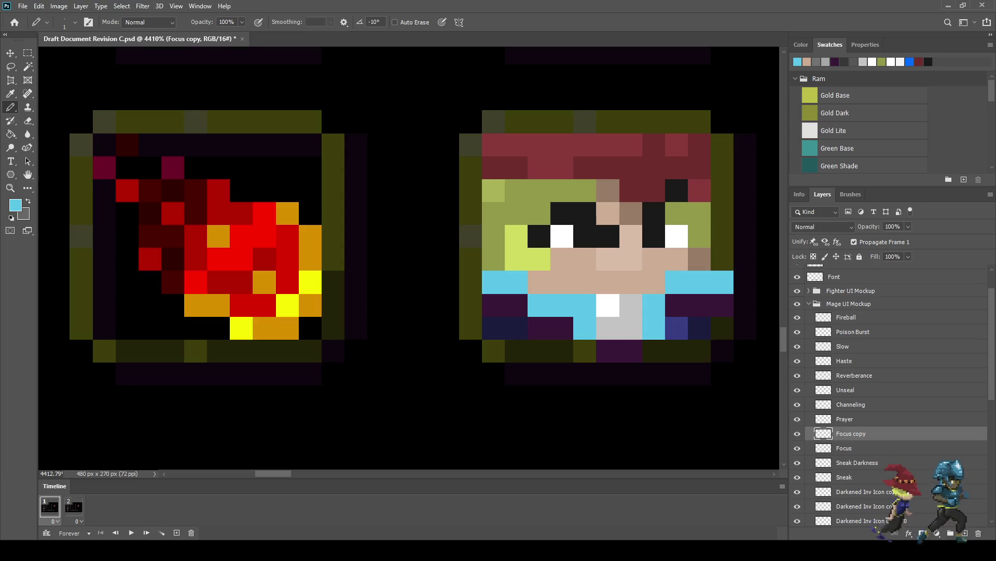
pyautogui.scroll(-5, 659, 338)
pyautogui.scroll(-2, 683, 365)
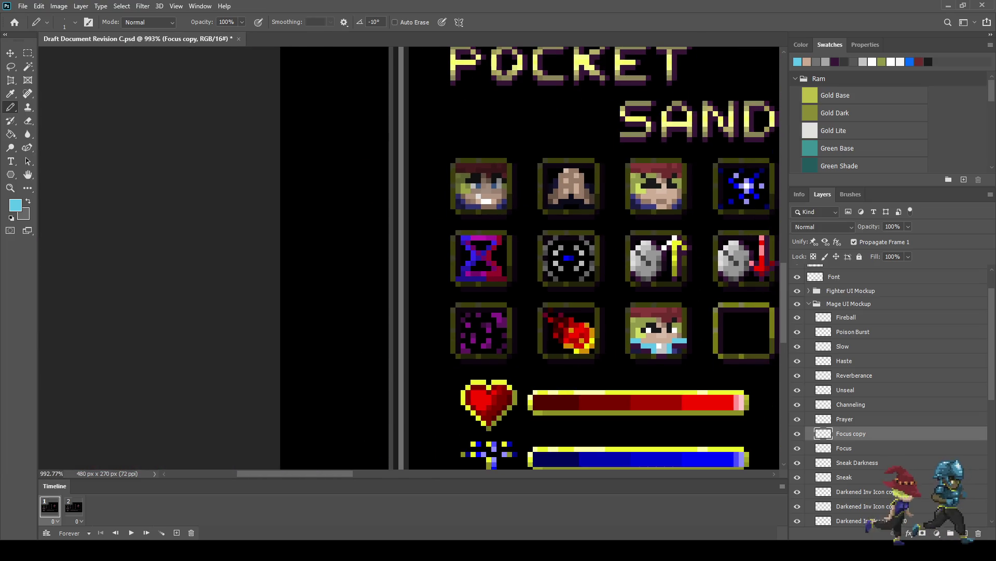
pyautogui.scroll(2, 672, 365)
pyautogui.scroll(3, 679, 358)
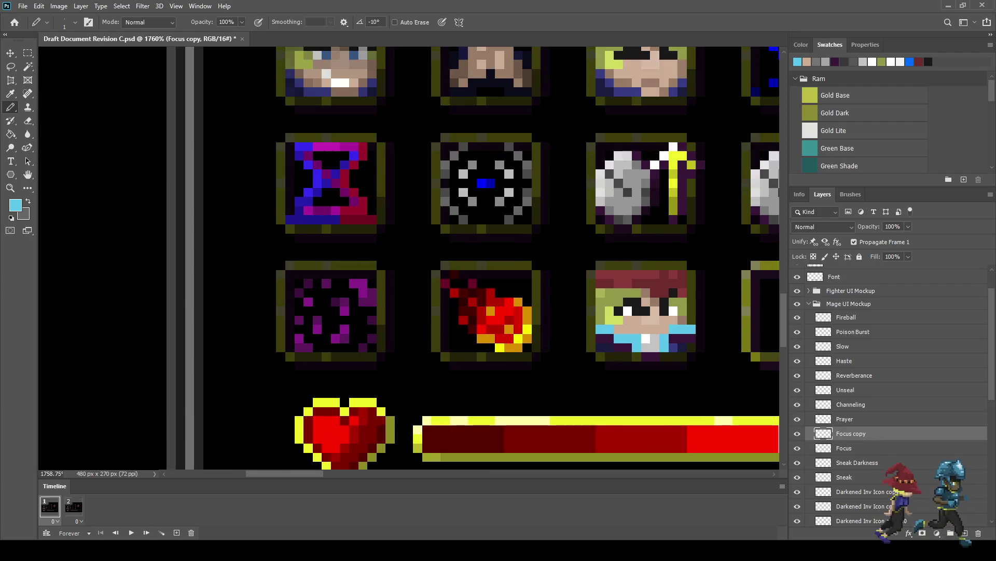
pyautogui.scroll(4, 661, 343)
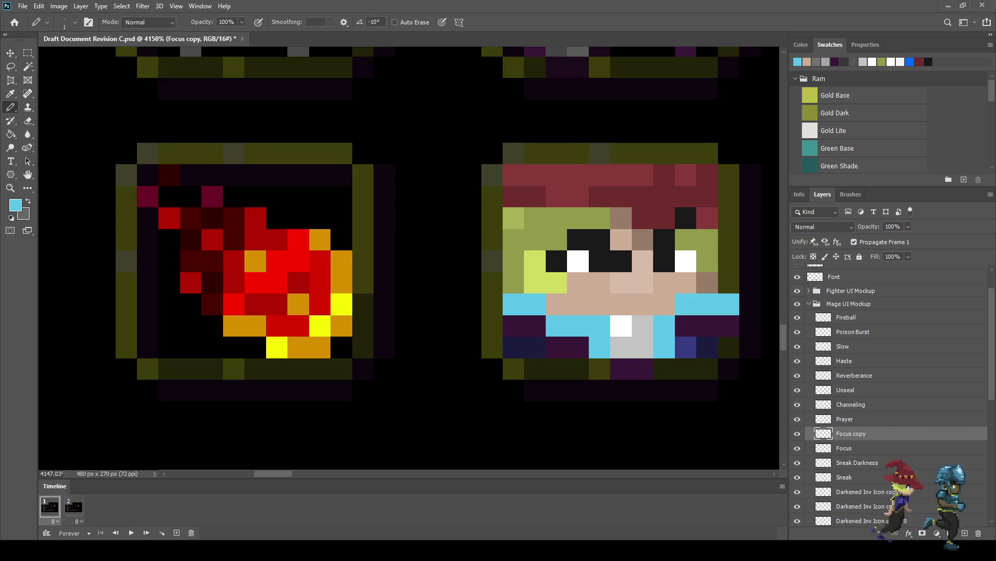
# Select the face's mouth and collar area and nudge it one pixel right.
pyautogui.press('m')
pyautogui.moveTo(589, 315)
pyautogui.mouseDown()
pyautogui.moveTo(602, 357)
pyautogui.moveTo(675, 358)
pyautogui.mouseUp()
pyautogui.hotkey('ctrl', 'Right')
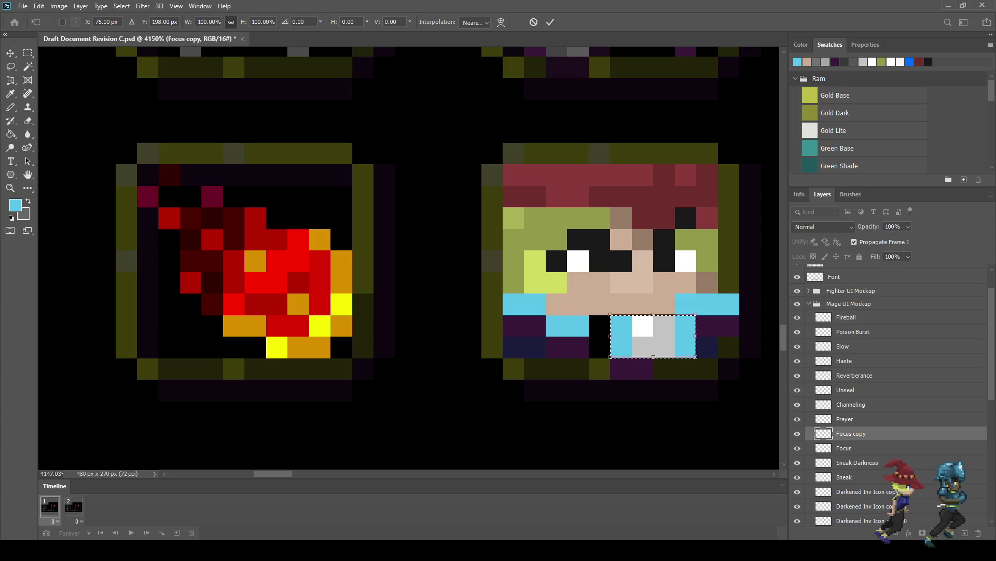
# Sample the skin colour and use it to darken the skin pixel below the nose.
pyautogui.scroll(-6, 578, 262)
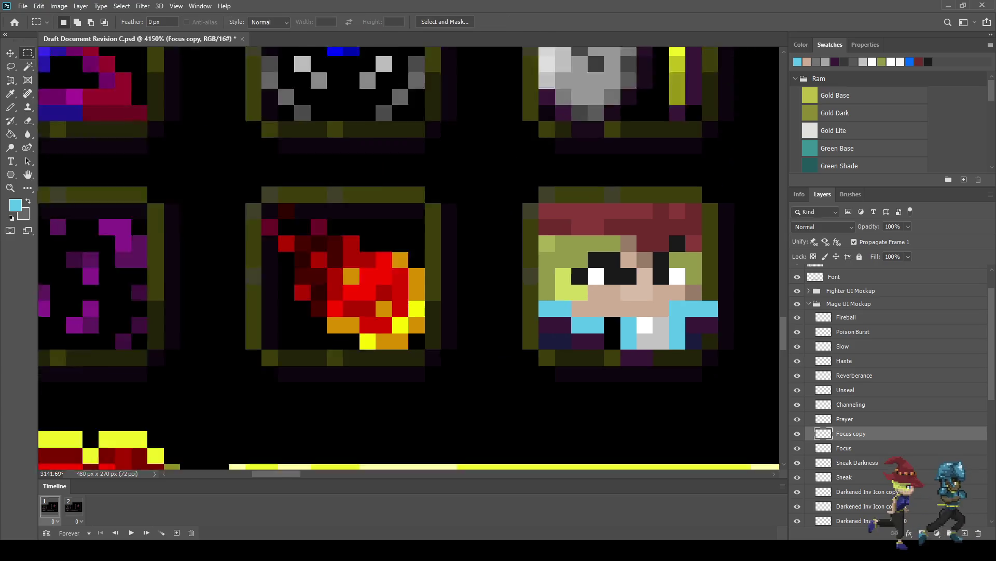
pyautogui.scroll(-2, 668, 345)
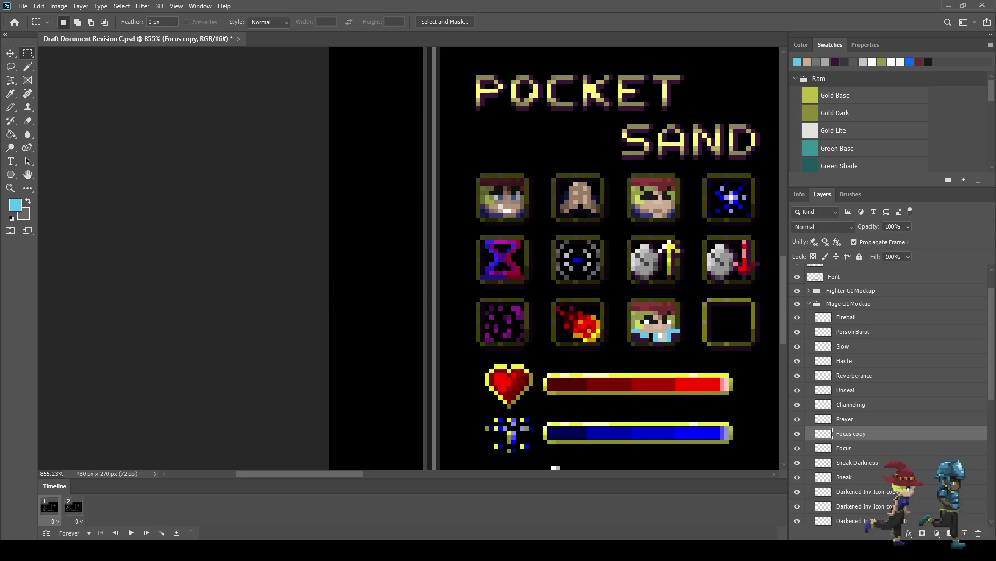
pyautogui.scroll(5, 662, 340)
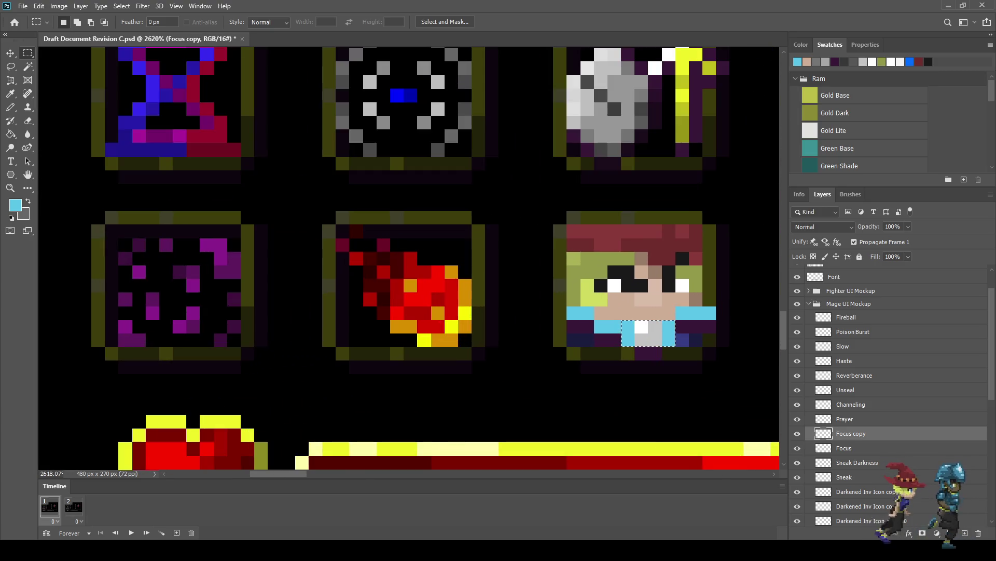
pyautogui.scroll(3, 659, 327)
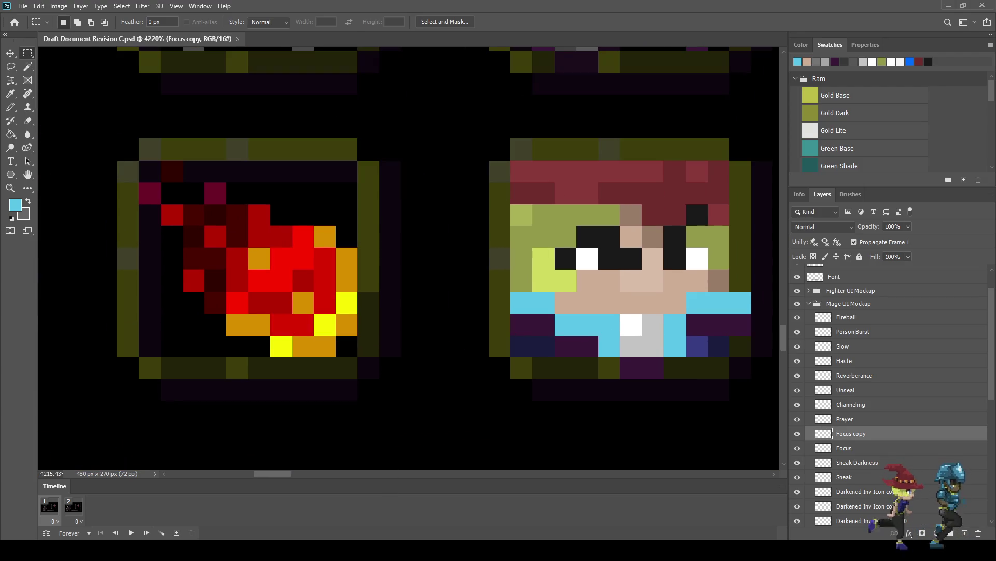
pyautogui.scroll(2, 658, 334)
pyautogui.press('i')
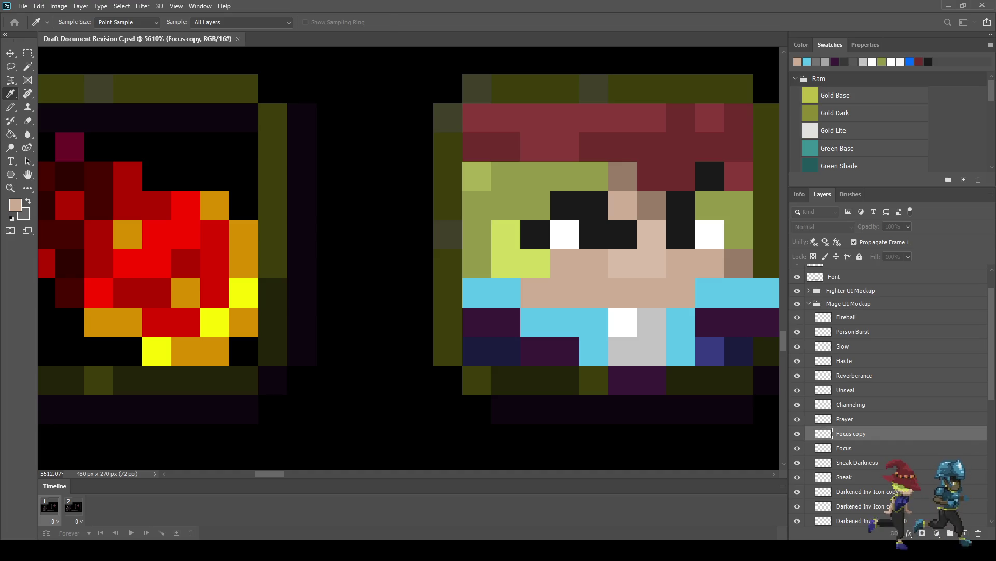
pyautogui.press('b')
pyautogui.click(637, 293)
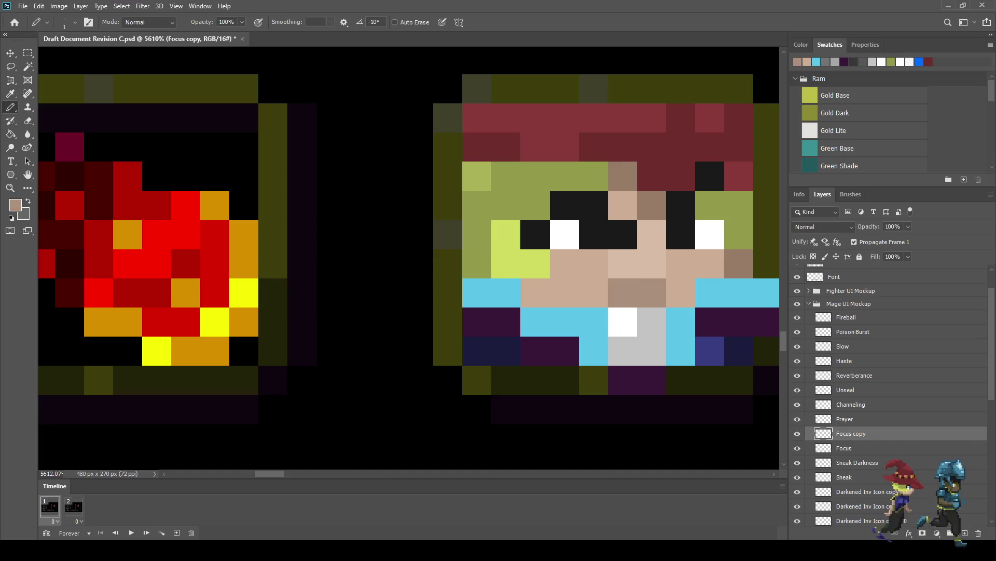
# Darken the two grey mouth pixels of the Focus copy face.
pyautogui.scroll(-10, 616, 355)
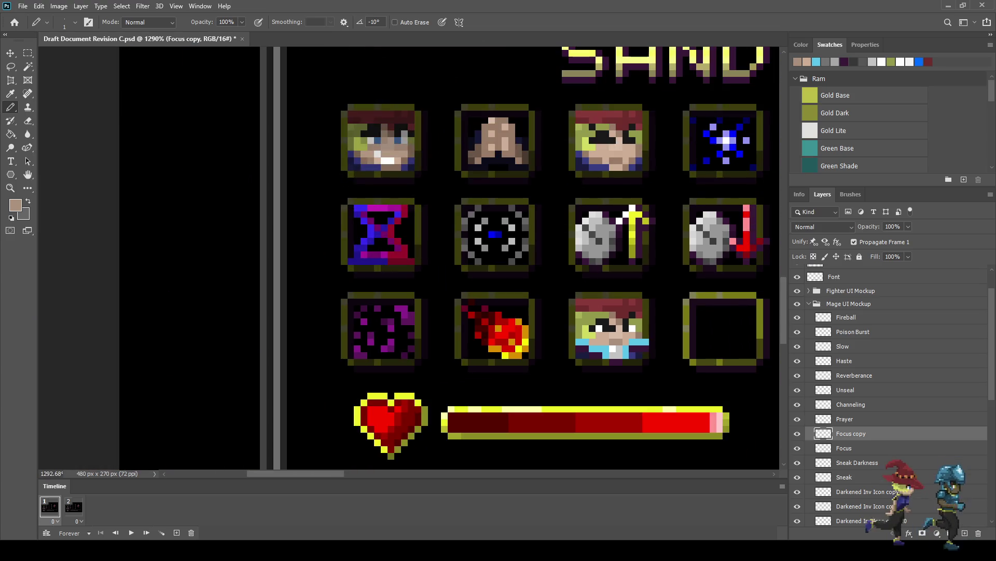
pyautogui.scroll(-3, 632, 390)
pyautogui.scroll(3, 639, 381)
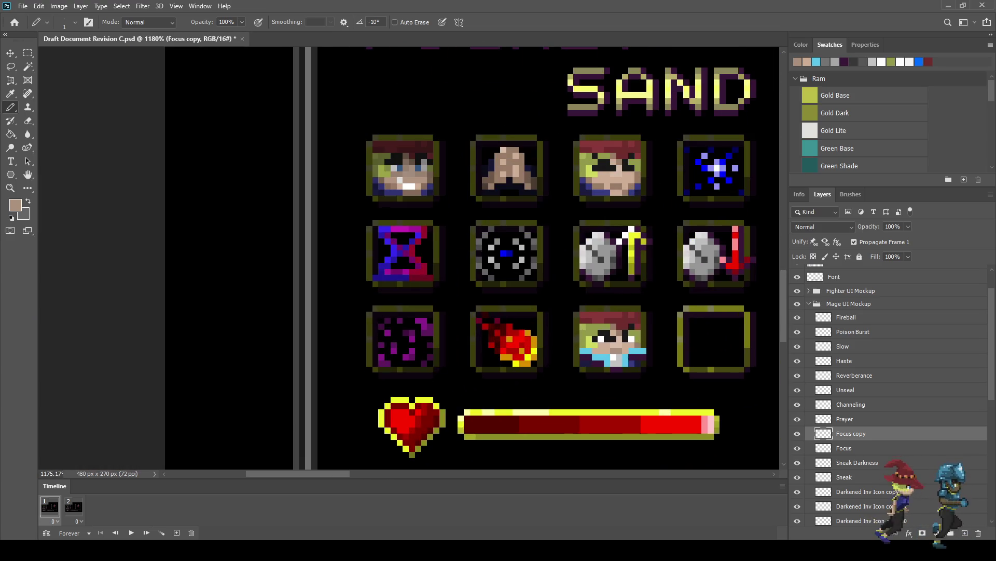
pyautogui.scroll(6, 620, 390)
pyautogui.moveTo(616, 356); pyautogui.dragTo(600, 356)
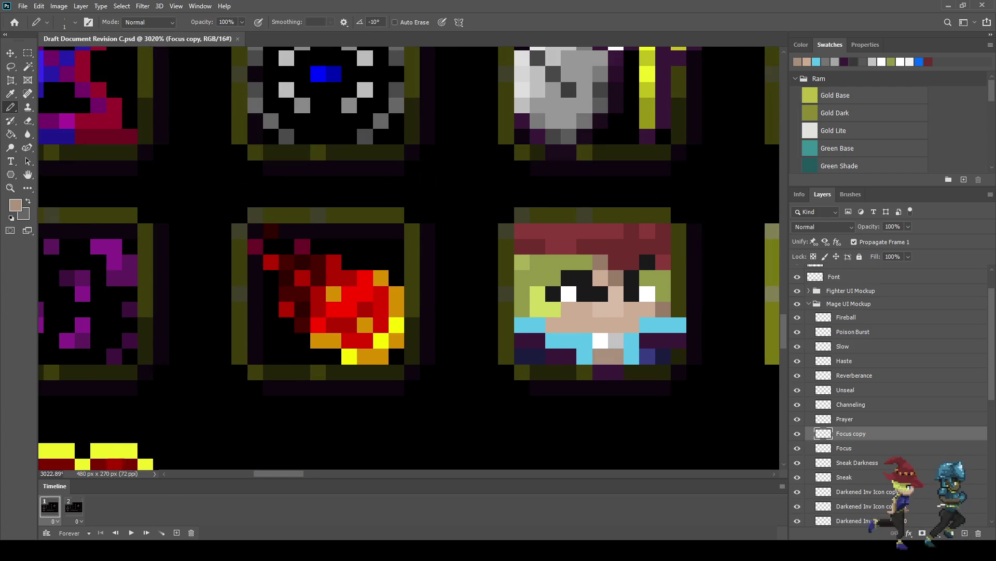
pyautogui.scroll(-3, 628, 386)
pyautogui.scroll(-2, 659, 407)
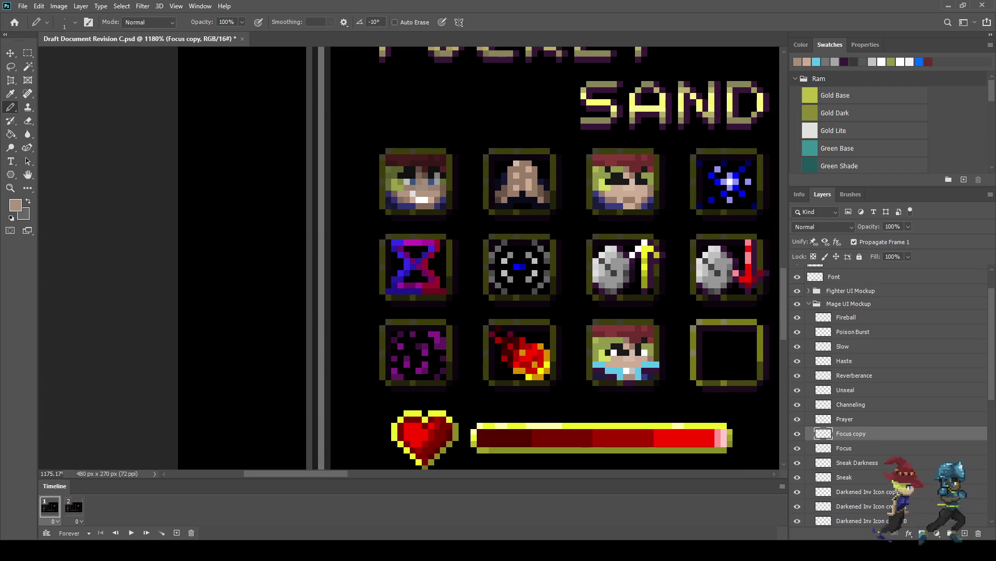
pyautogui.scroll(-2, 660, 407)
pyautogui.scroll(3, 659, 407)
pyautogui.scroll(3, 643, 379)
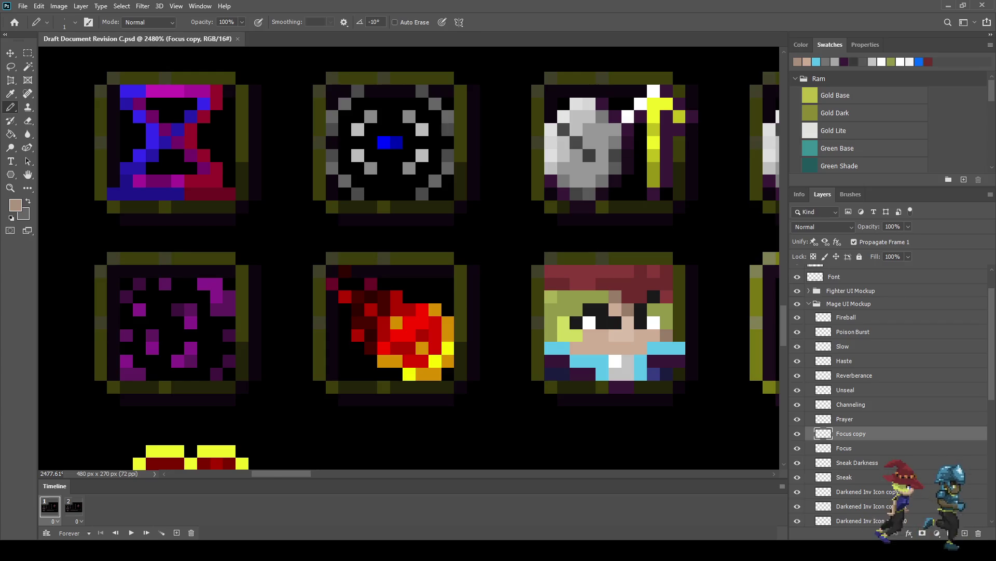
# Hide the face icon and bring it back to compare.
pyautogui.scroll(-2, 564, 307)
pyautogui.scroll(5, 564, 306)
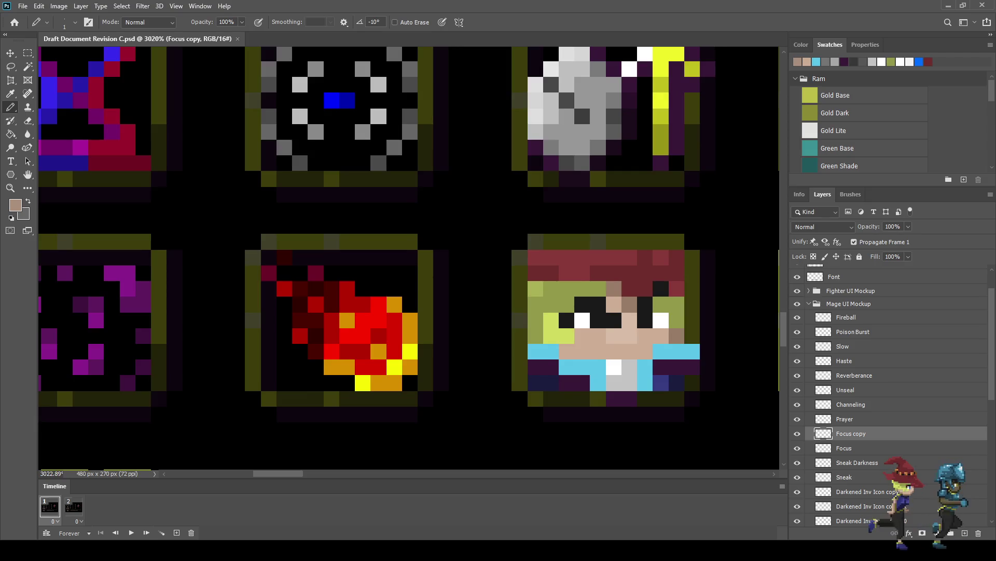
pyautogui.hotkey('ctrl', 'z')
pyautogui.hotkey('ctrl', 'shift', 'z')
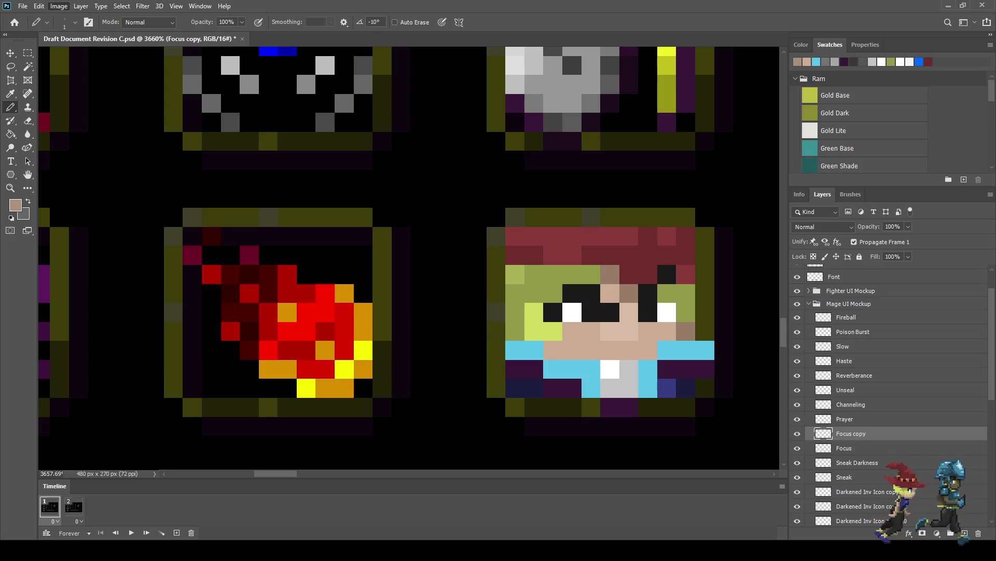
# Discard a trial recolour, then Magic Wand-select the light-cyan collar pixels and eye whites.
pyautogui.press('i')
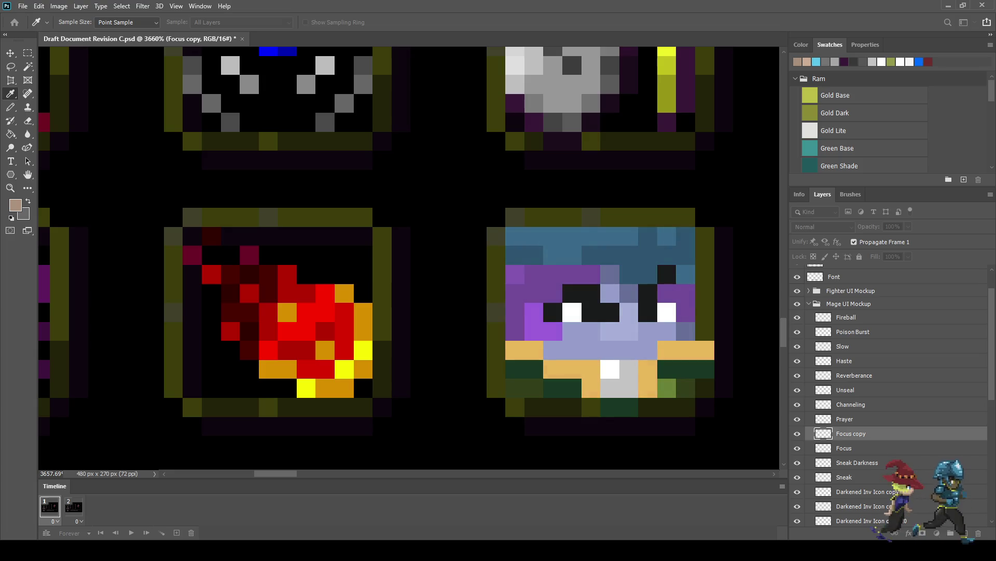
pyautogui.press('b')
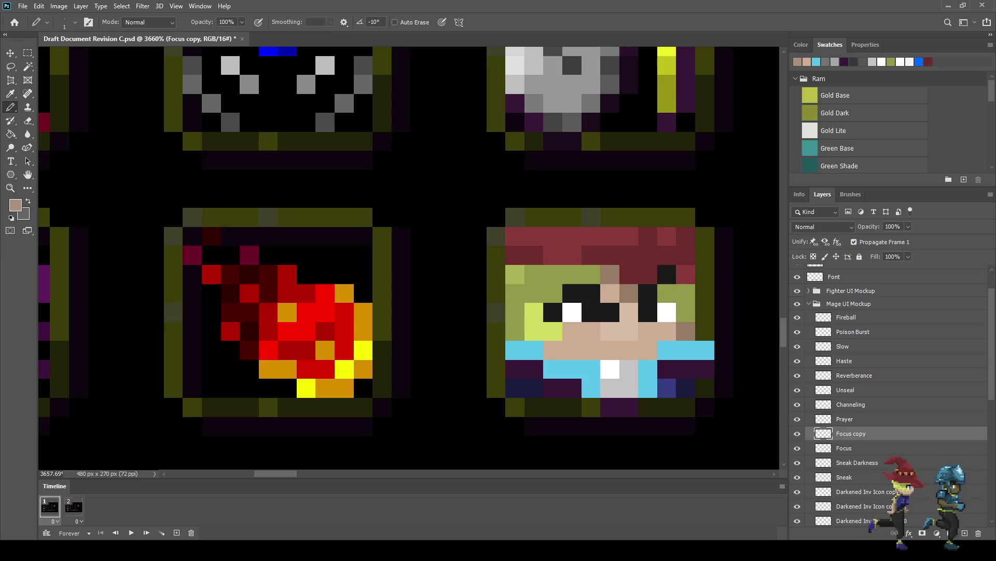
pyautogui.press('w')
pyautogui.press('shift')
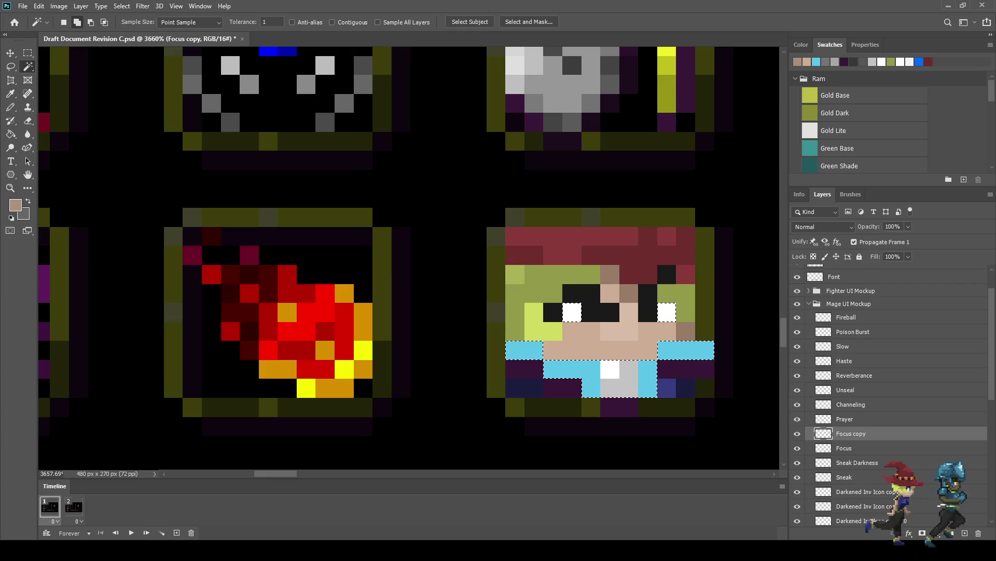
# Remove the eye whites from the selection and shift the face to purple, lavender and teal tones.
pyautogui.press('l')
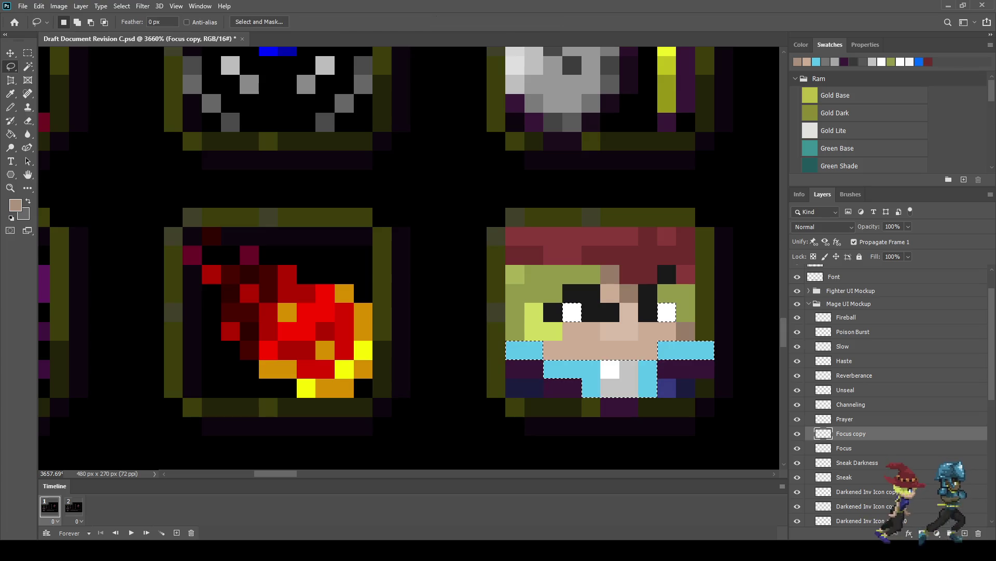
pyautogui.press('alt')
pyautogui.moveTo(551, 326)
pyautogui.mouseDown()
pyautogui.moveTo(677, 289)
pyautogui.moveTo(552, 290)
pyautogui.mouseUp()
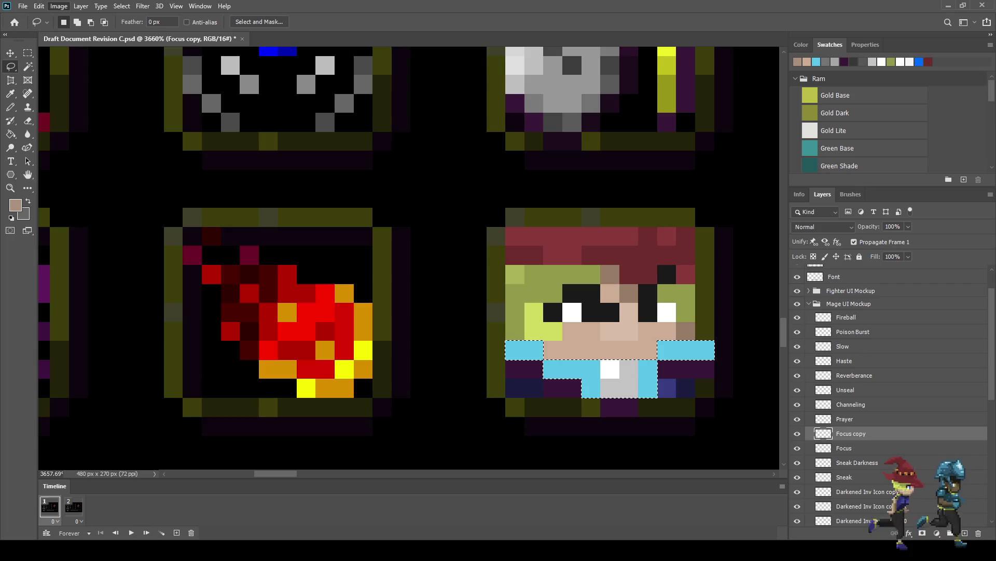
pyautogui.press('i')
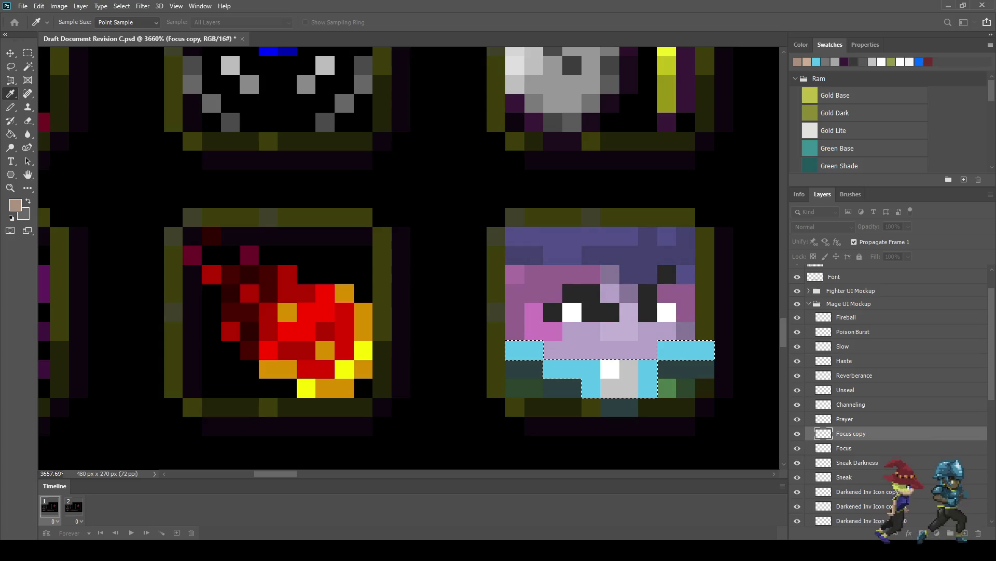
# Deselect and view the whole document at 300%.
pyautogui.press('l')
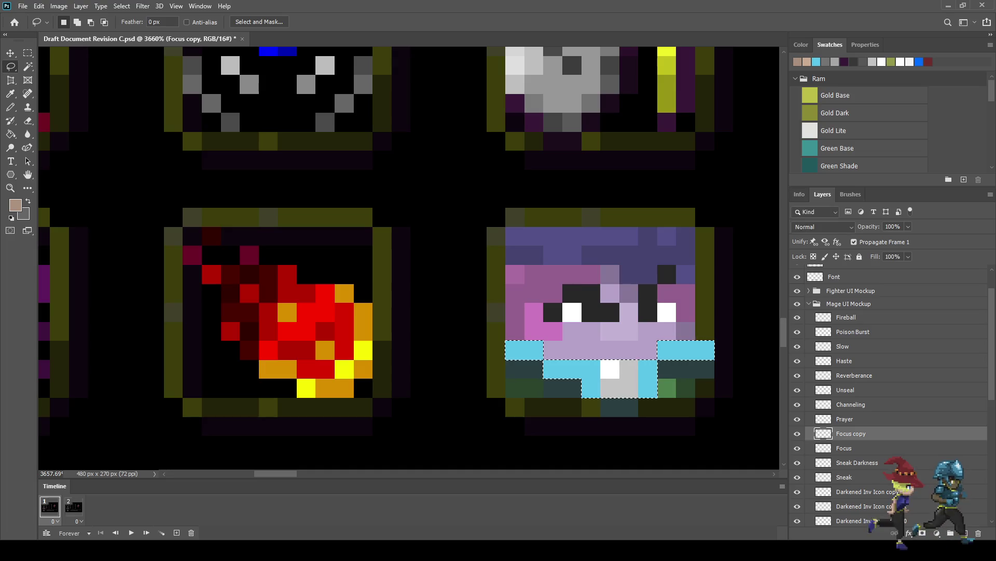
pyautogui.hotkey('ctrl', 'd')
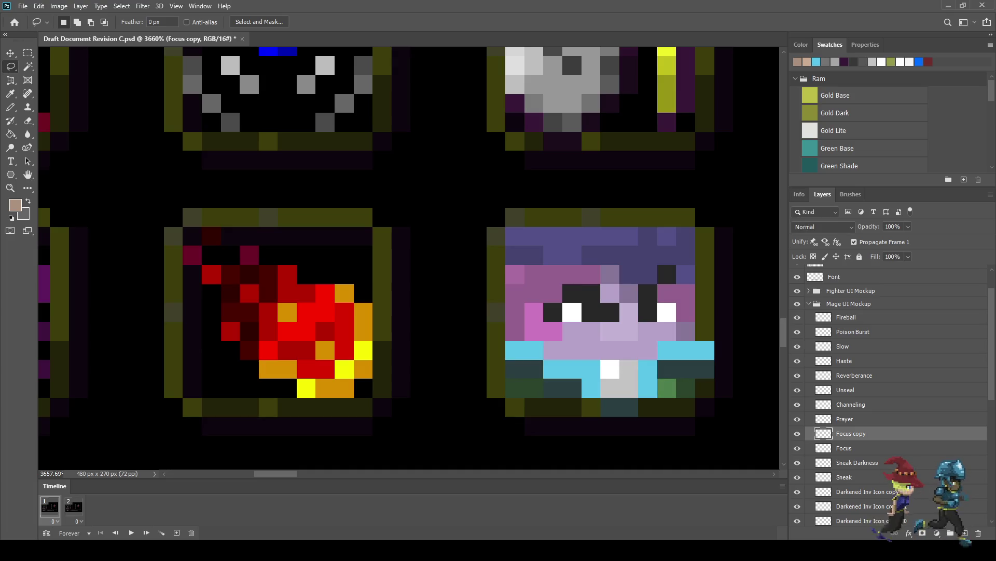
pyautogui.hotkey('ctrl', '1')
pyautogui.hotkey('ctrl', '+')
pyautogui.hotkey('ctrl', '+')
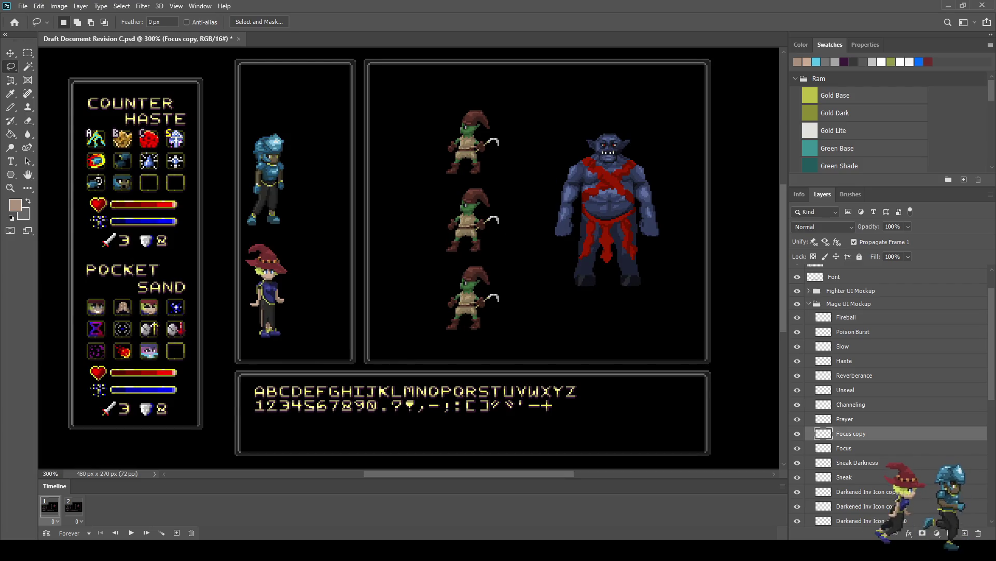
# Sample bright cyan and pencil it over the collar's left, right and dark teal pixels.
pyautogui.scroll(10, 133, 356)
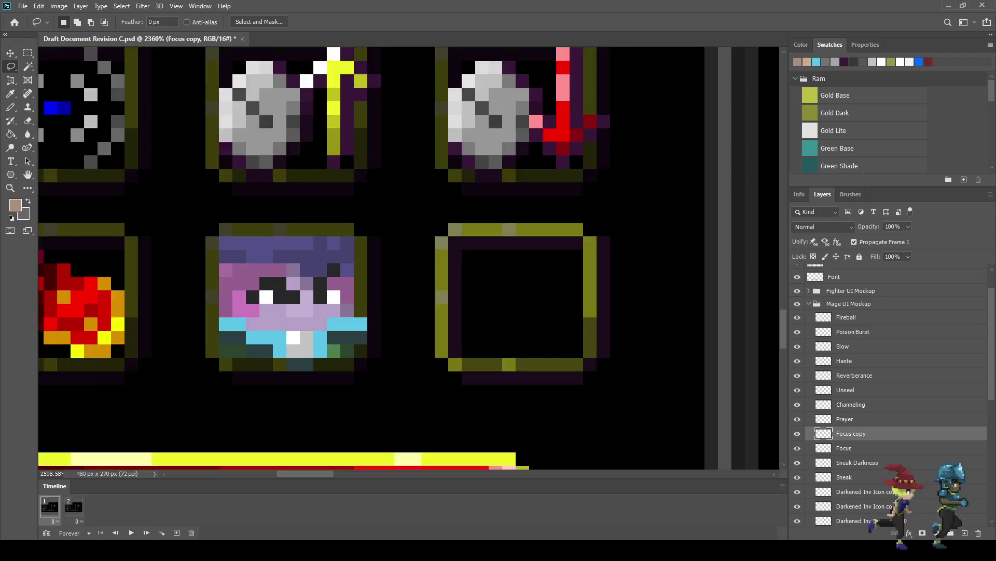
pyautogui.press('i')
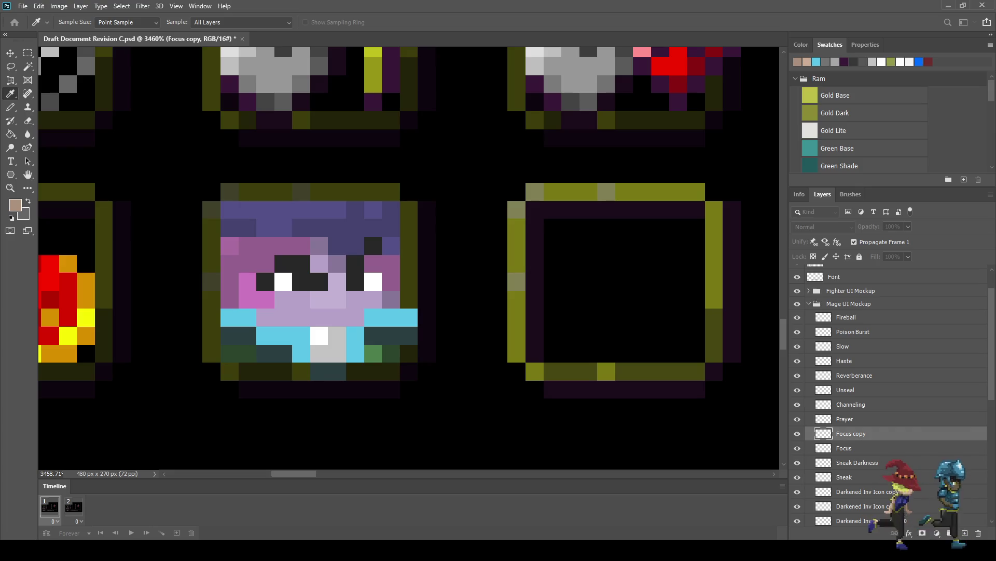
pyautogui.press('b')
pyautogui.moveTo(301, 354)
pyautogui.mouseDown()
pyautogui.moveTo(301, 335)
pyautogui.moveTo(264, 336)
pyautogui.moveTo(230, 317)
pyautogui.mouseUp()
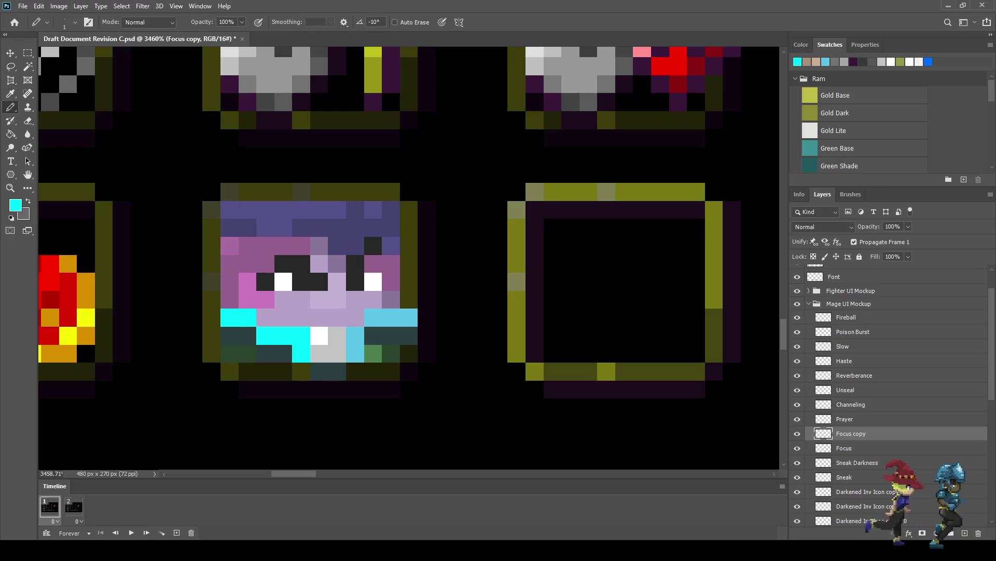
pyautogui.moveTo(355, 353)
pyautogui.mouseDown()
pyautogui.moveTo(355, 318)
pyautogui.moveTo(410, 318)
pyautogui.mouseUp()
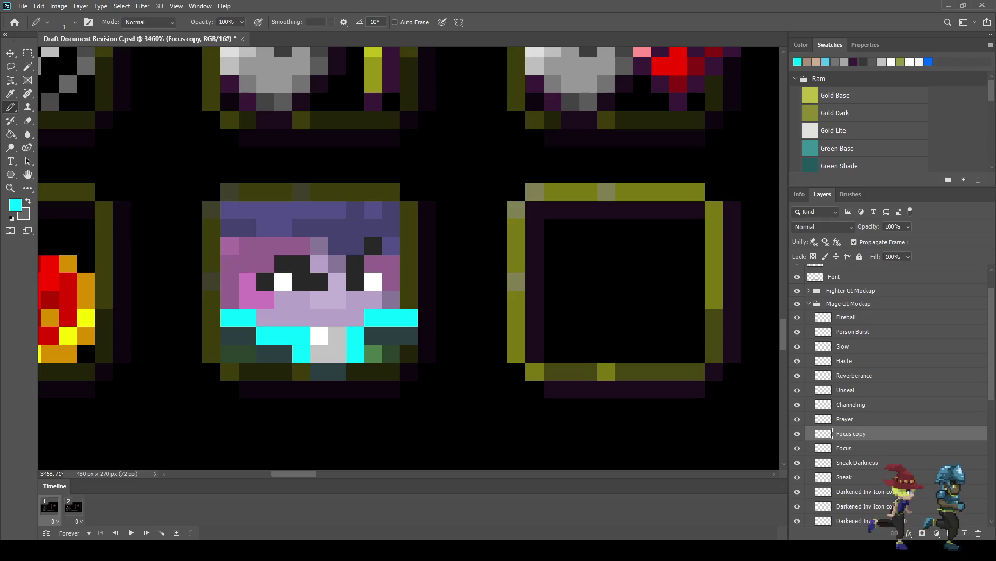
pyautogui.click(374, 335)
pyautogui.click(247, 336)
pyautogui.scroll(-3, 247, 335)
pyautogui.scroll(4, 247, 336)
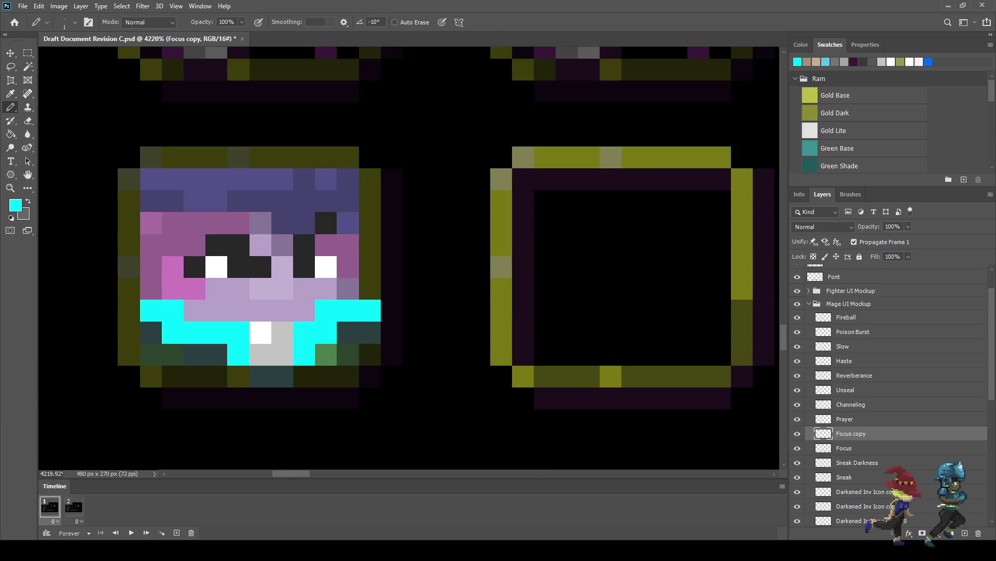
pyautogui.scroll(1, 290, 358)
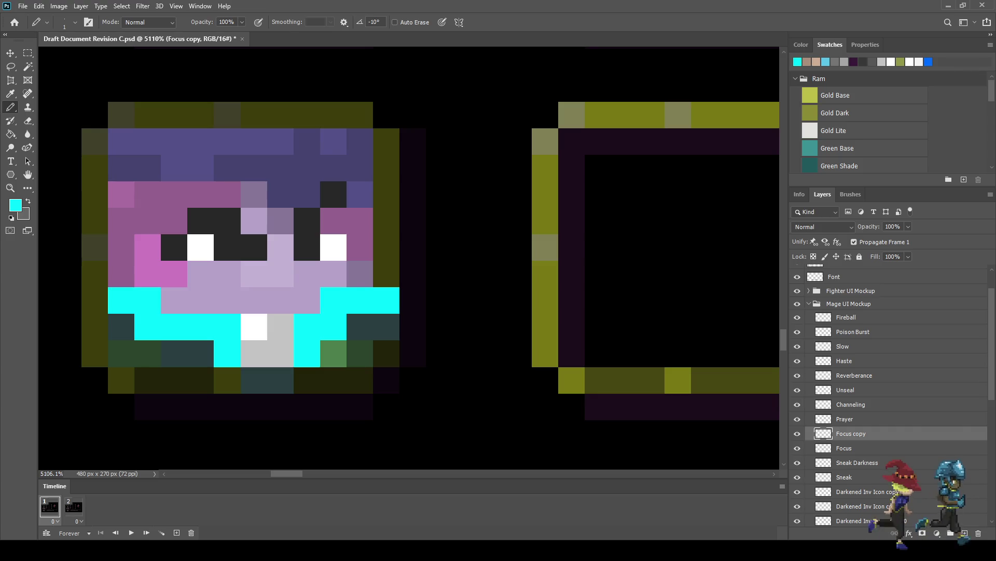
# Sample black and paint the cyan collar pixels black.
pyautogui.press('i')
pyautogui.press('b')
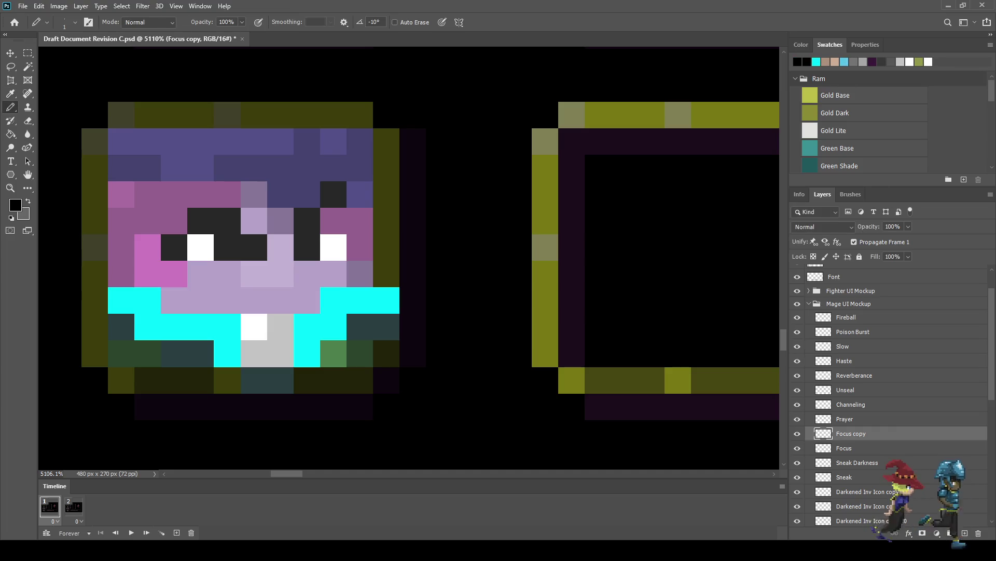
pyautogui.click(121, 300)
pyautogui.moveTo(147, 326); pyautogui.dragTo(227, 327)
pyautogui.click(227, 353)
pyautogui.click(306, 353)
pyautogui.moveTo(307, 327)
pyautogui.mouseDown()
pyautogui.moveTo(333, 327)
pyautogui.moveTo(360, 300)
pyautogui.mouseUp()
pyautogui.click(386, 299)
pyautogui.click(333, 300)
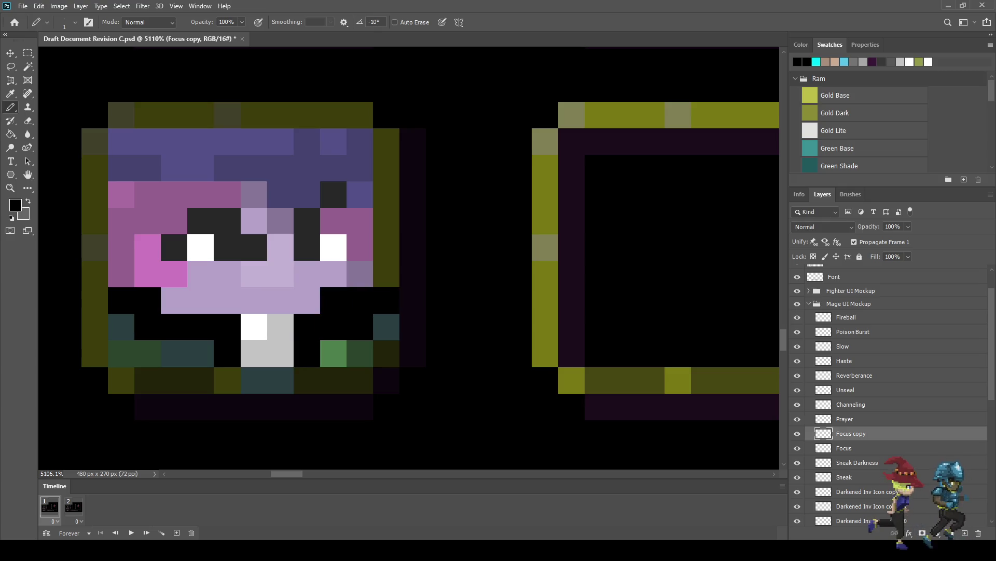
# Revert the Focus copy face to its original dark-red hair, olive and tan colours.
pyautogui.scroll(-5, 418, 381)
pyautogui.scroll(-4, 423, 387)
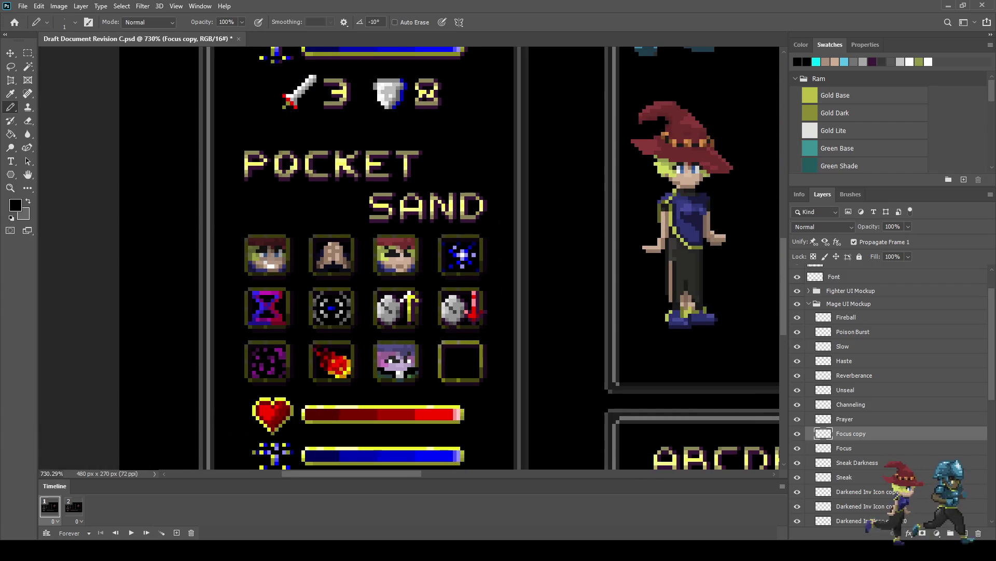
pyautogui.scroll(4, 405, 407)
pyautogui.scroll(-3, 405, 407)
pyautogui.scroll(4, 385, 372)
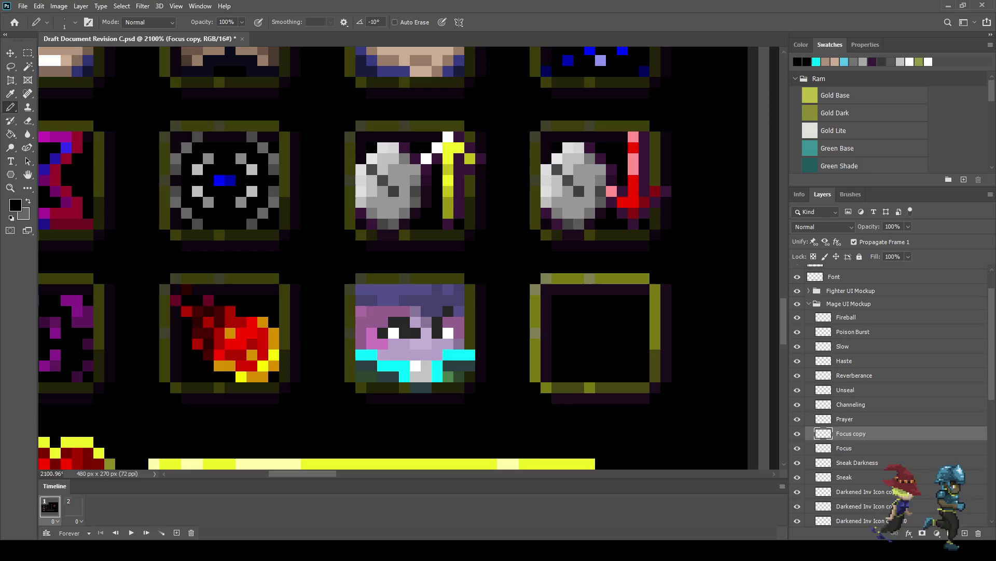
pyautogui.hotkey('ctrl', 'd')
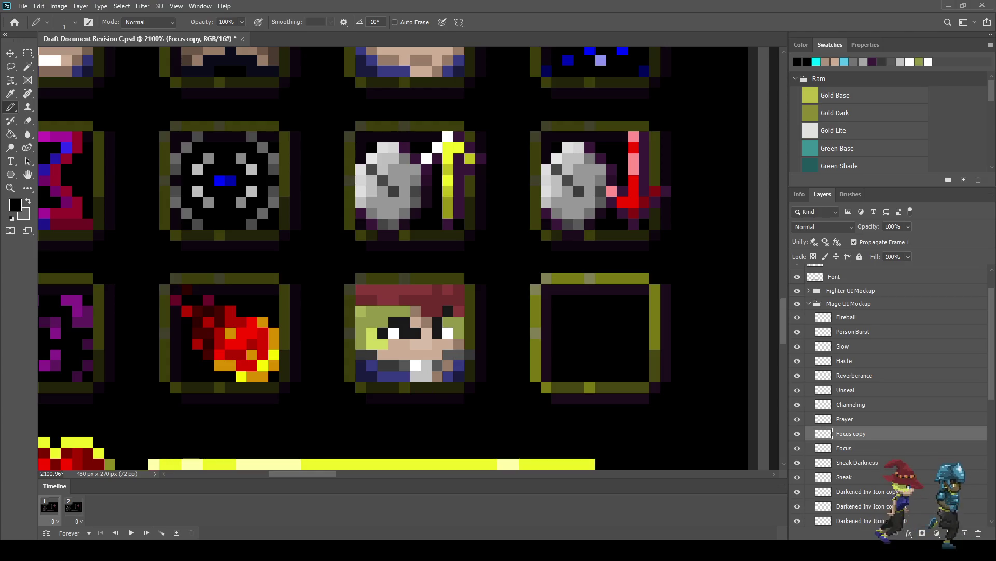
# Lasso the white-and-grey mouth pixels and the grey collar pixels on the right.
pyautogui.scroll(-6, 495, 348)
pyautogui.scroll(8, 363, 261)
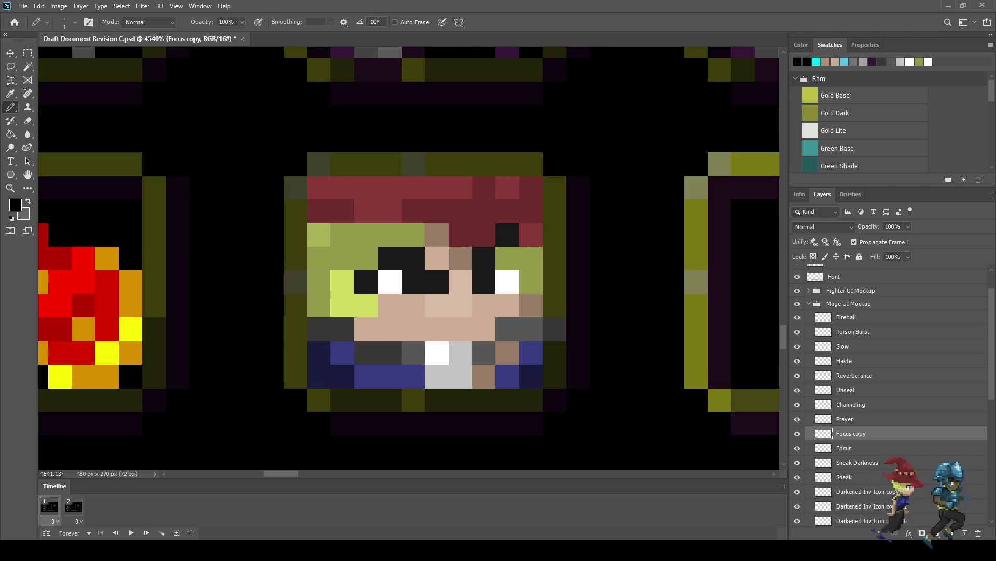
pyautogui.press('l')
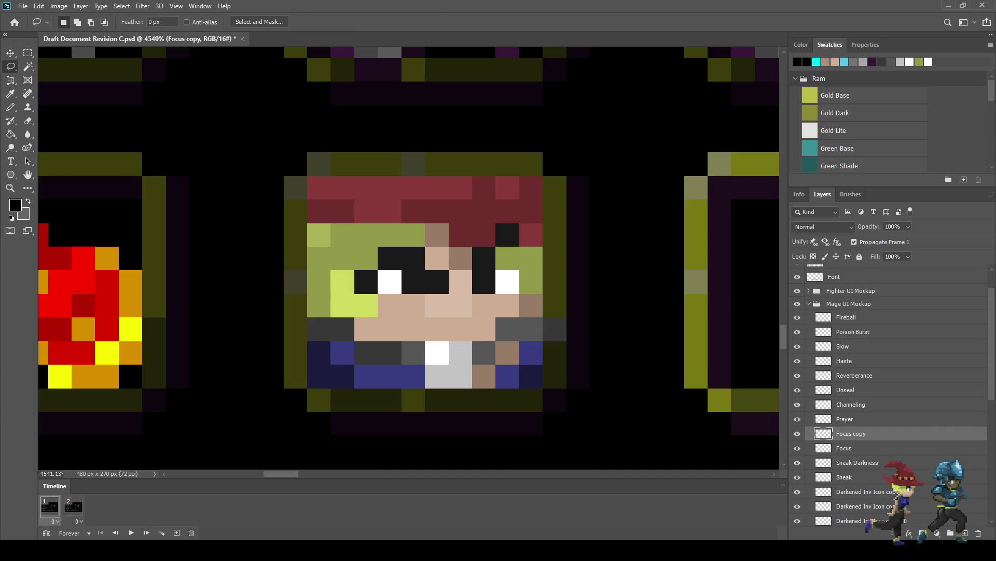
pyautogui.moveTo(425, 342)
pyautogui.mouseDown()
pyautogui.moveTo(472, 347)
pyautogui.moveTo(438, 386)
pyautogui.moveTo(426, 342)
pyautogui.moveTo(377, 344)
pyautogui.moveTo(354, 319)
pyautogui.moveTo(317, 317)
pyautogui.moveTo(349, 346)
pyautogui.moveTo(405, 363)
pyautogui.mouseUp()
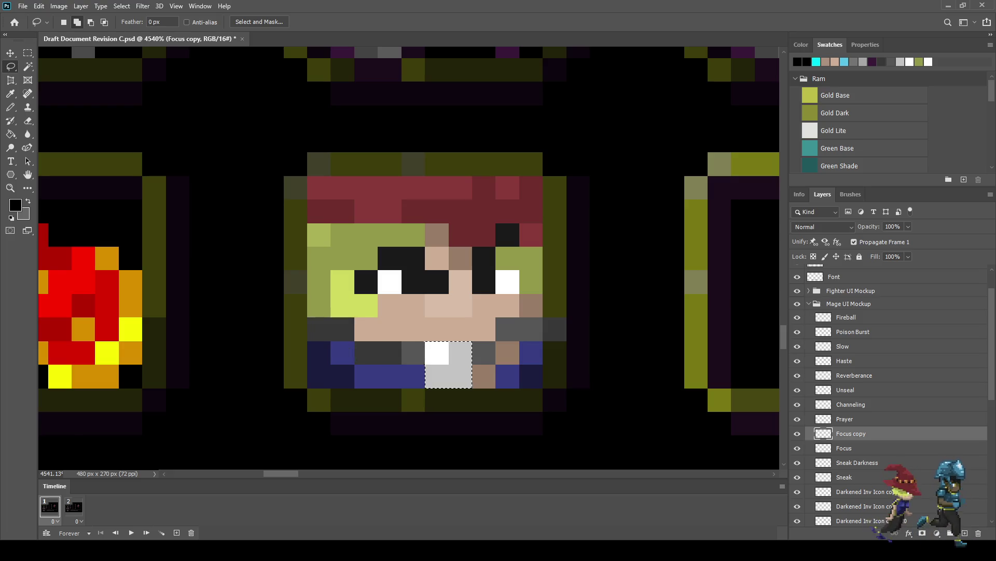
pyautogui.moveTo(472, 343)
pyautogui.mouseDown()
pyautogui.moveTo(534, 315)
pyautogui.moveTo(563, 326)
pyautogui.moveTo(472, 358)
pyautogui.mouseUp()
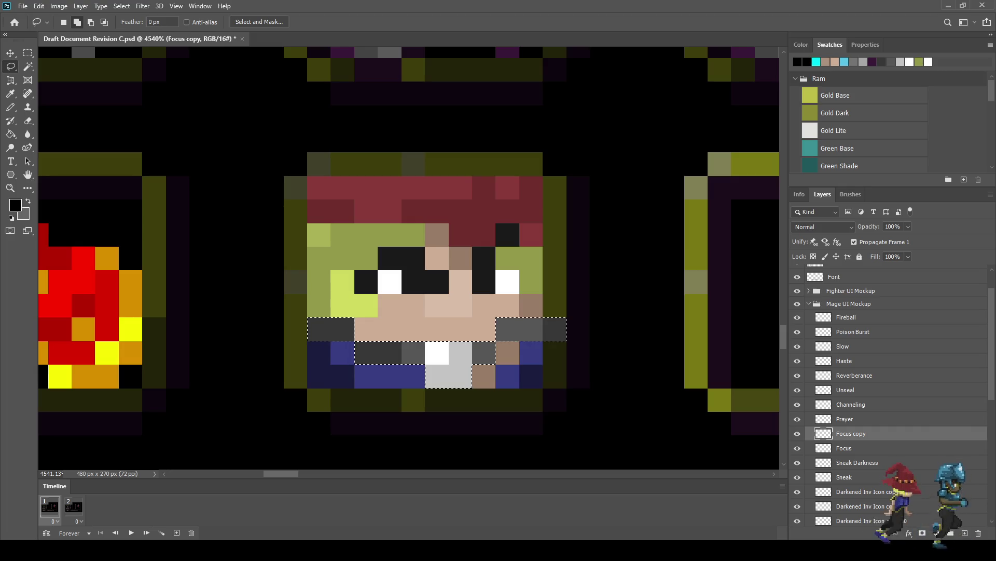
# Use the Magic Wand with Contiguous to extend the selection over the rest of the face icon.
pyautogui.scroll(-2, 460, 362)
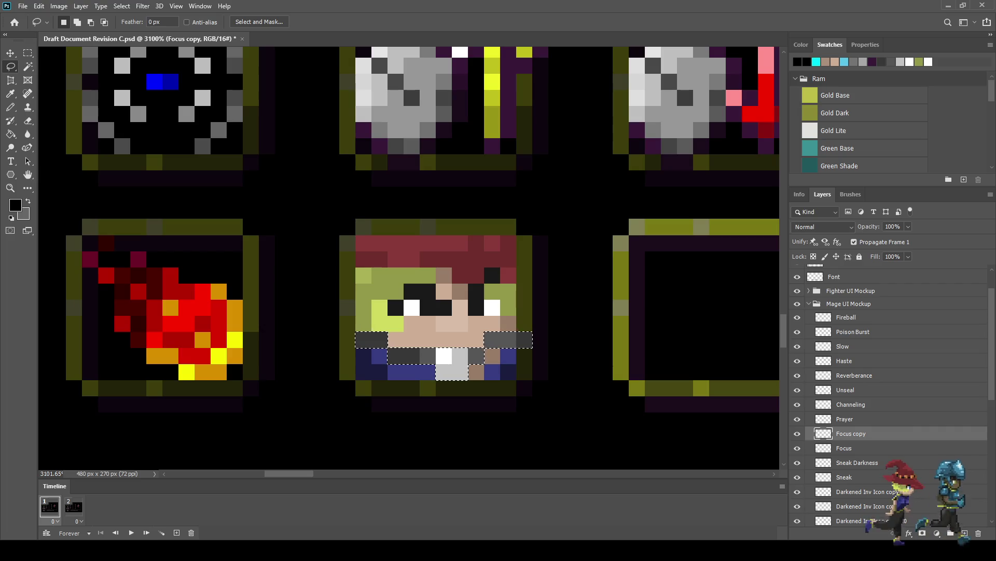
pyautogui.scroll(-1, 446, 343)
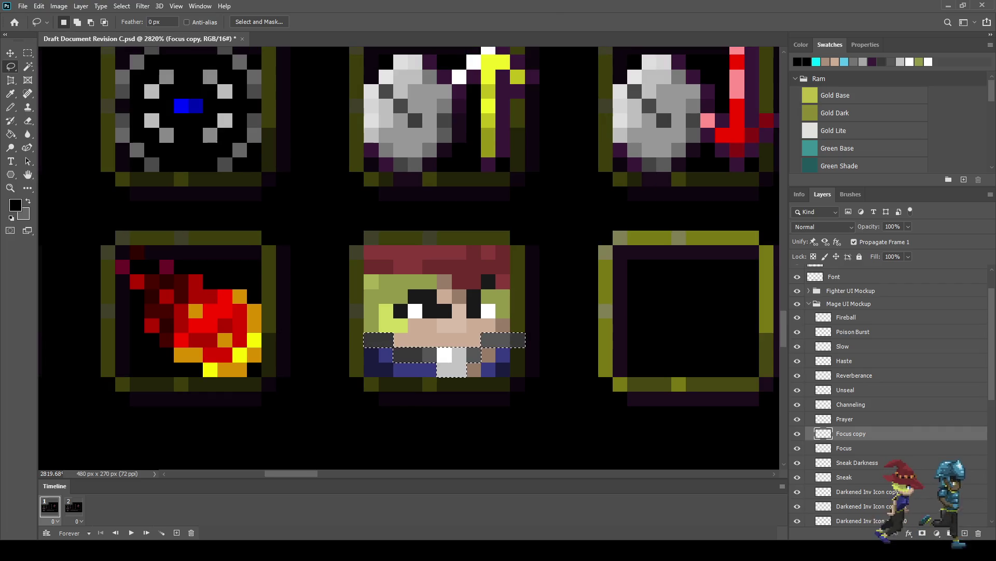
pyautogui.press('w')
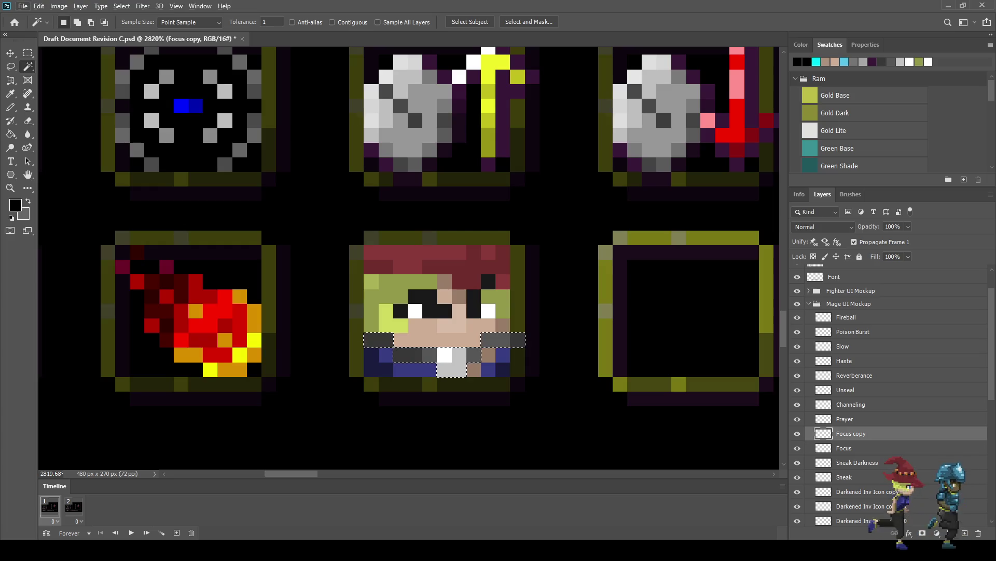
pyautogui.click(332, 23)
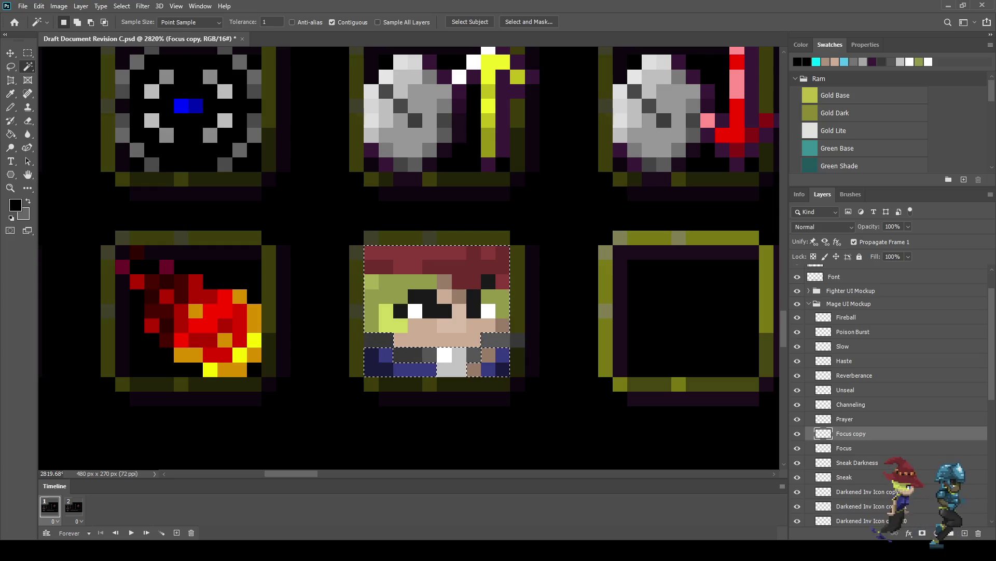
# Pick a light blue and add a new empty Layer 5 above Focus copy.
pyautogui.press('b')
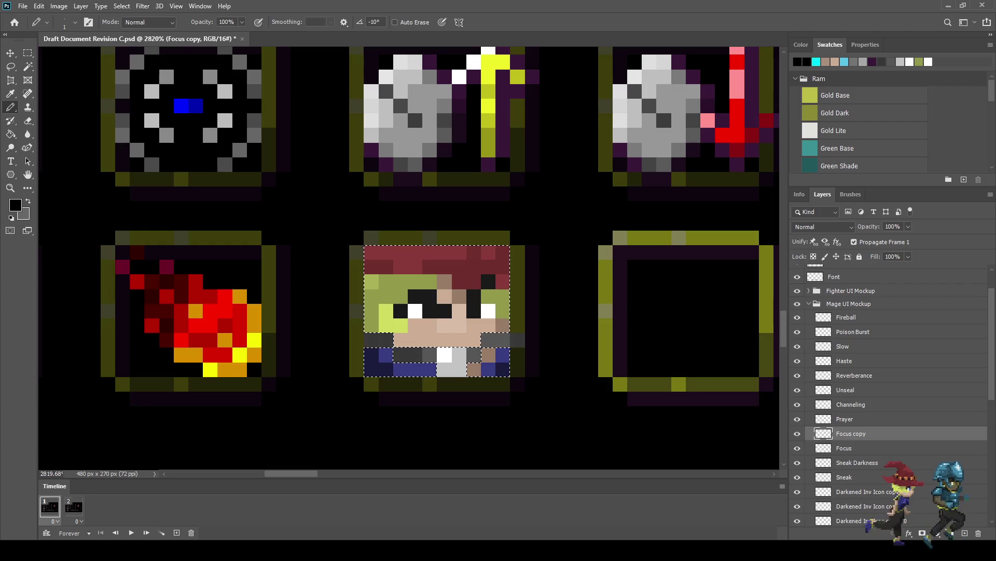
pyautogui.press('i')
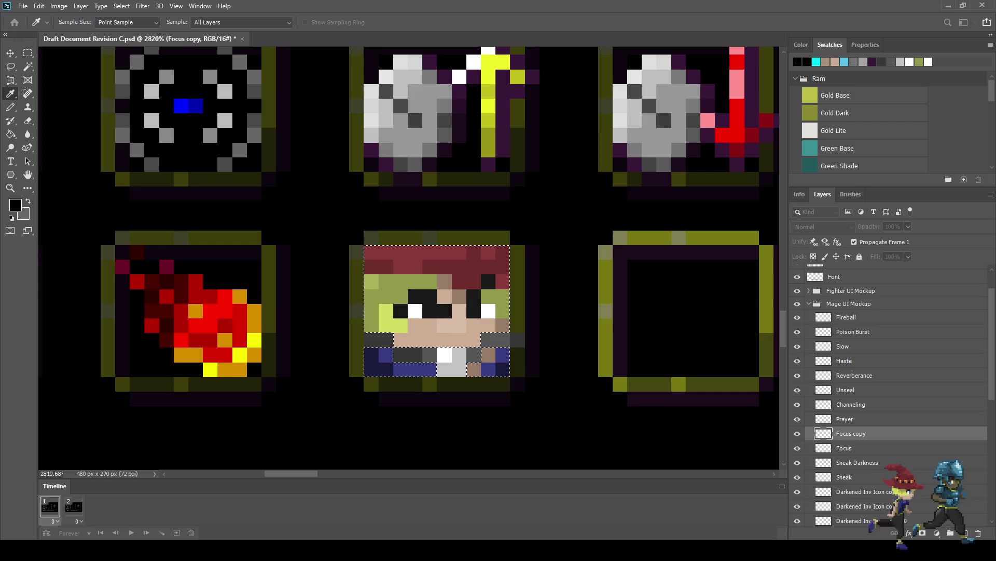
pyautogui.press('b')
pyautogui.click(845, 61)
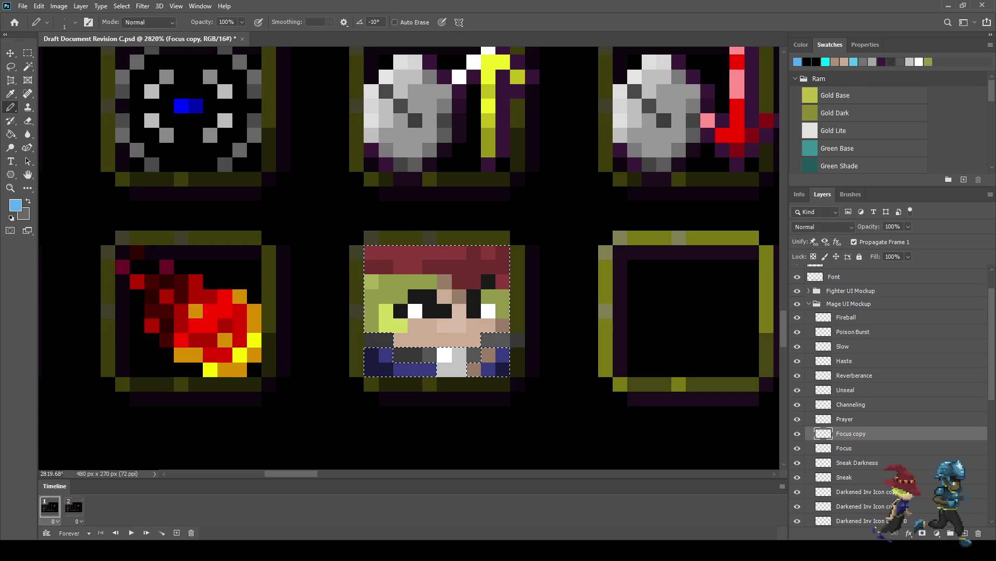
pyautogui.hotkey('ctrl', 'shift', 'alt', 'n')
# Fill the selected icon with light blue and set Layer 5 to Multiply.
pyautogui.moveTo(372, 253)
pyautogui.mouseDown()
pyautogui.moveTo(502, 266)
pyautogui.moveTo(372, 281)
pyautogui.moveTo(503, 295)
pyautogui.moveTo(372, 299)
pyautogui.mouseUp()
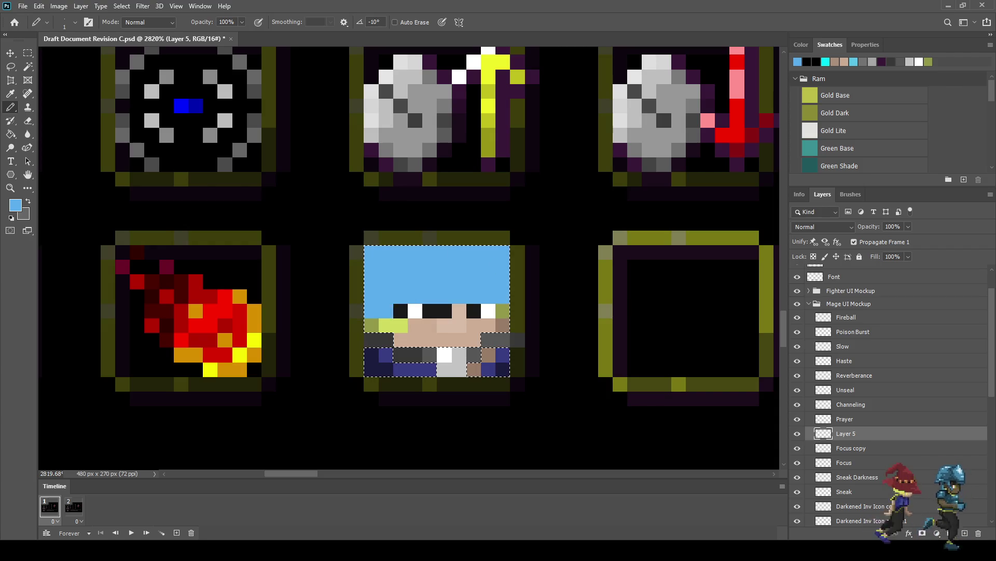
pyautogui.moveTo(503, 356)
pyautogui.mouseDown()
pyautogui.moveTo(386, 355)
pyautogui.moveTo(503, 370)
pyautogui.moveTo(371, 369)
pyautogui.mouseUp()
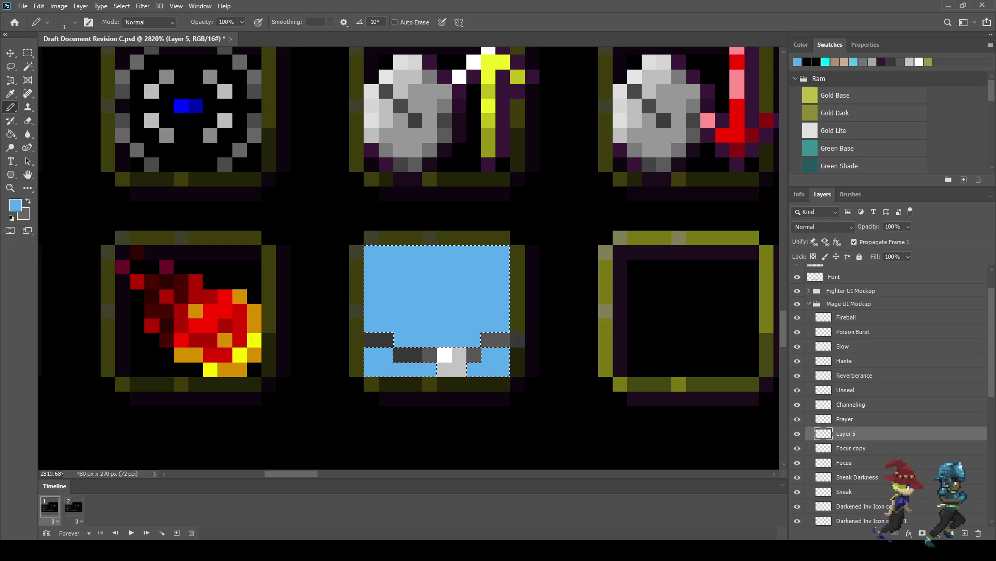
pyautogui.hotkey('shift', 'alt', 'i')
pyautogui.press('Down')
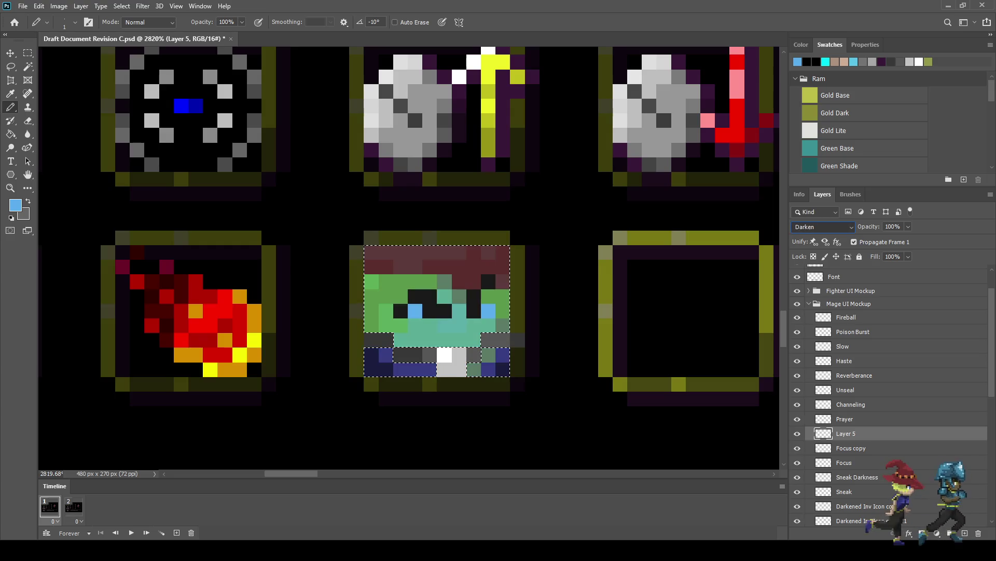
pyautogui.press('Down')
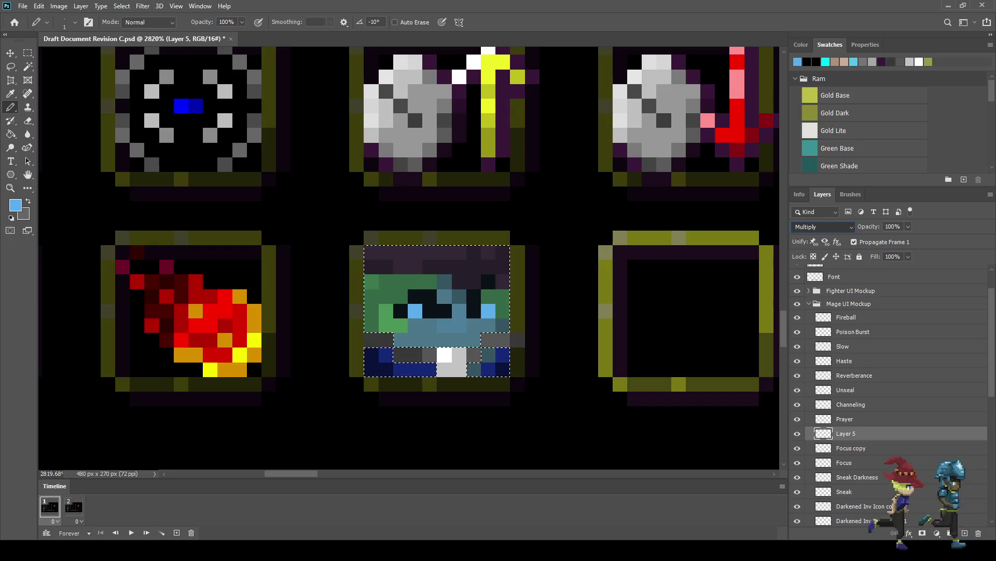
# Deselect, make Layer 5 active again, and view the document at 300%.
pyautogui.hotkey('ctrl', 'd')
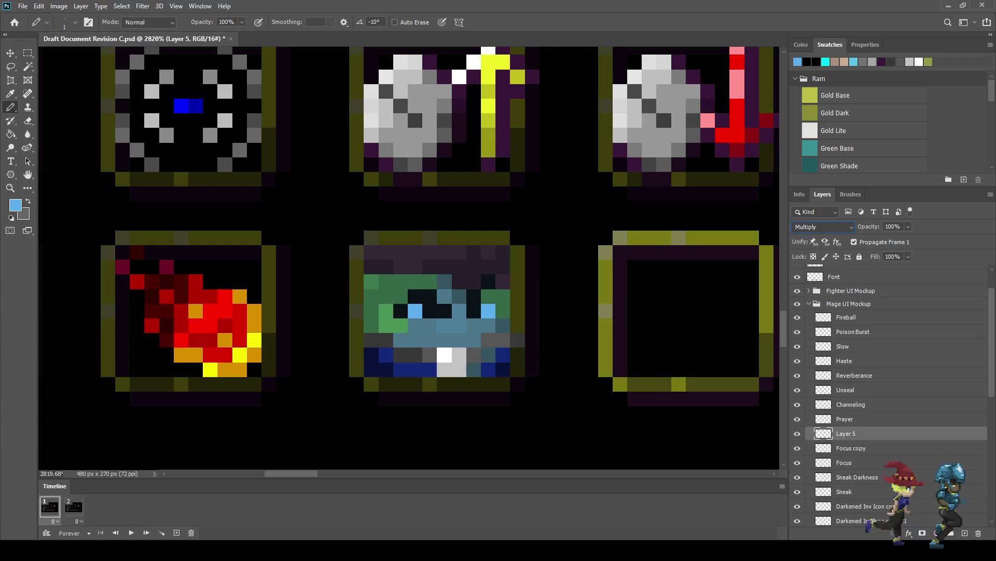
pyautogui.click(844, 419)
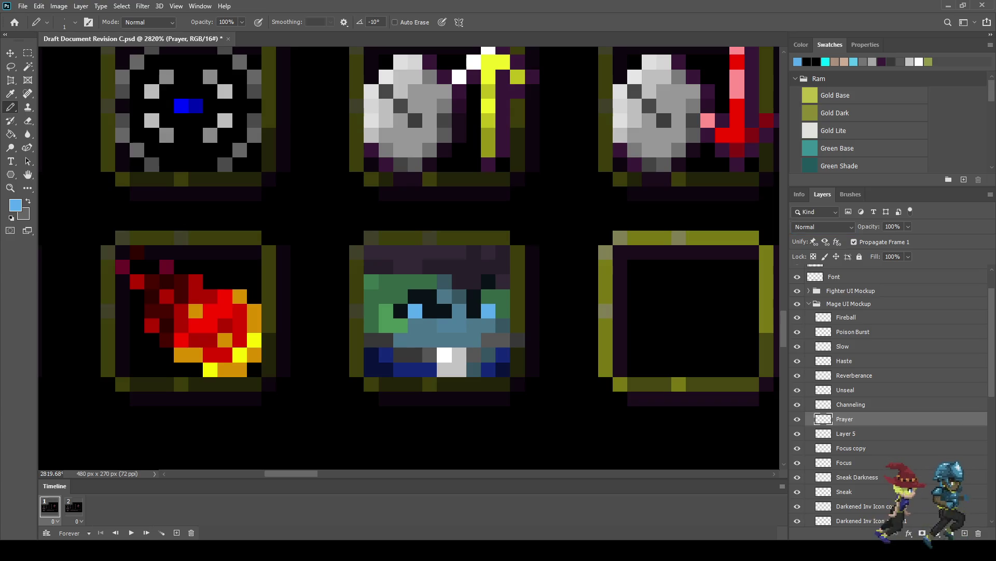
pyautogui.click(846, 432)
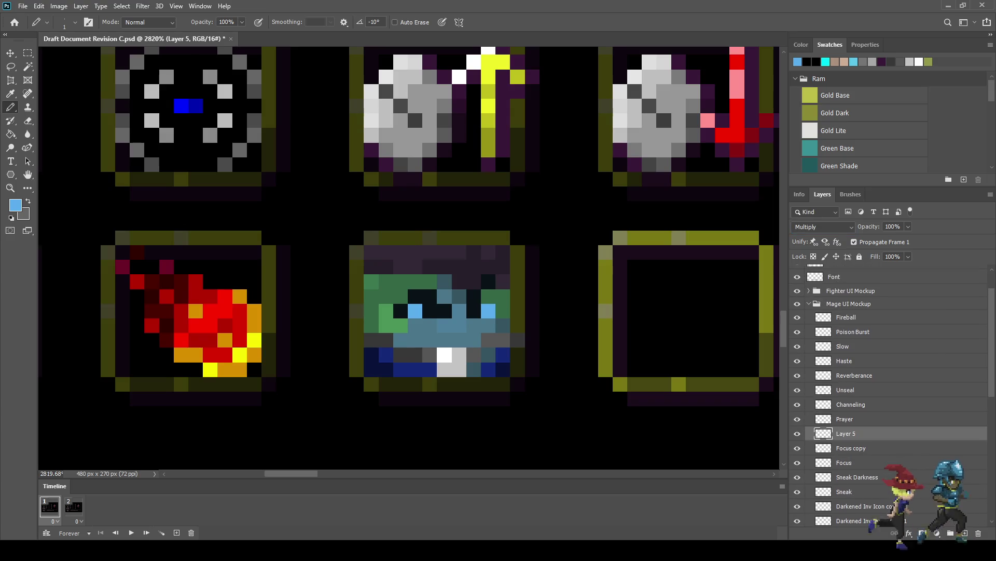
pyautogui.hotkey('ctrl', '1')
pyautogui.hotkey('ctrl', '+')
pyautogui.hotkey('ctrl', '+')
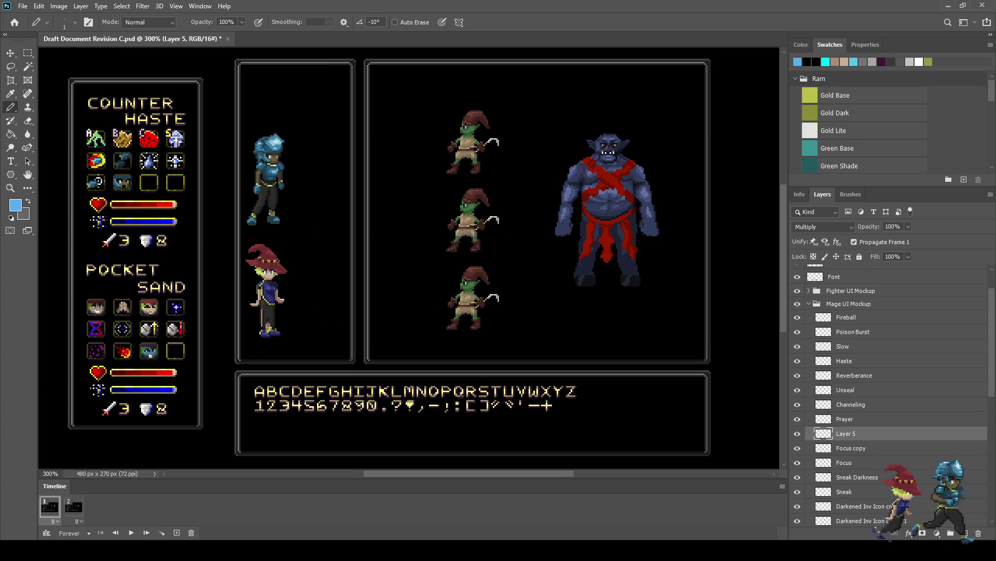
# Select Focus copy with Layer 5 and merge them into a single Layer 5.
pyautogui.scroll(10, 126, 356)
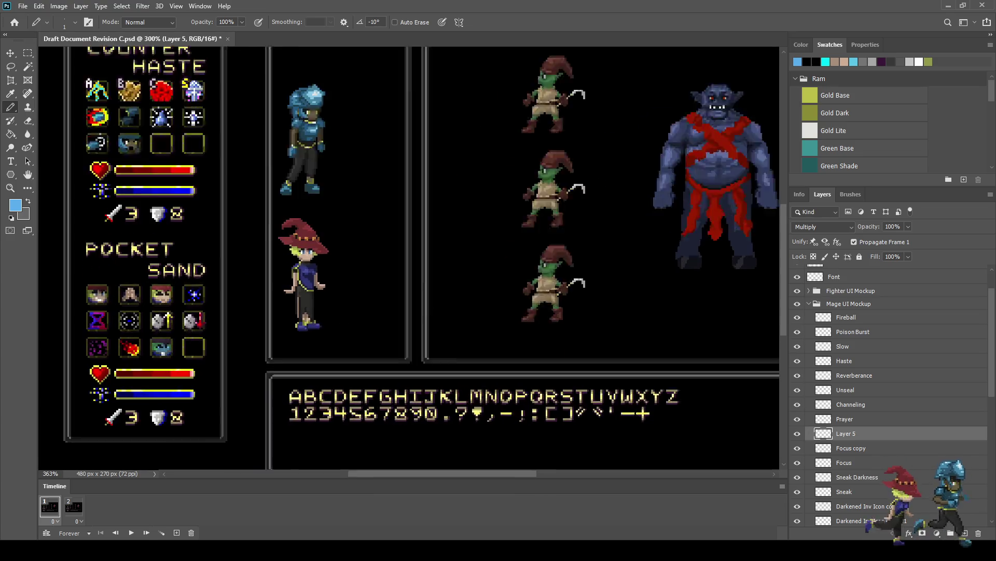
pyautogui.scroll(1, 181, 348)
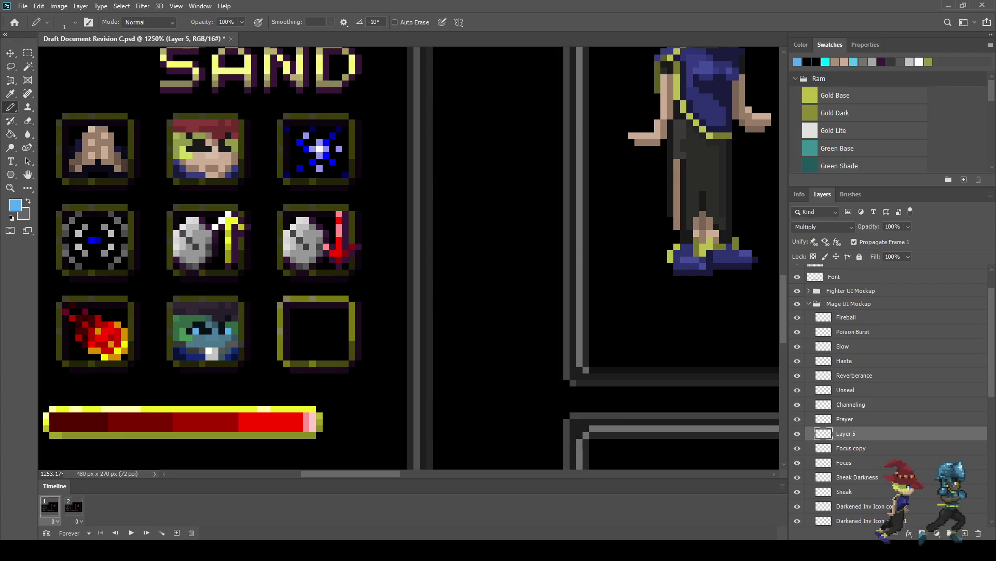
pyautogui.keyDown('shift'); pyautogui.click(851, 448); pyautogui.keyUp('shift')
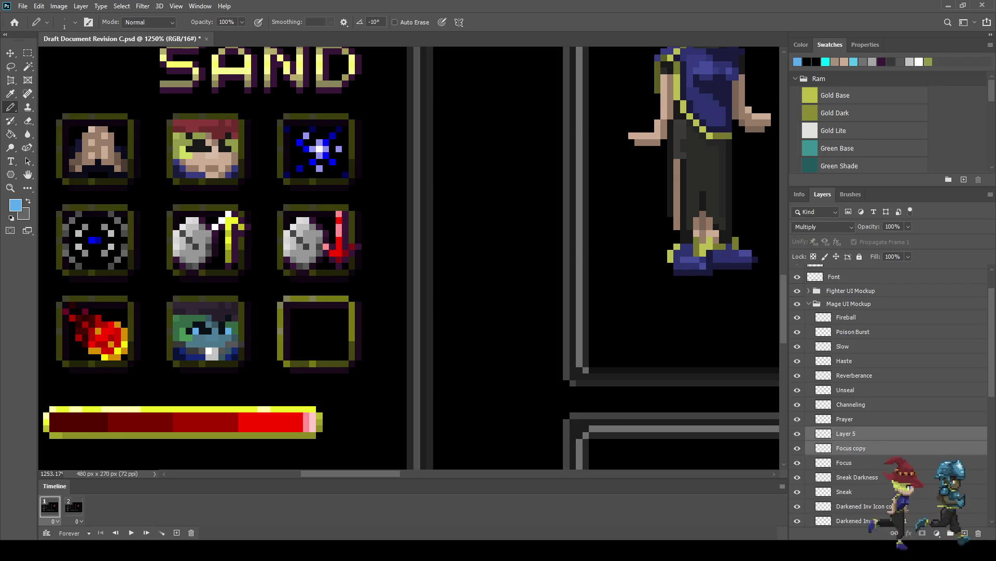
pyautogui.hotkey('ctrl', 'e')
pyautogui.scroll(5, 187, 329)
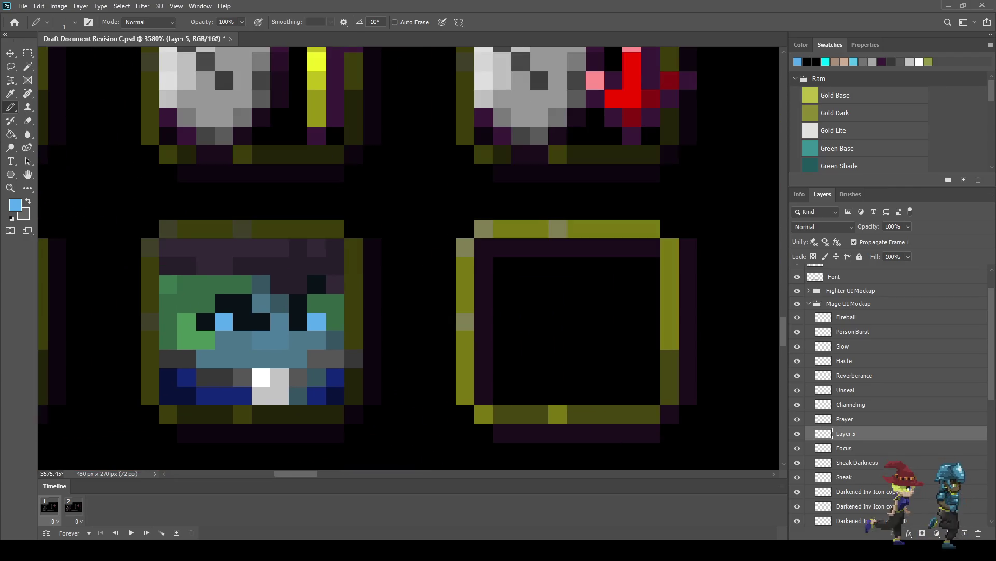
pyautogui.scroll(1, 204, 295)
pyautogui.scroll(-2, 204, 295)
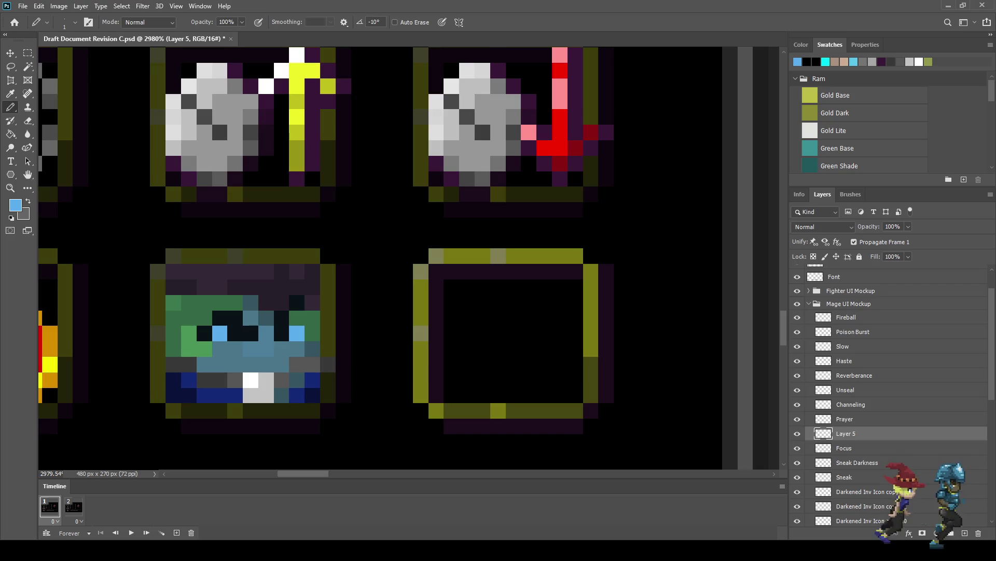
pyautogui.press('i')
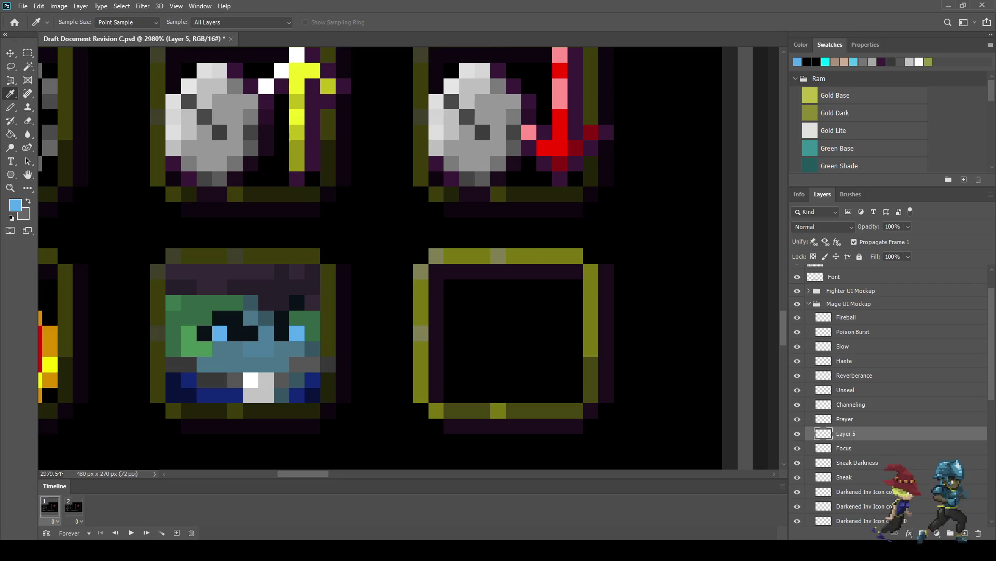
# Sample black and blacken the dark-grey collar pixels along the icon's lower edge.
pyautogui.click(236, 441)
pyautogui.press('b')
pyautogui.scroll(2, 244, 411)
pyautogui.click(235, 379)
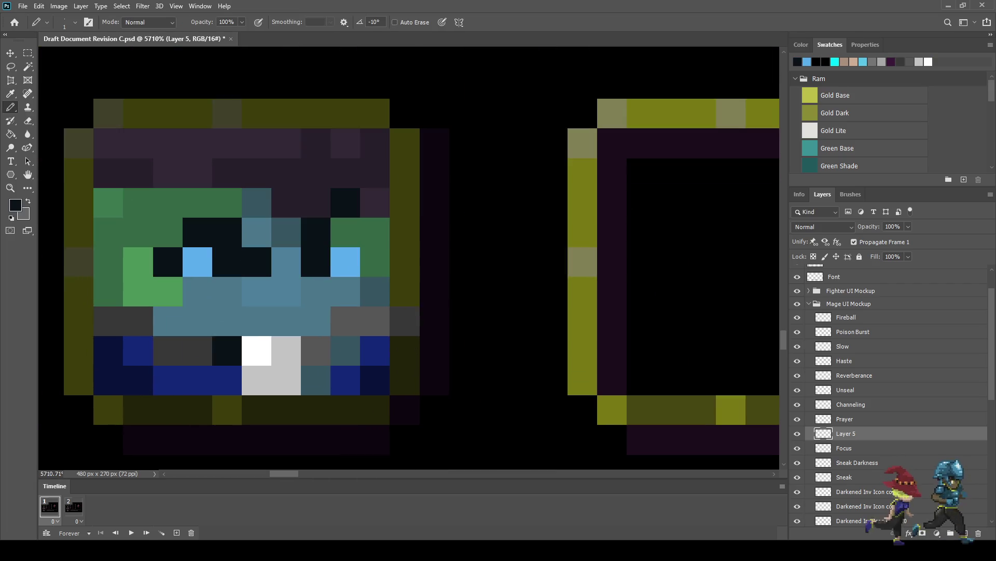
pyautogui.click(198, 350)
pyautogui.click(169, 351)
pyautogui.click(139, 321)
pyautogui.click(108, 321)
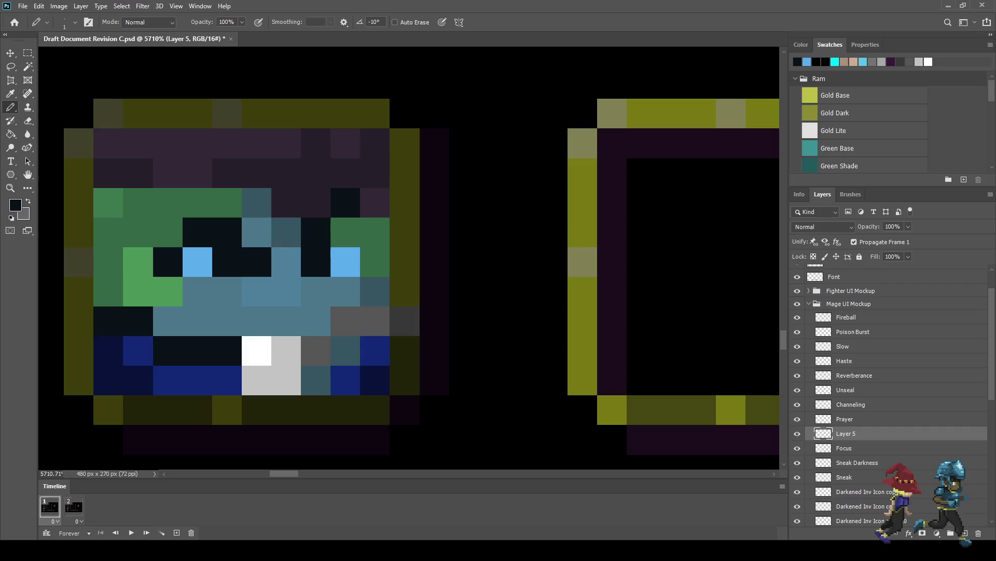
pyautogui.click(316, 350)
pyautogui.click(345, 321)
pyautogui.click(375, 320)
pyautogui.click(404, 321)
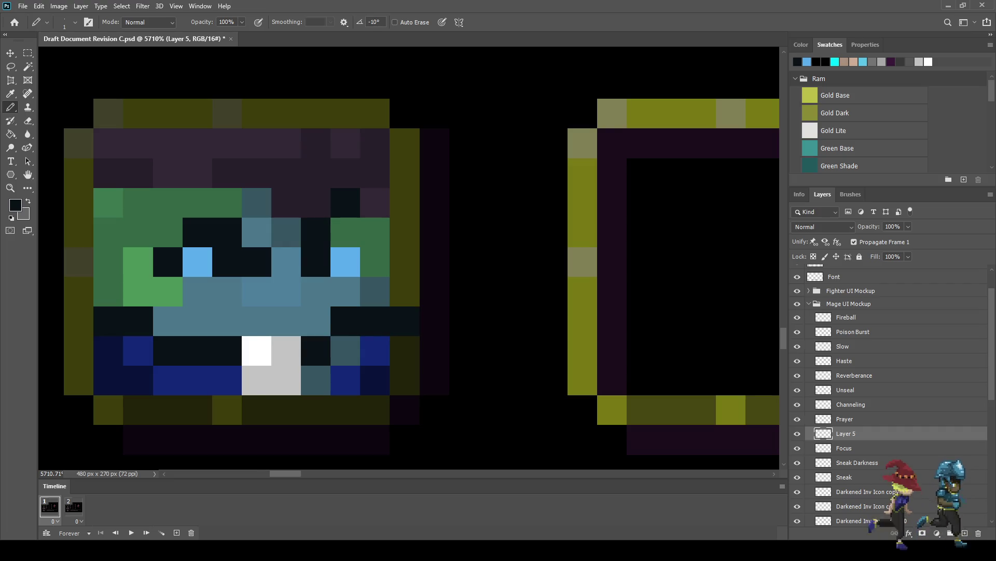
# Darken more pixels along the face icon's bottom row.
pyautogui.scroll(-10, 241, 260)
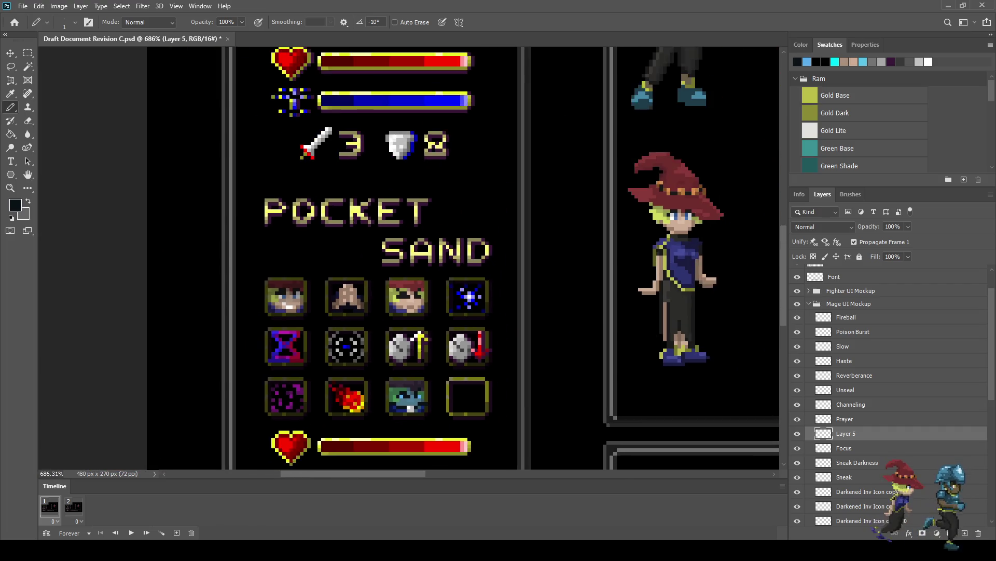
pyautogui.scroll(8, 325, 388)
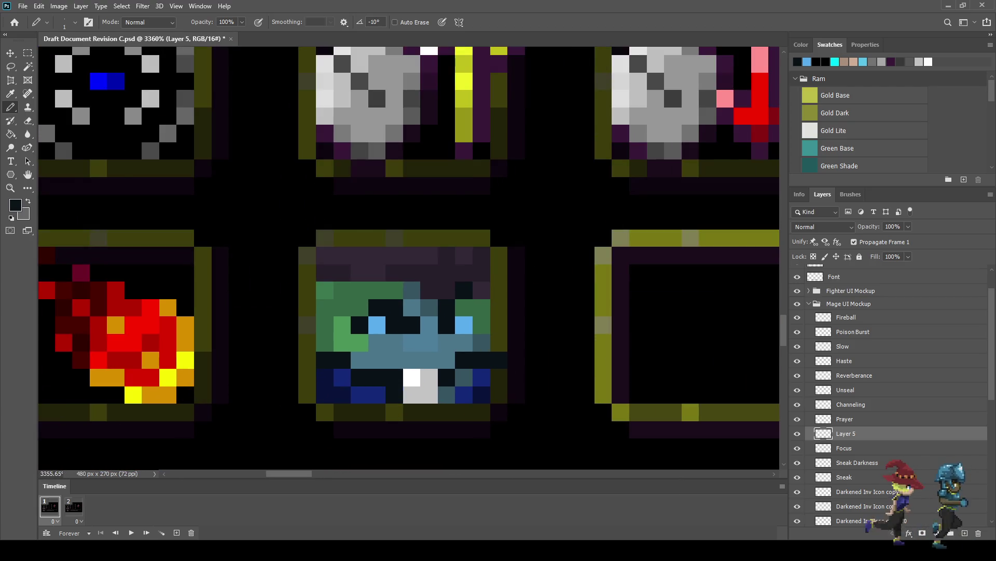
pyautogui.click(377, 394)
pyautogui.click(447, 395)
pyautogui.click(464, 377)
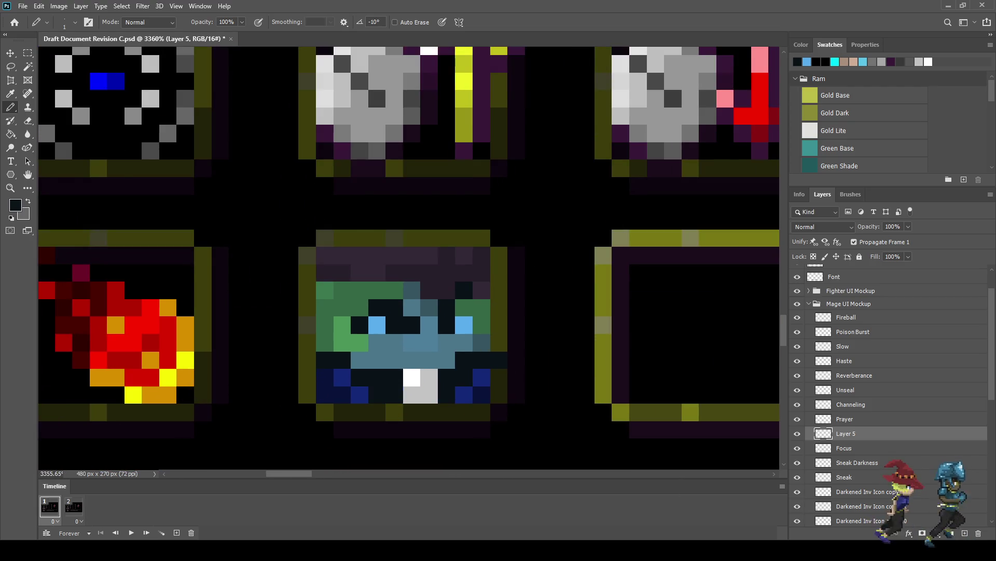
pyautogui.scroll(-8, 325, 387)
pyautogui.scroll(2, 325, 388)
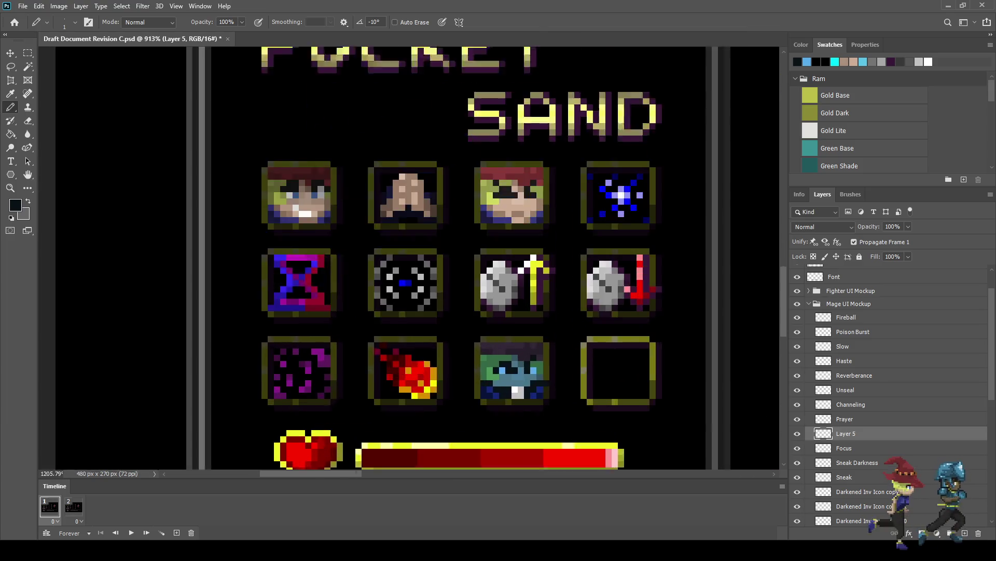
pyautogui.scroll(3, 529, 384)
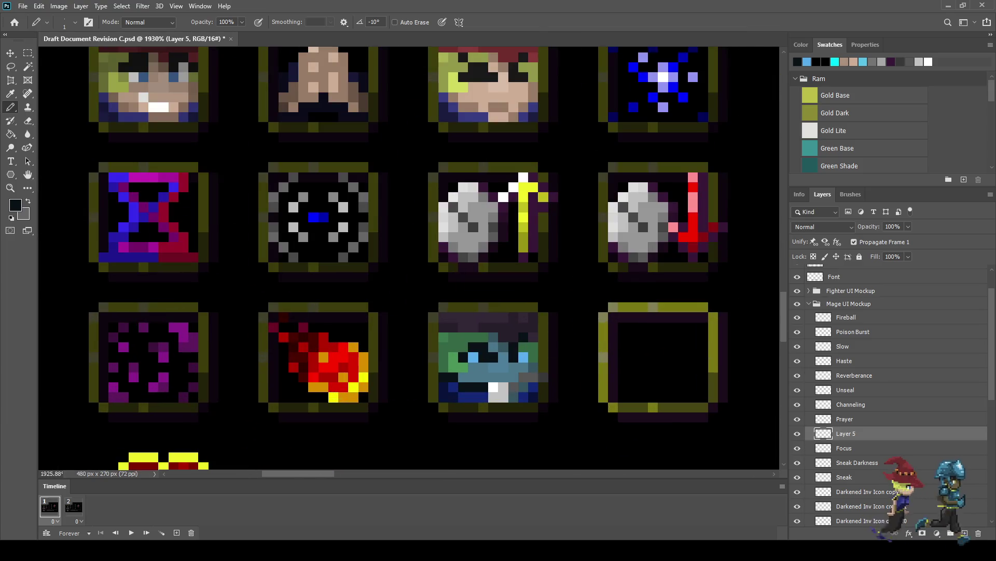
pyautogui.scroll(2, 531, 387)
pyautogui.moveTo(519, 387)
pyautogui.mouseDown()
pyautogui.moveTo(503, 388)
pyautogui.moveTo(535, 371)
pyautogui.mouseUp()
# Shade some bottom-row pixels grey and blacken the collar's bottom-left pixels.
pyautogui.click(503, 386)
pyautogui.moveTo(423, 387); pyautogui.dragTo(456, 387)
pyautogui.click(455, 387)
pyautogui.click(440, 386)
pyautogui.click(423, 387)
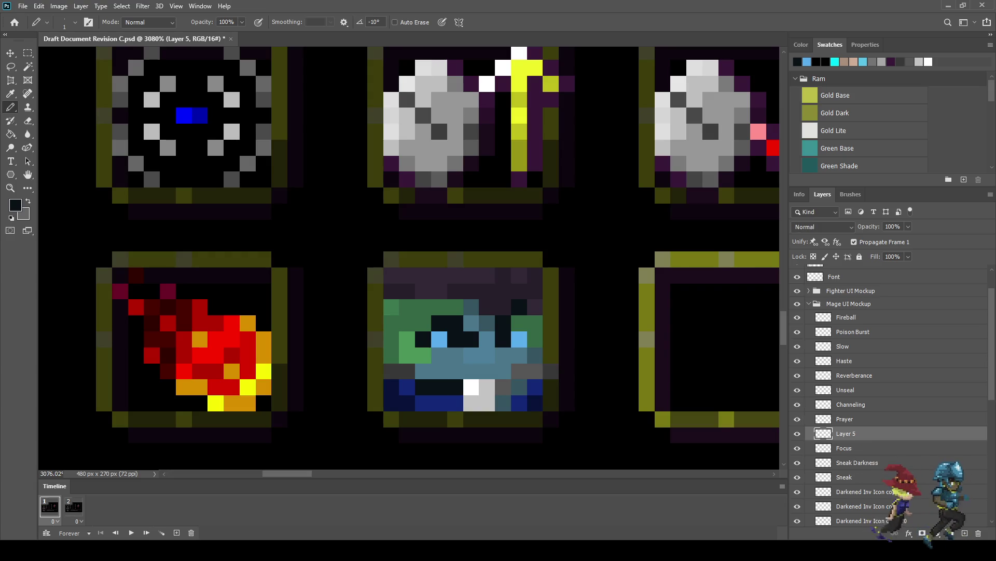
pyautogui.click(407, 371)
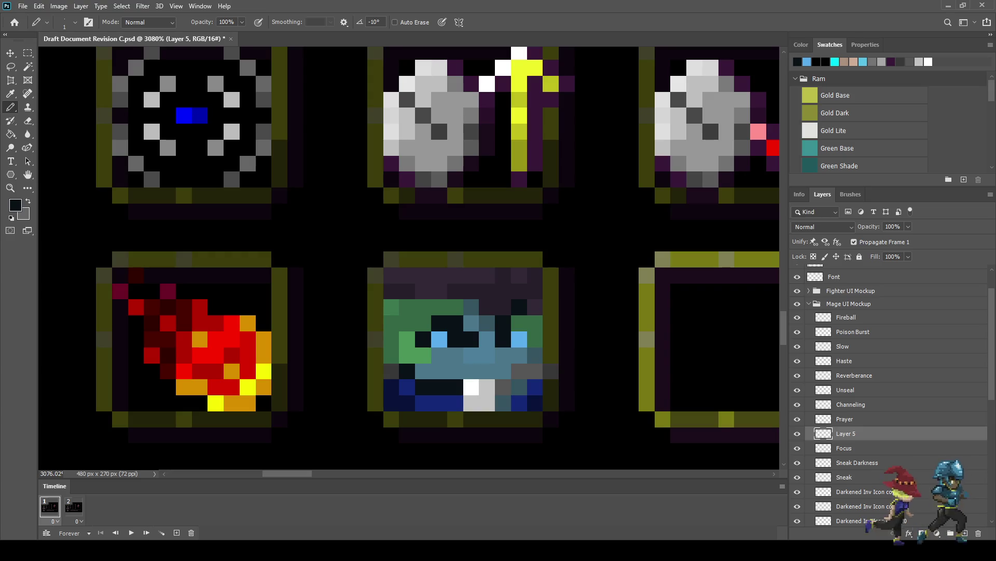
# Darken remaining lower-half pixels and fill the teal gaps in the collar.
pyautogui.click(503, 387)
pyautogui.moveTo(519, 371); pyautogui.dragTo(534, 371)
pyautogui.scroll(-5, 540, 416)
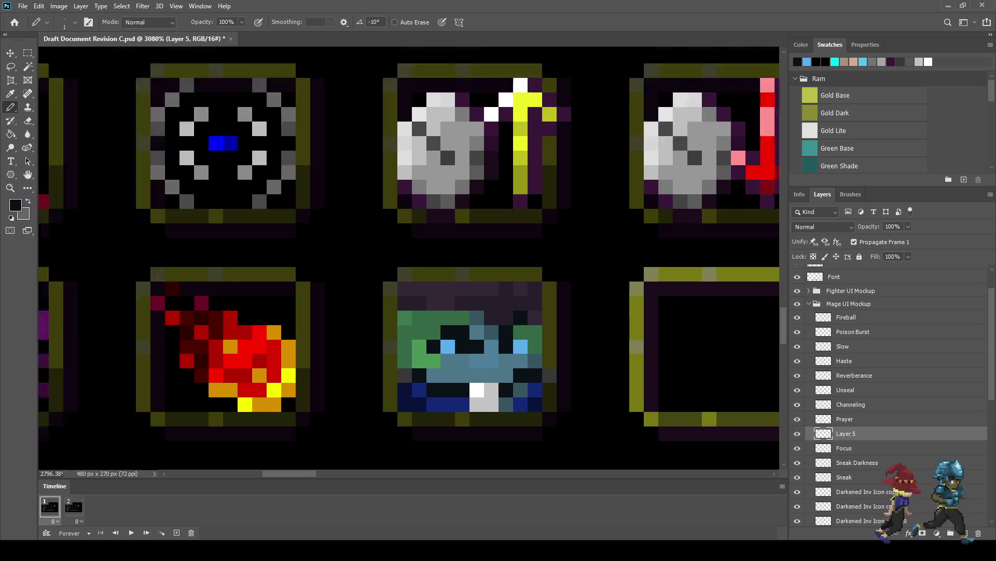
pyautogui.scroll(-3, 539, 415)
pyautogui.scroll(4, 539, 415)
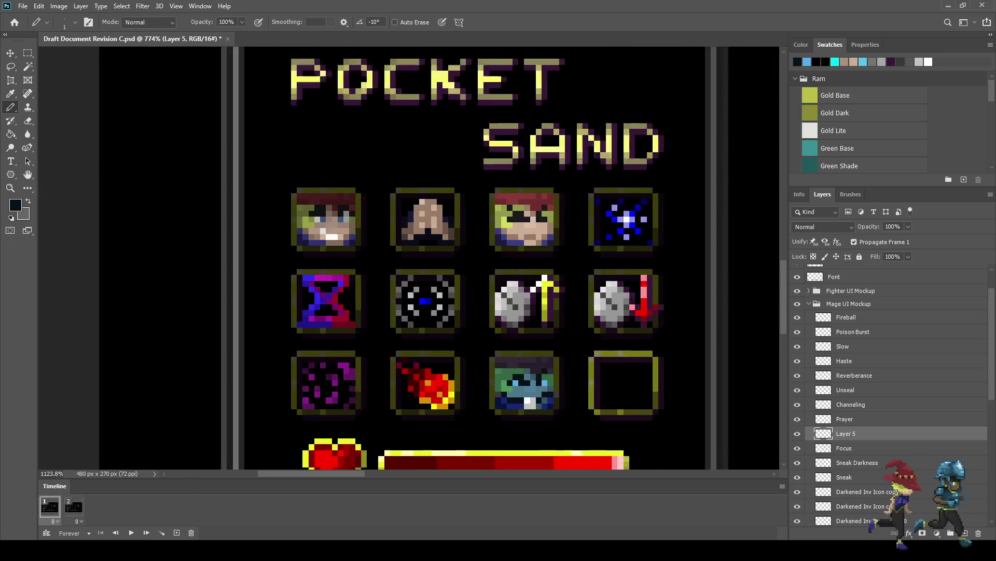
pyautogui.scroll(3, 515, 403)
pyautogui.click(511, 397)
pyautogui.click(490, 397)
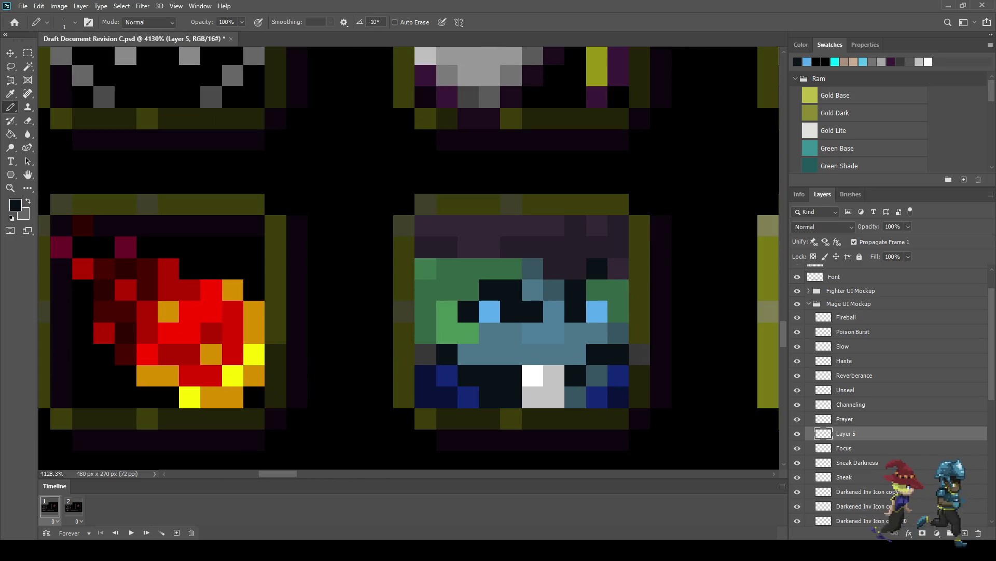
pyautogui.click(447, 375)
pyautogui.click(425, 355)
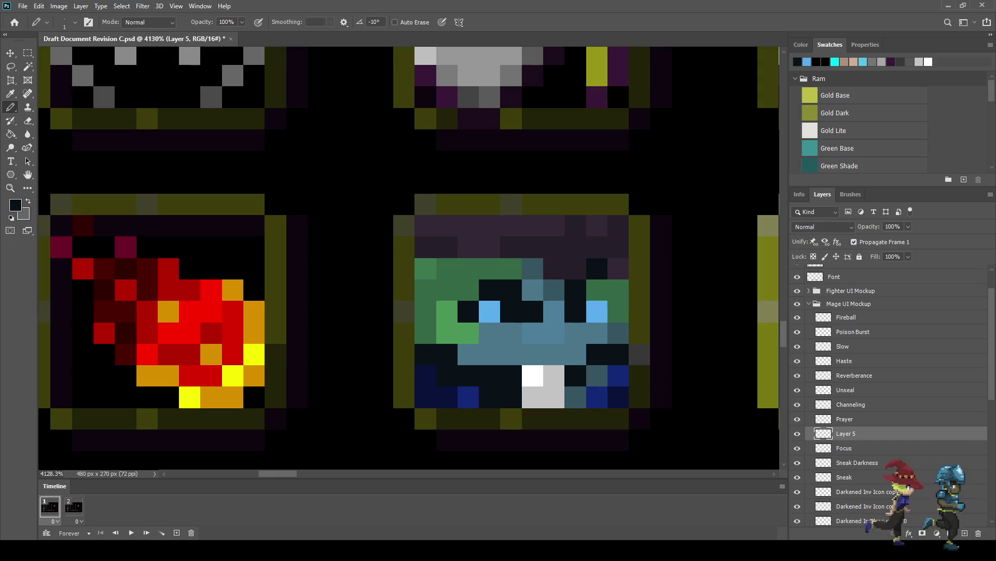
pyautogui.click(597, 375)
pyautogui.click(575, 398)
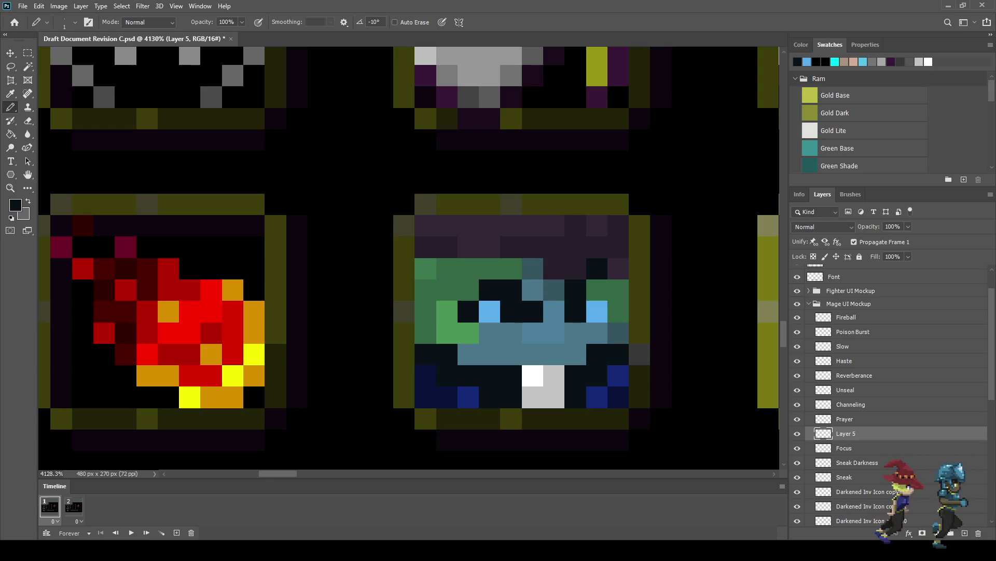
# Lower the paint opacity to 50% for lighter strokes.
pyautogui.scroll(-6, 628, 374)
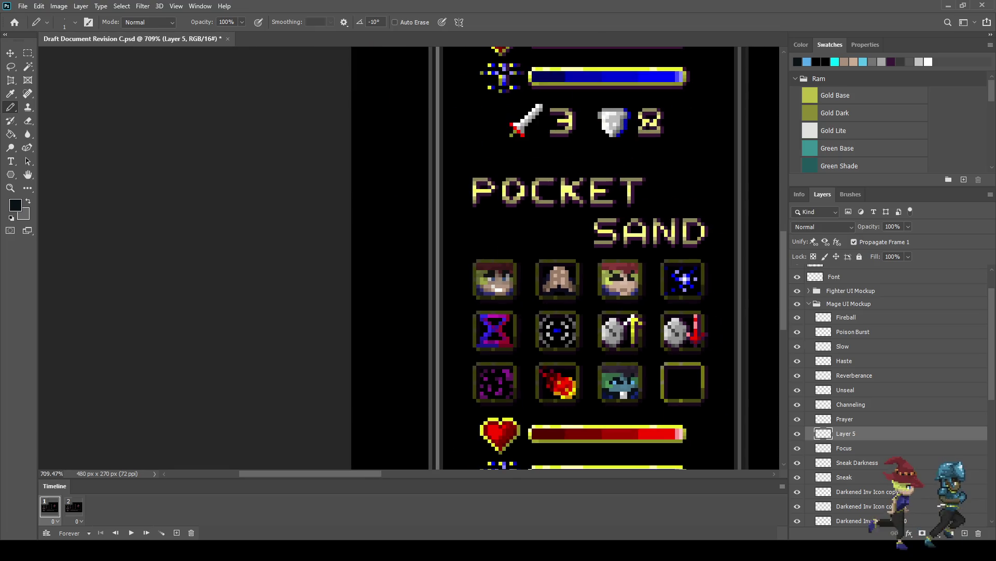
pyautogui.scroll(2, 628, 374)
pyautogui.scroll(3, 640, 383)
pyautogui.scroll(2, 599, 307)
pyautogui.press('5')
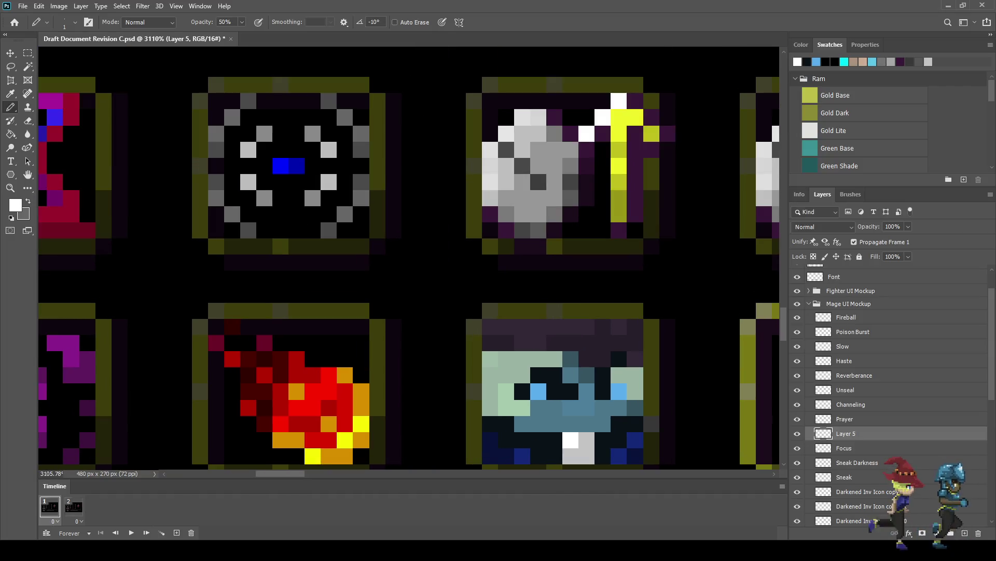
# Undo the too-pale tint strokes and set the Pencil opacity to 30%.
pyautogui.hotkey('ctrl', 'z')
pyautogui.hotkey('ctrl', 'z')
pyautogui.press('Return')
pyautogui.write('30')
pyautogui.press('Return')
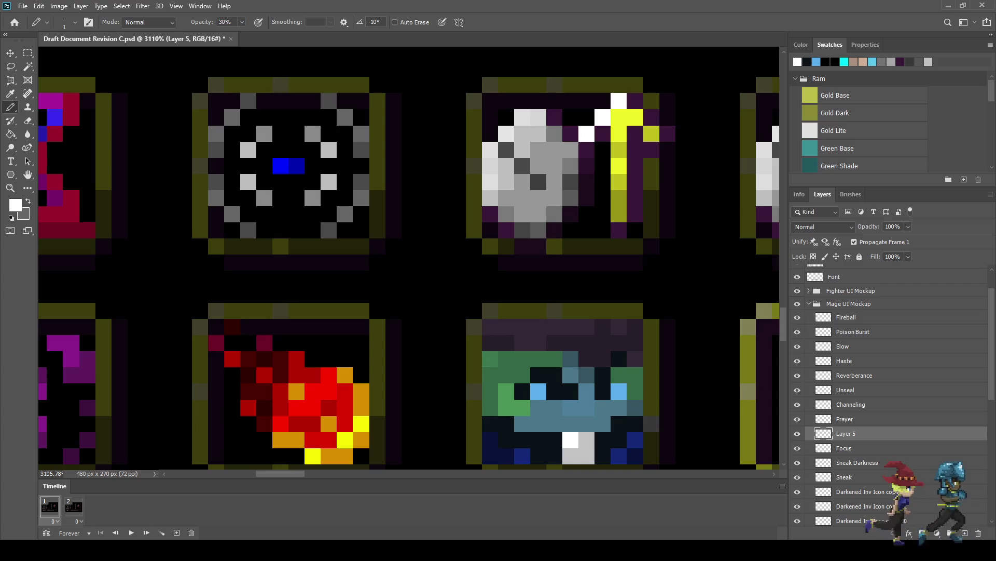
# Paint a faint pale-mint tint over the face's top rows and two more pixels.
pyautogui.moveTo(556, 359)
pyautogui.mouseDown()
pyautogui.moveTo(489, 359)
pyautogui.moveTo(523, 375)
pyautogui.moveTo(506, 407)
pyautogui.moveTo(522, 407)
pyautogui.moveTo(490, 400)
pyautogui.mouseUp()
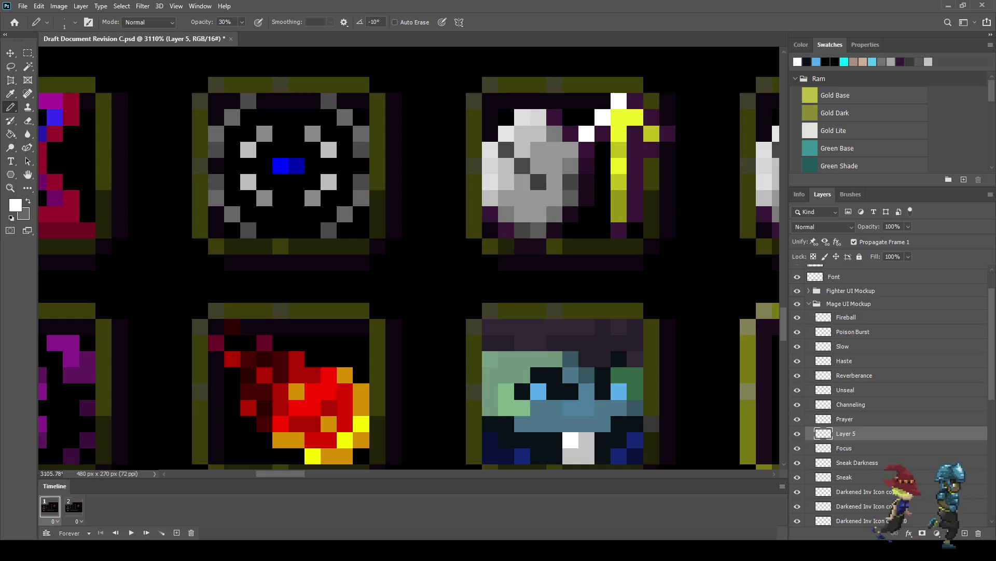
pyautogui.moveTo(635, 374); pyautogui.dragTo(635, 392)
pyautogui.scroll(-10, 628, 357)
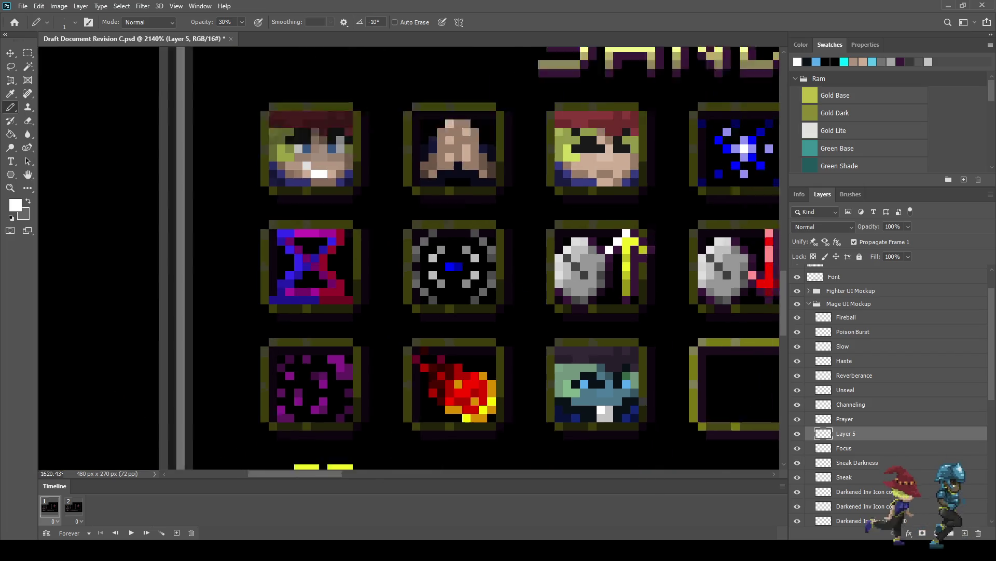
# Zoom in and out to review the tinted face icon.
pyautogui.scroll(5, 647, 366)
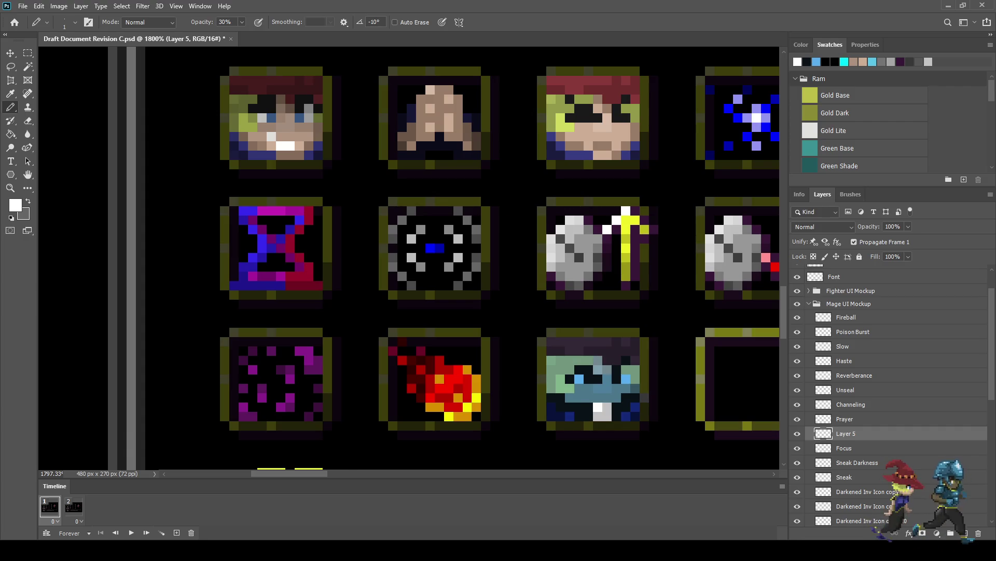
pyautogui.scroll(-8, 623, 395)
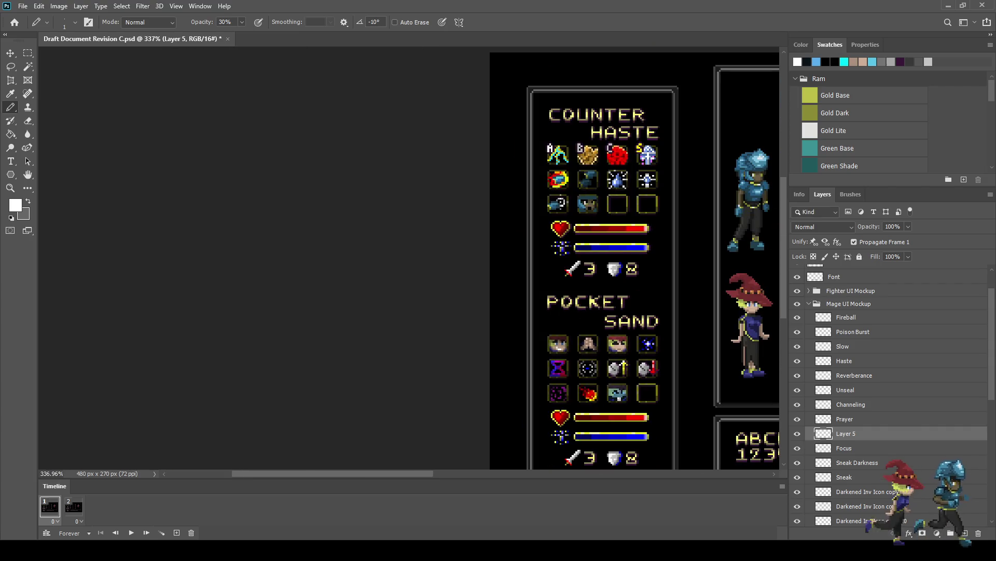
pyautogui.scroll(5, 626, 403)
pyautogui.scroll(4, 625, 394)
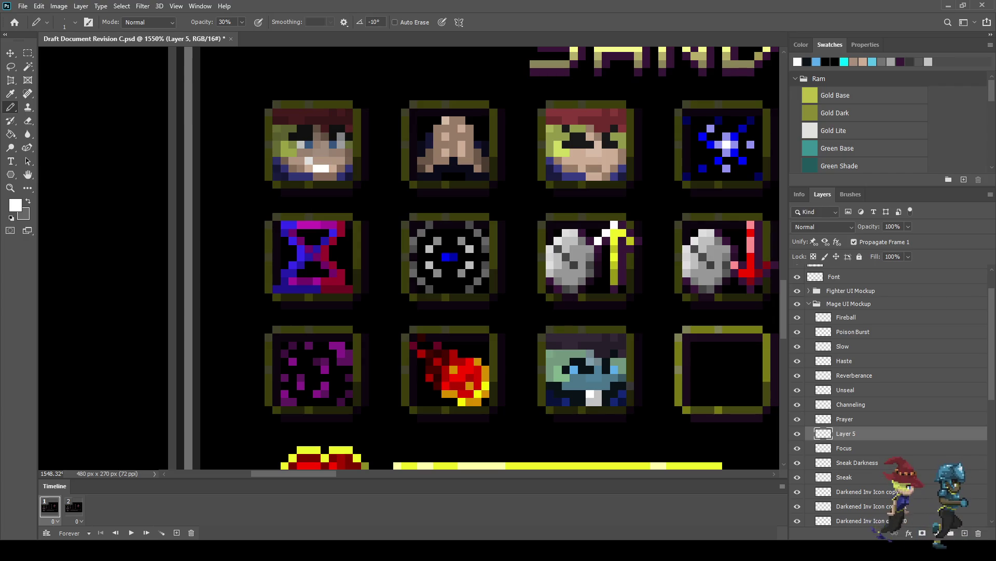
pyautogui.scroll(-1, 597, 394)
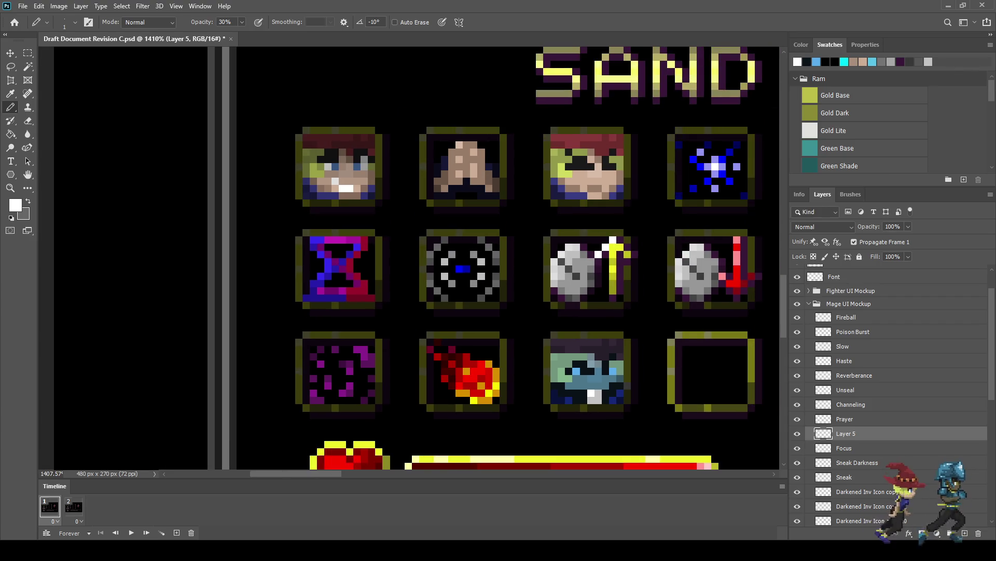
# View the document at 100%, then show it full-screen fitted to the screen.
pyautogui.hotkey('ctrl', '1')
pyautogui.press('f')
pyautogui.press('f')
pyautogui.hotkey('ctrl', '0')
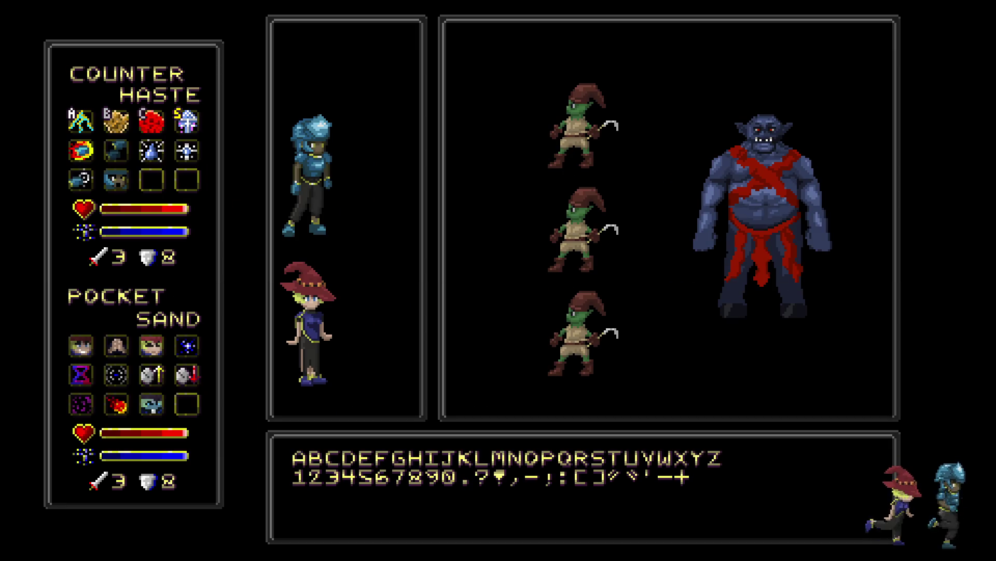
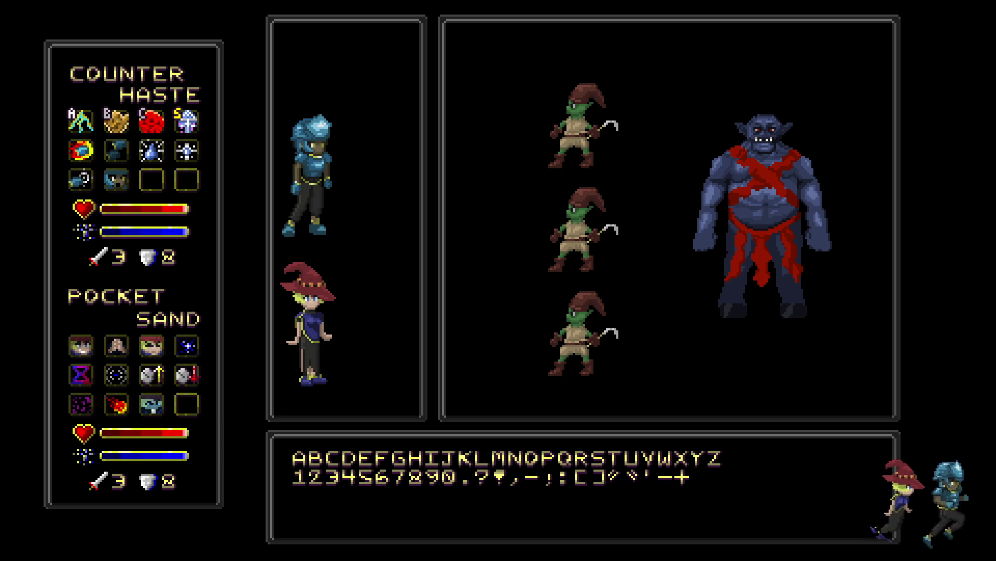
# Zoom in on the masked-face icon and sample black as the painting colour.
pyautogui.scroll(-3, 156, 457)
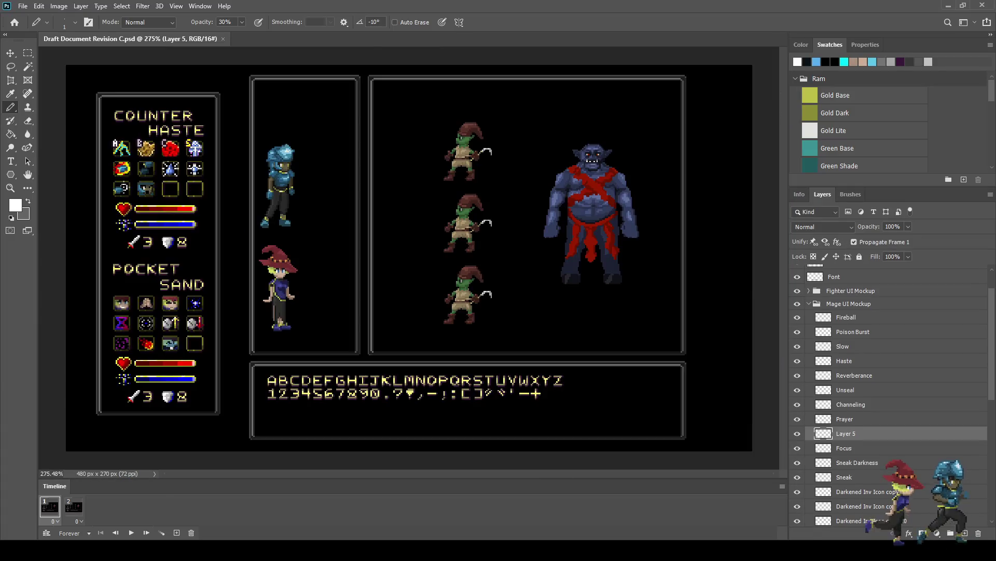
pyautogui.scroll(10, 156, 457)
pyautogui.scroll(5, 331, 291)
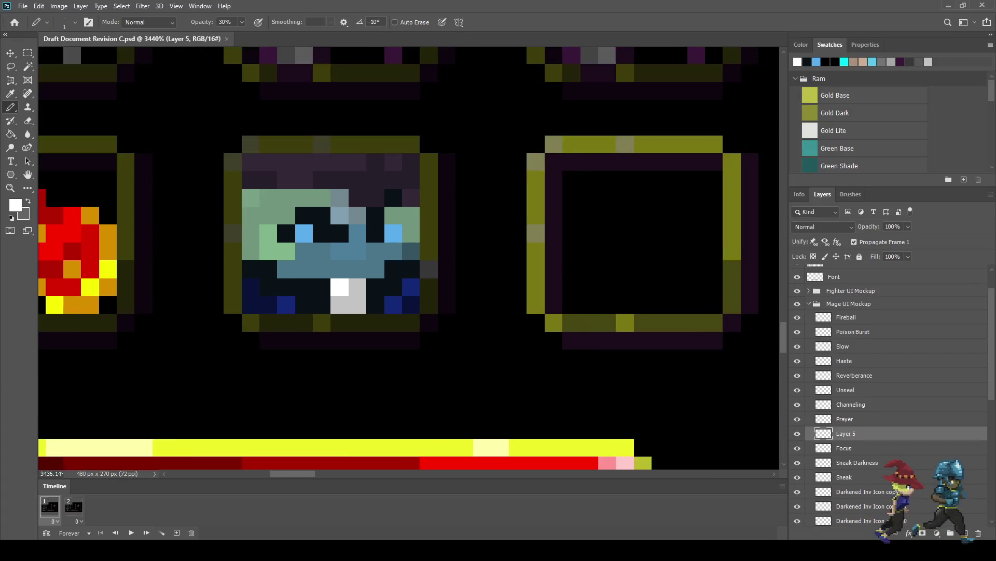
pyautogui.scroll(1, 332, 290)
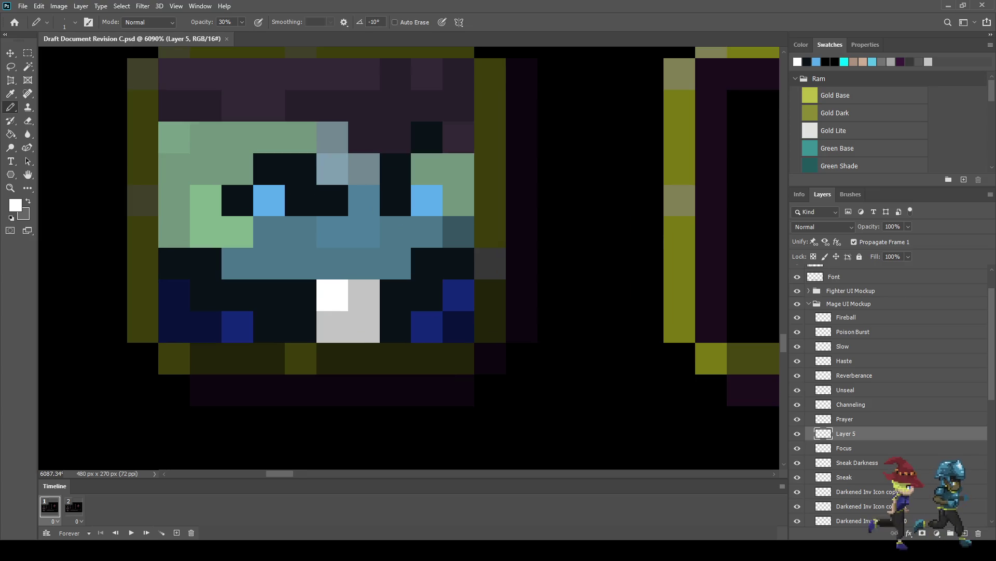
pyautogui.press('alt')
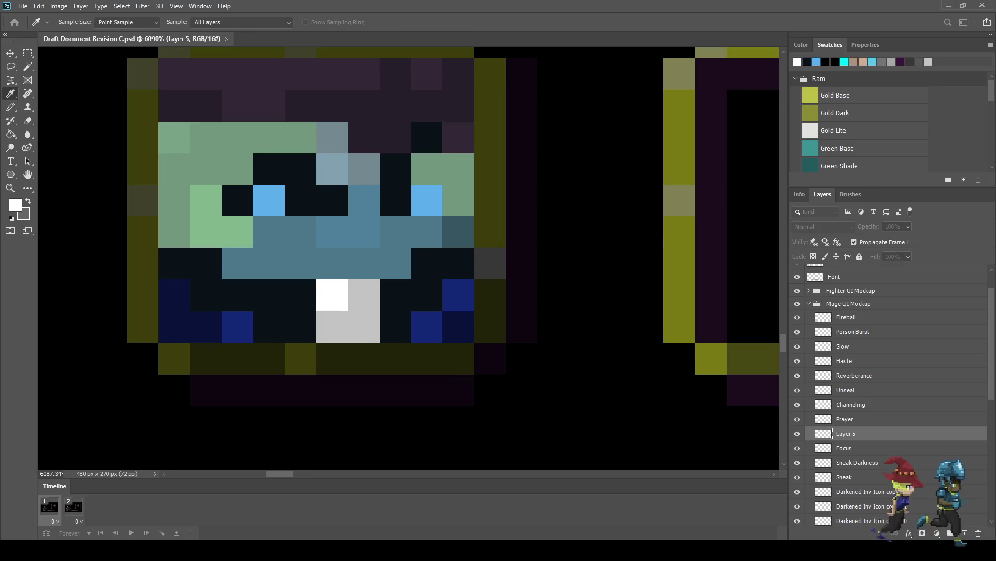
pyautogui.keyDown('alt'); pyautogui.click(571, 415); pyautogui.keyUp('alt')
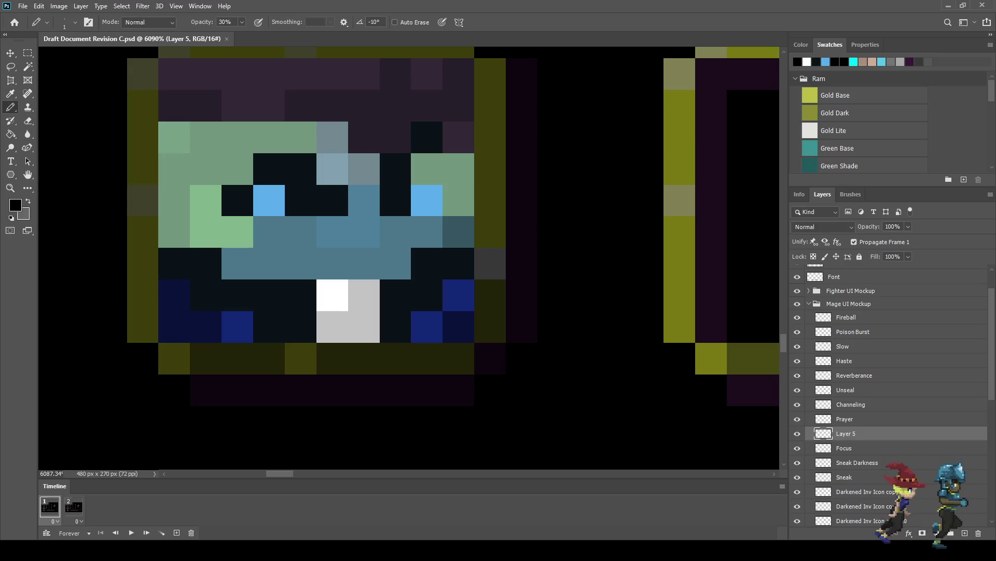
# Shade the icon's mouth row, bottom edge and lower corner pixels with semi-transparent black.
pyautogui.click(332, 264)
pyautogui.click(363, 263)
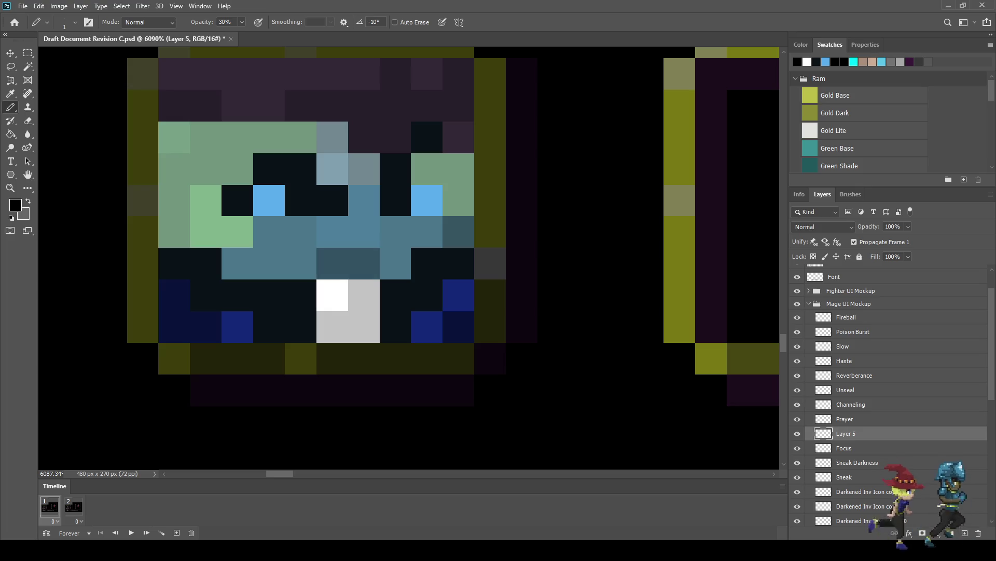
pyautogui.click(364, 359)
pyautogui.click(333, 358)
pyautogui.click(396, 358)
pyautogui.click(395, 263)
pyautogui.click(300, 263)
pyautogui.click(300, 358)
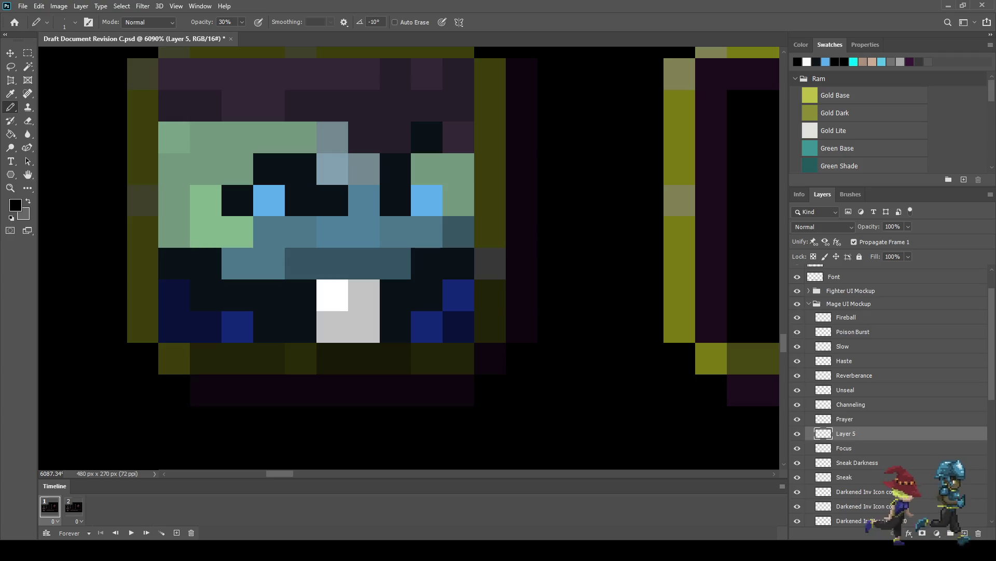
pyautogui.moveTo(332, 264); pyautogui.dragTo(364, 264)
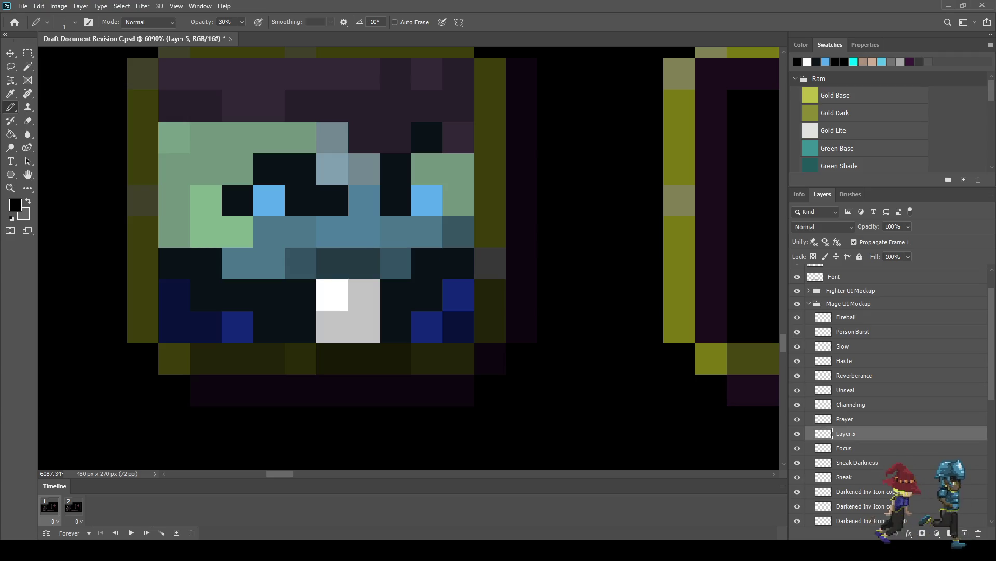
pyautogui.scroll(-10, 389, 342)
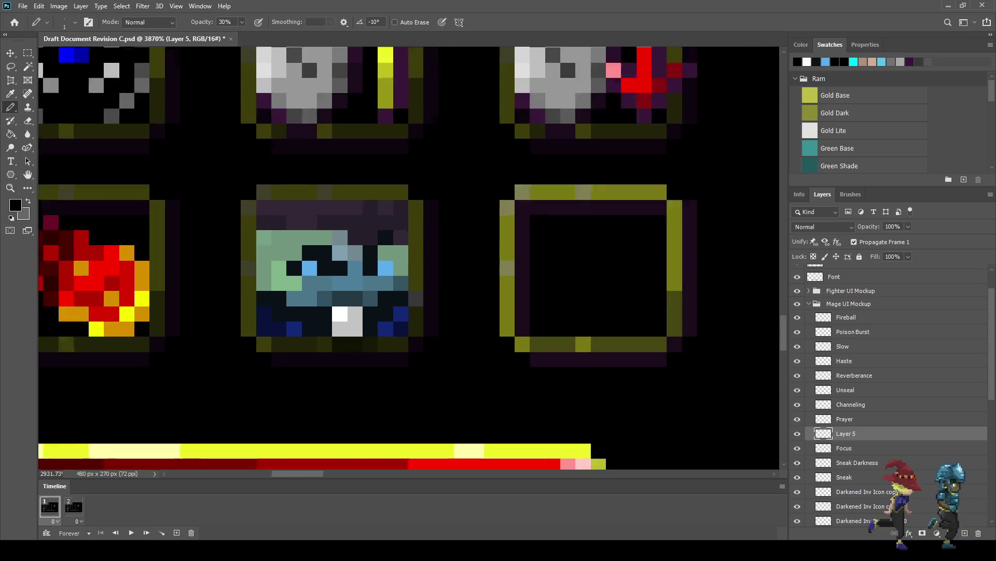
# Set Pencil opacity to 100% and paint three face pixels solid black.
pyautogui.scroll(-2, 400, 349)
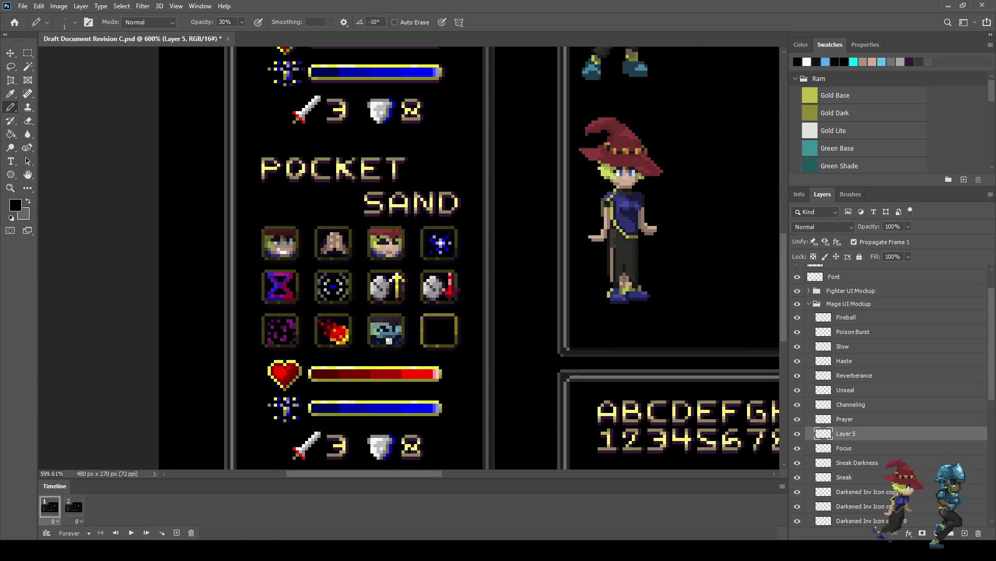
pyautogui.scroll(7, 387, 340)
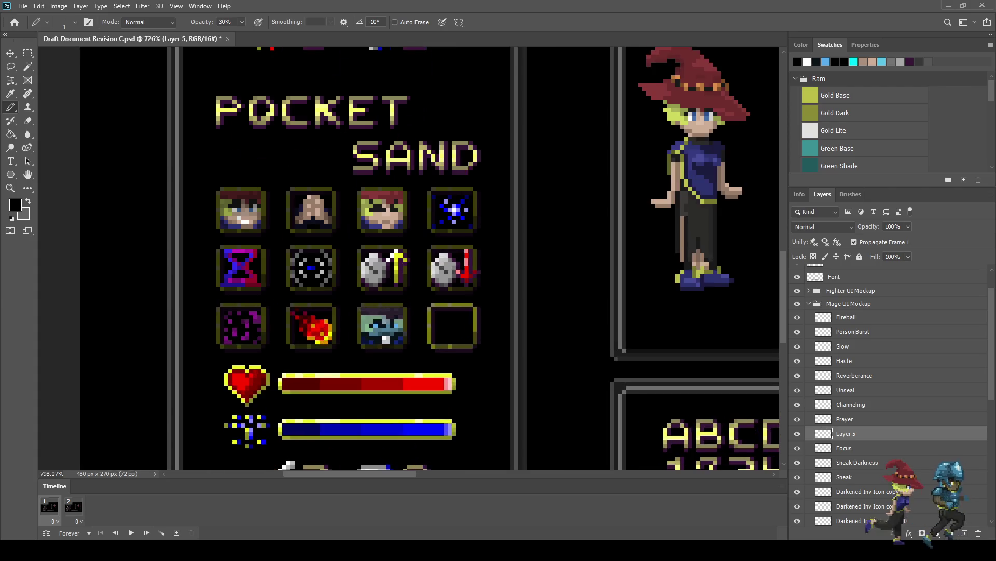
pyautogui.scroll(4, 384, 326)
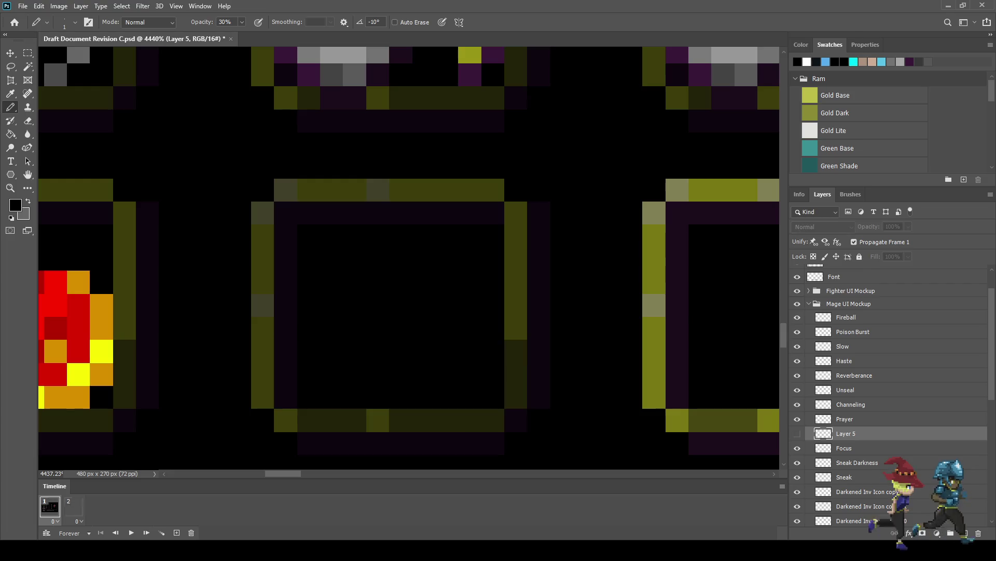
pyautogui.press('Return')
pyautogui.write('00')
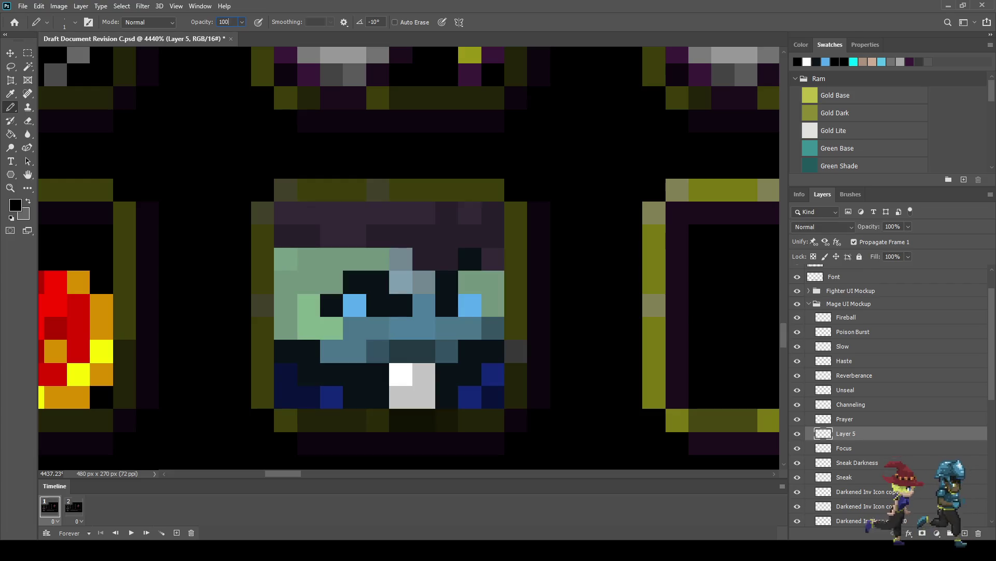
pyautogui.write('i')
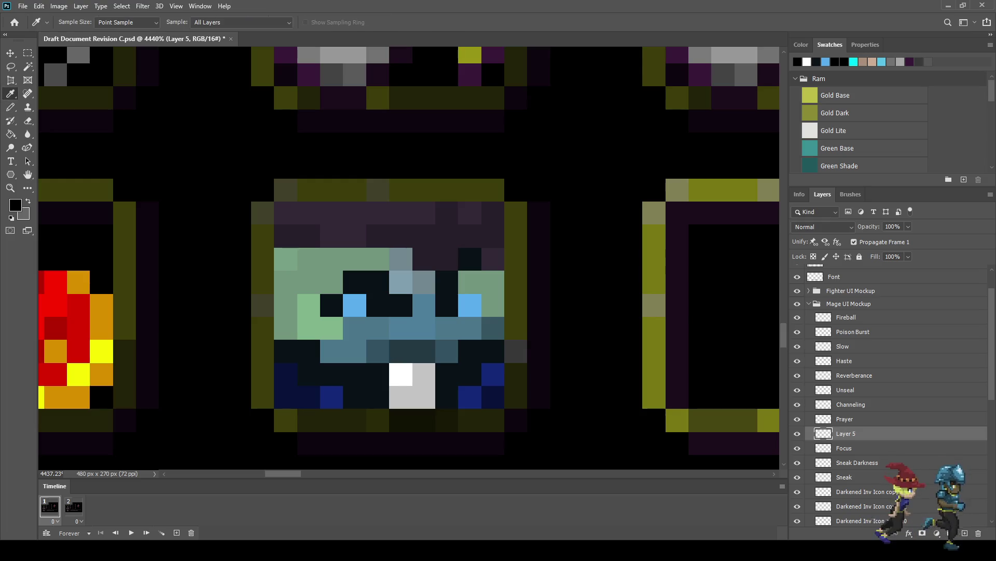
pyautogui.write('b')
pyautogui.click(378, 259)
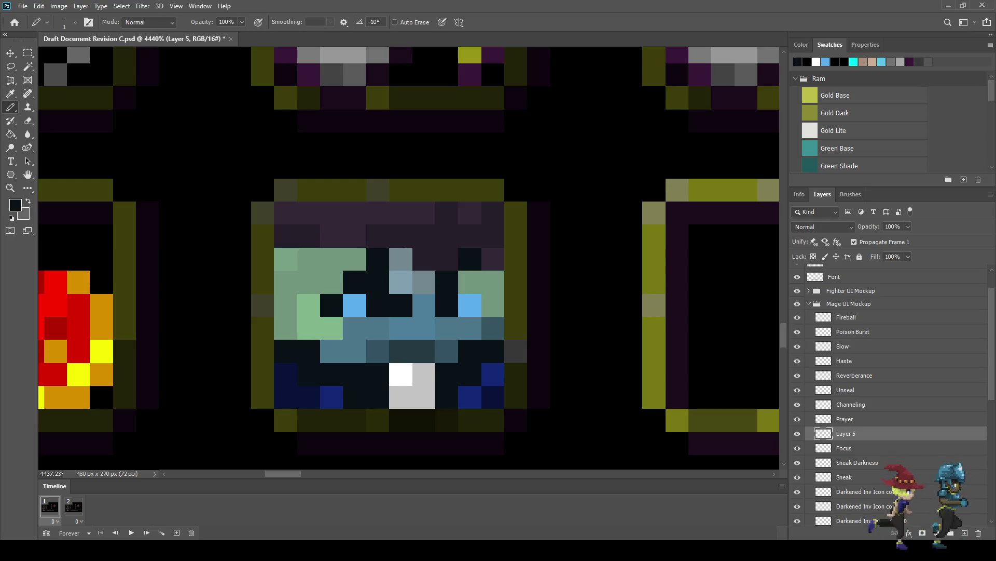
pyautogui.click(355, 259)
pyautogui.click(331, 282)
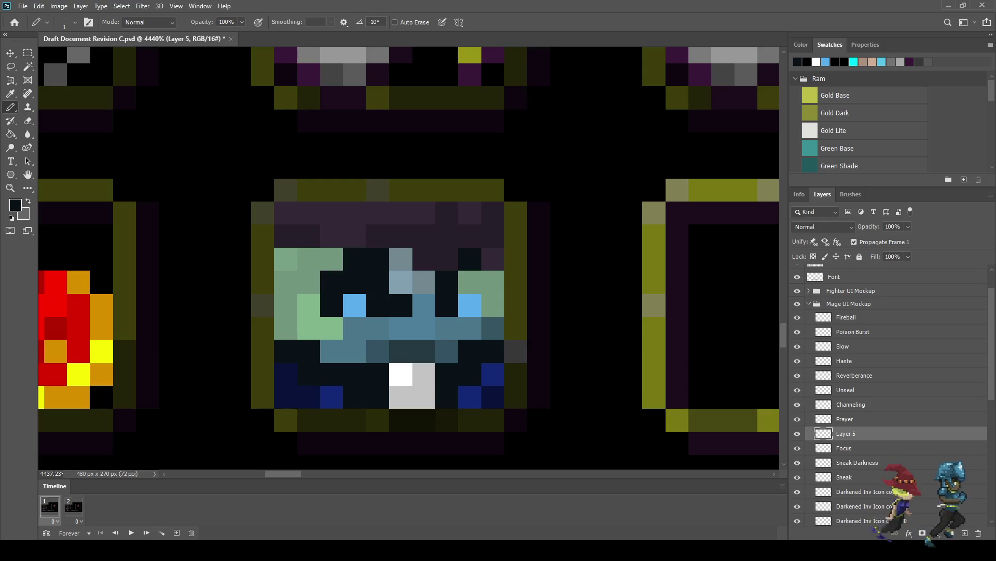
# Sample the light-blue eye colour and paint four face pixels with it to widen the eyes.
pyautogui.press('i')
pyautogui.click(355, 306)
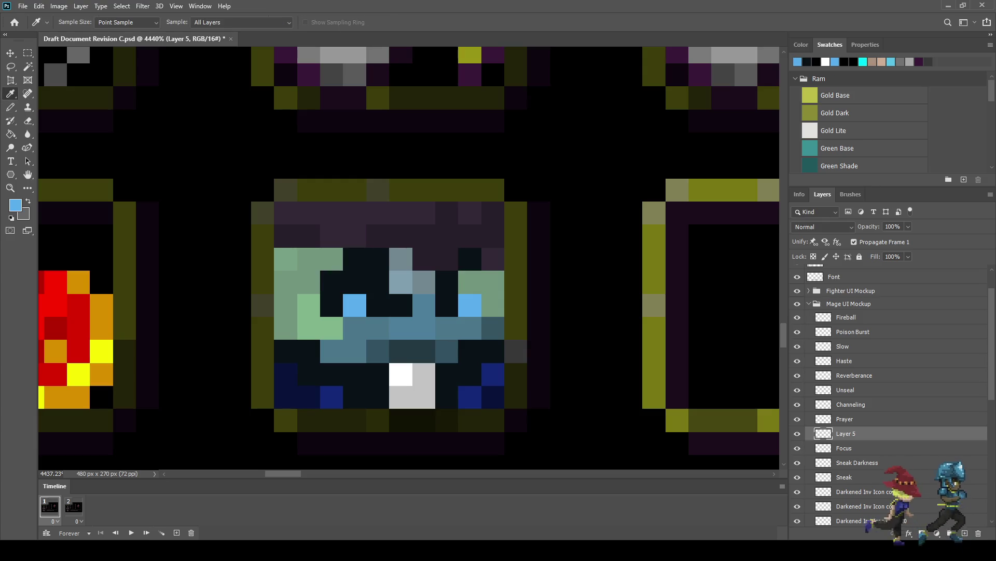
pyautogui.press('b')
pyautogui.click(355, 282)
pyautogui.click(377, 282)
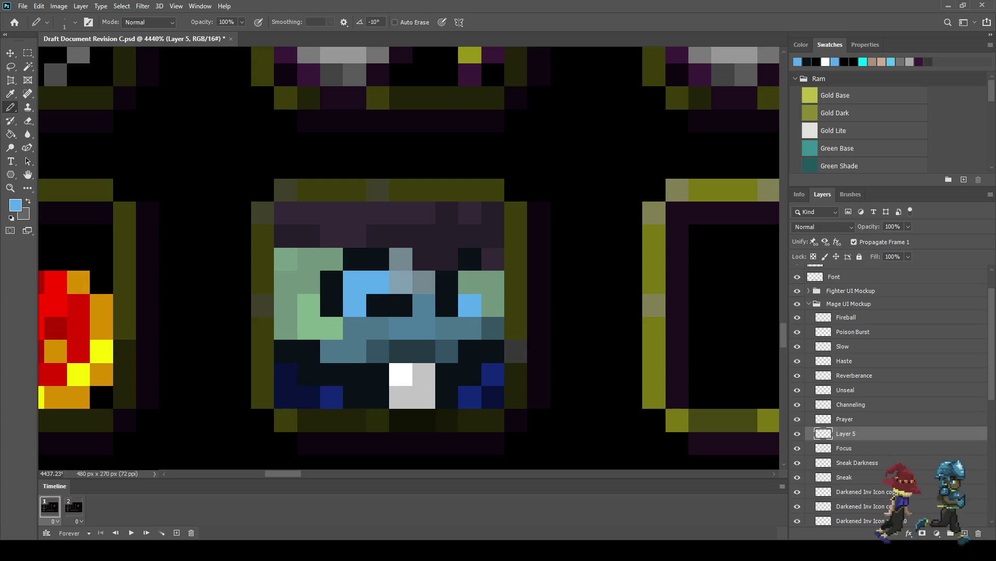
pyautogui.scroll(-4, 410, 259)
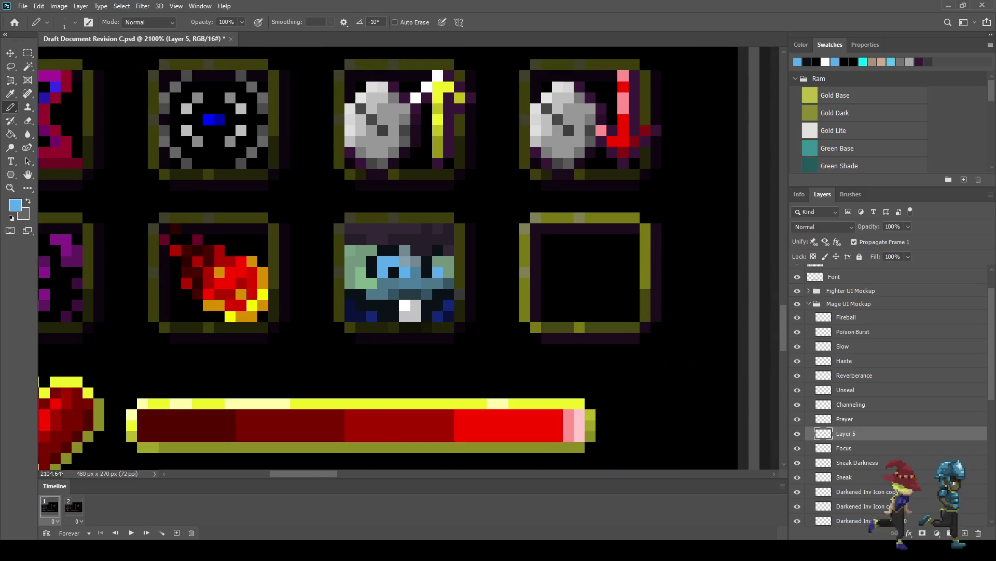
pyautogui.scroll(-2, 410, 259)
pyautogui.scroll(-1, 423, 283)
pyautogui.scroll(3, 423, 283)
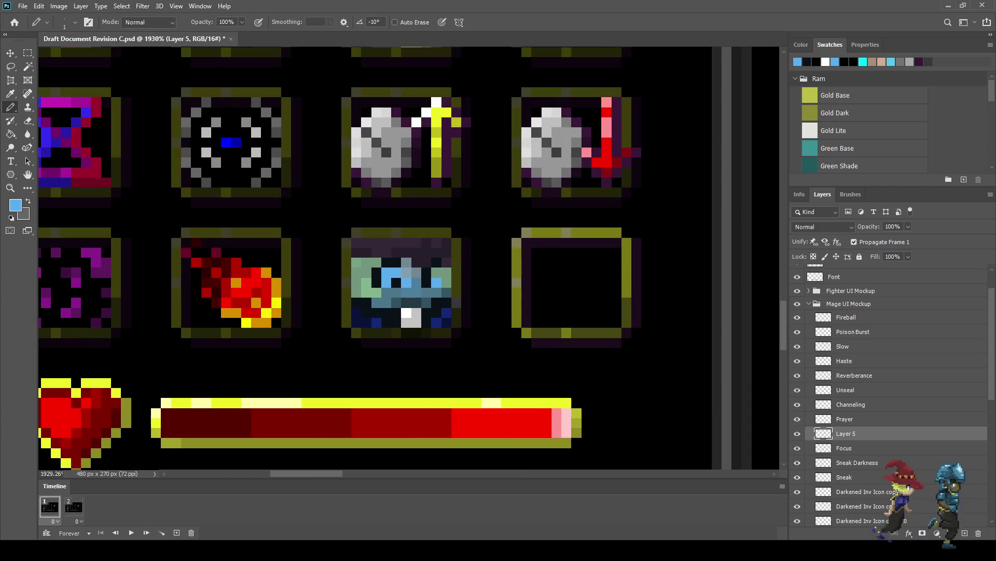
pyautogui.scroll(2, 421, 281)
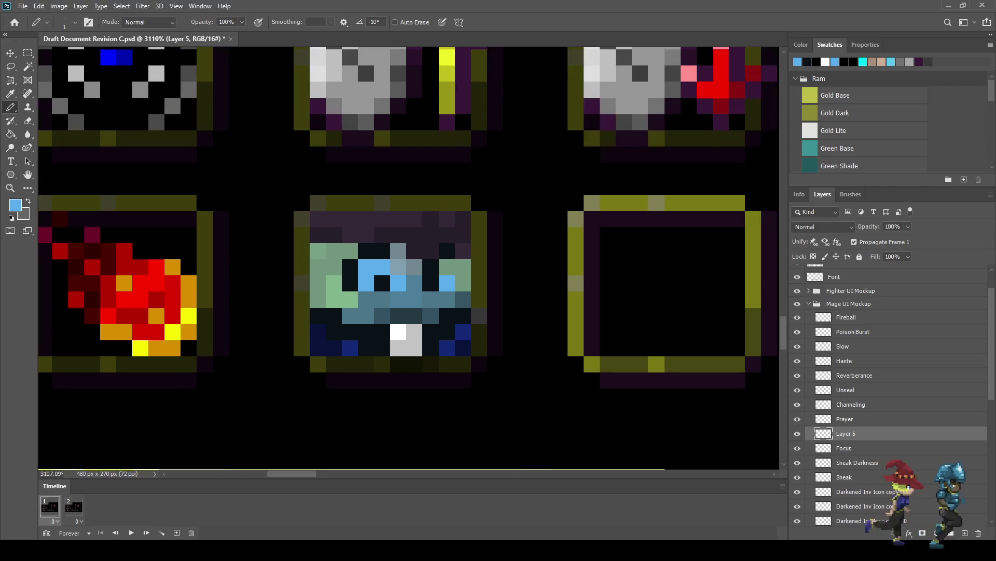
pyautogui.click(447, 267)
pyautogui.click(430, 266)
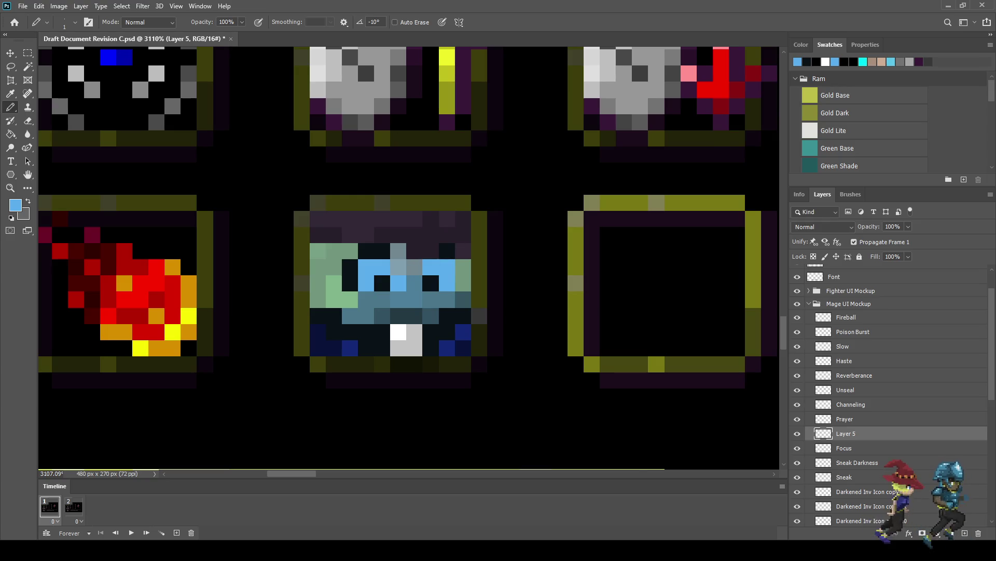
# Save the document and add a new empty Layer 6 above Layer 5.
pyautogui.scroll(-8, 431, 267)
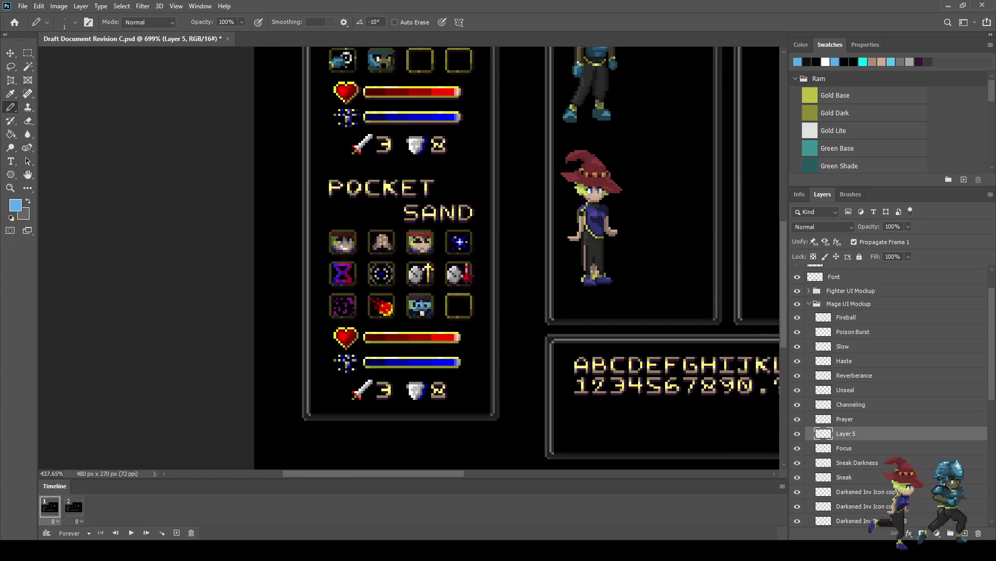
pyautogui.scroll(4, 433, 322)
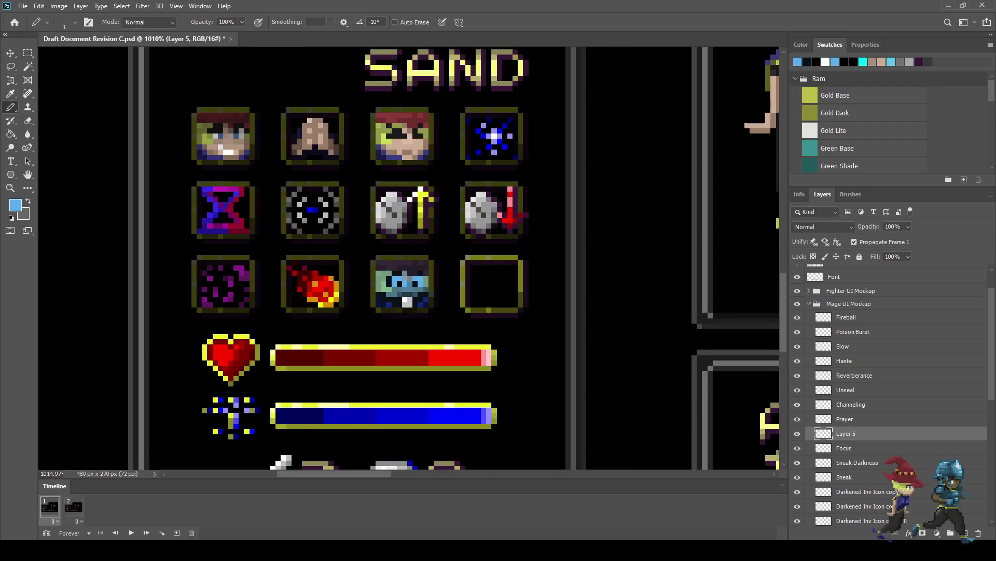
pyautogui.scroll(1, 424, 326)
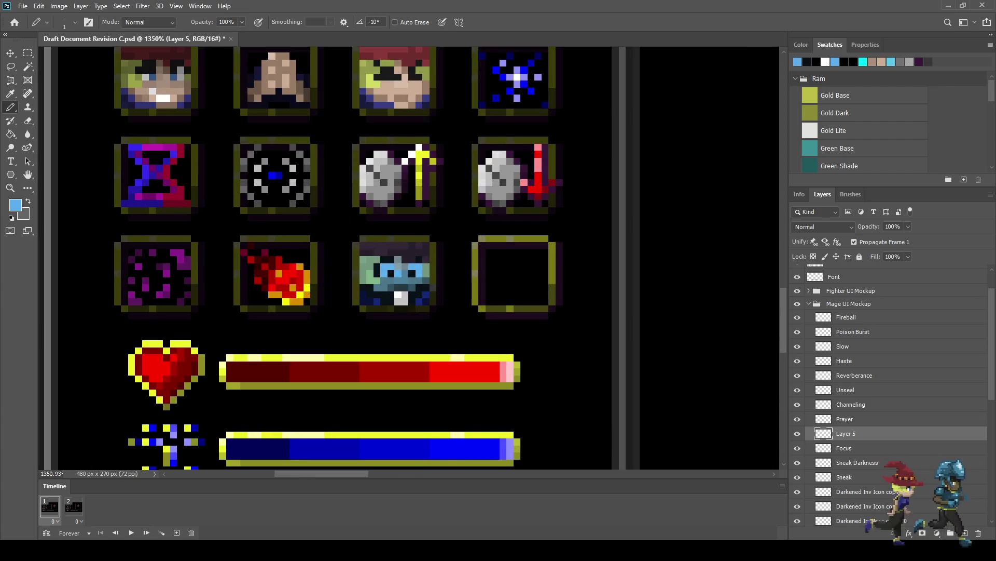
pyautogui.scroll(1, 414, 315)
pyautogui.hotkey('ctrl', 's')
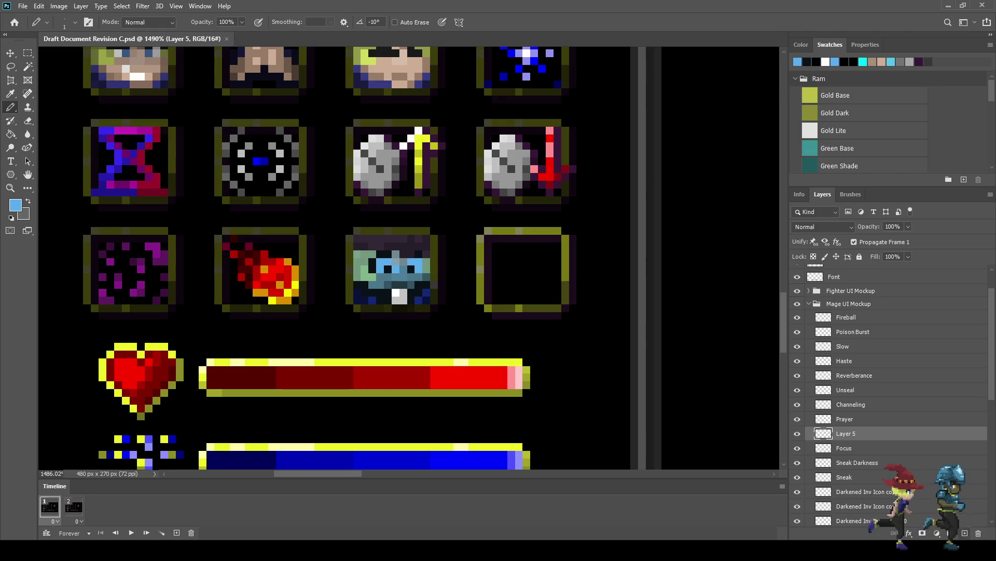
pyautogui.hotkey('ctrl', 'shift', 'alt', 'n')
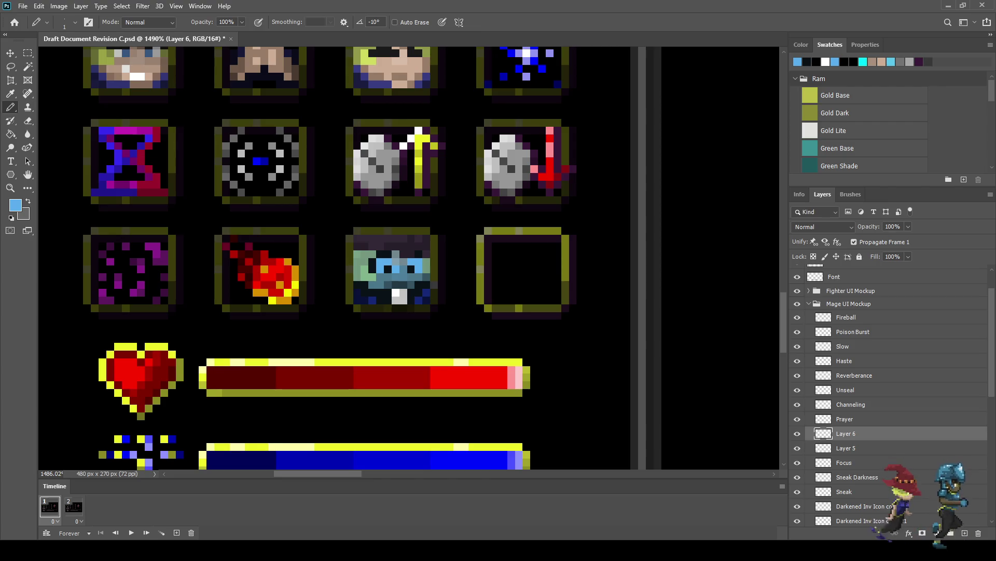
# Paint light-blue outline pixels along the slime icon's top edge and top-left corner.
pyautogui.press('i')
pyautogui.press('b')
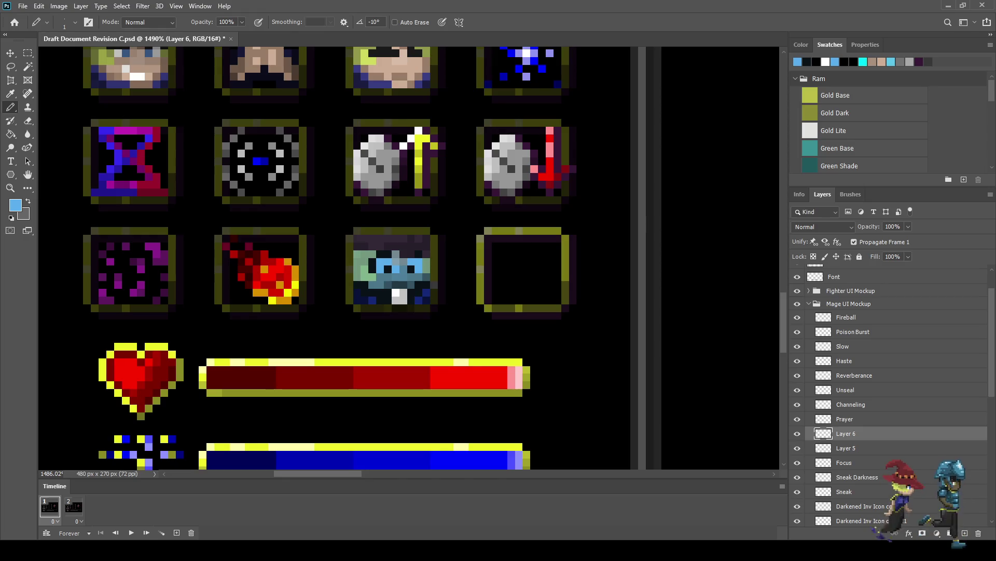
pyautogui.scroll(5, 351, 243)
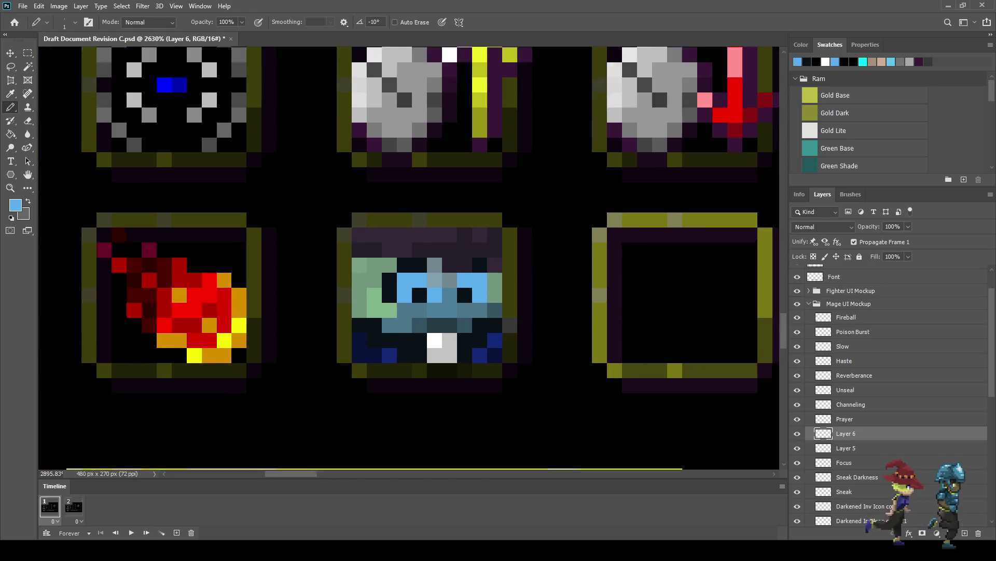
pyautogui.click(385, 218)
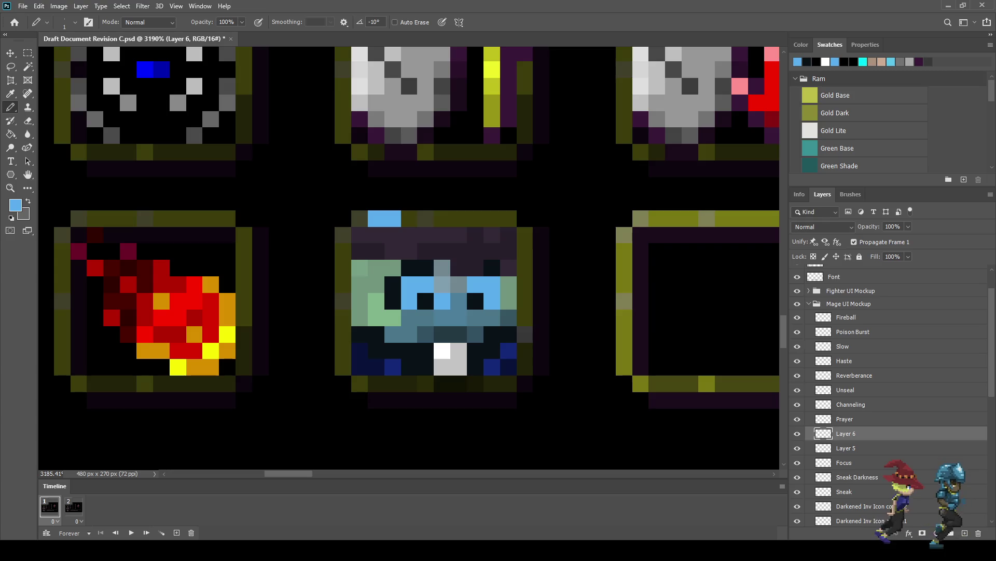
pyautogui.click(408, 218)
pyautogui.click(393, 235)
pyautogui.click(376, 234)
pyautogui.click(375, 251)
pyautogui.click(359, 219)
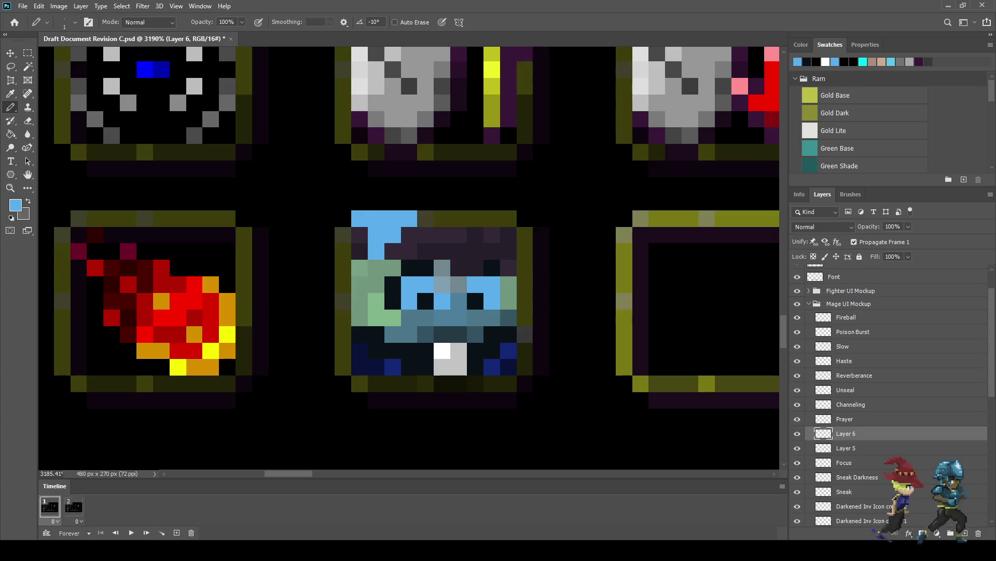
# Extend the light-blue outline across the top-right corner and down the right side.
pyautogui.moveTo(492, 234); pyautogui.dragTo(508, 235)
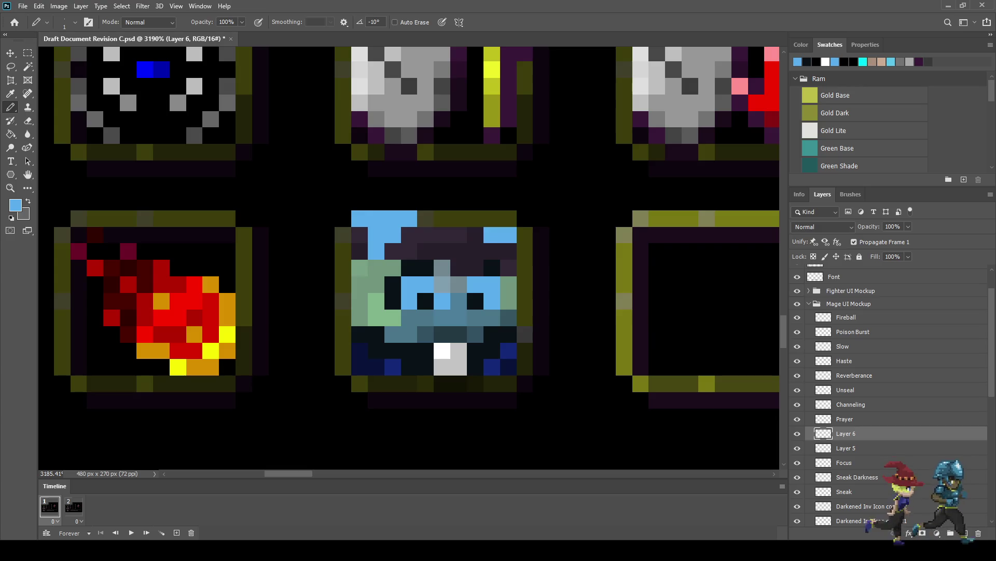
pyautogui.click(526, 218)
pyautogui.click(525, 235)
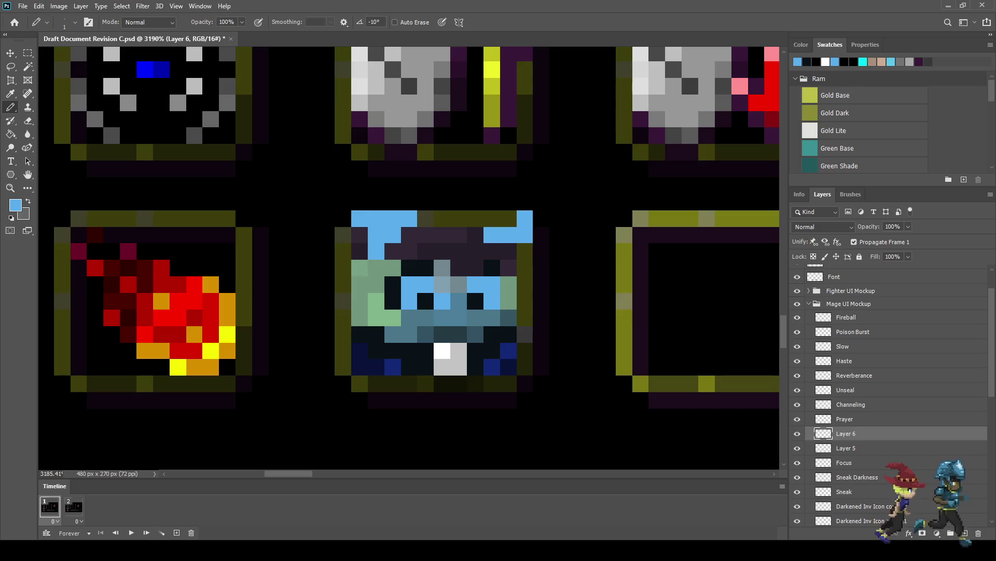
pyautogui.moveTo(525, 250); pyautogui.dragTo(526, 267)
pyautogui.click(509, 250)
pyautogui.click(508, 267)
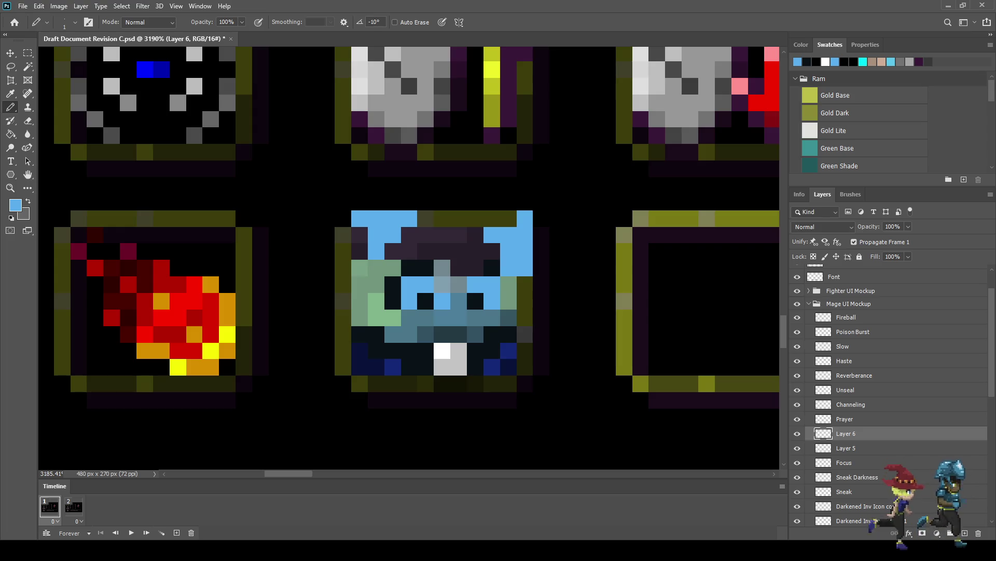
pyautogui.click(525, 301)
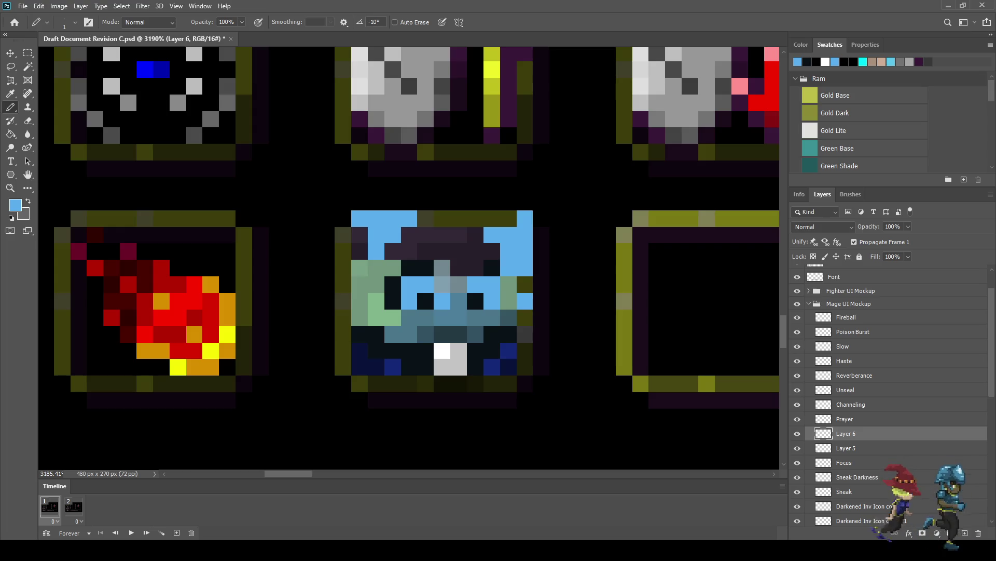
# Outline the icon's left edge, lower-left corner, bottom edge and lower-right edge in light blue.
pyautogui.scroll(-3, 518, 324)
pyautogui.scroll(3, 415, 317)
pyautogui.click(413, 323)
pyautogui.click(414, 340)
pyautogui.click(429, 370)
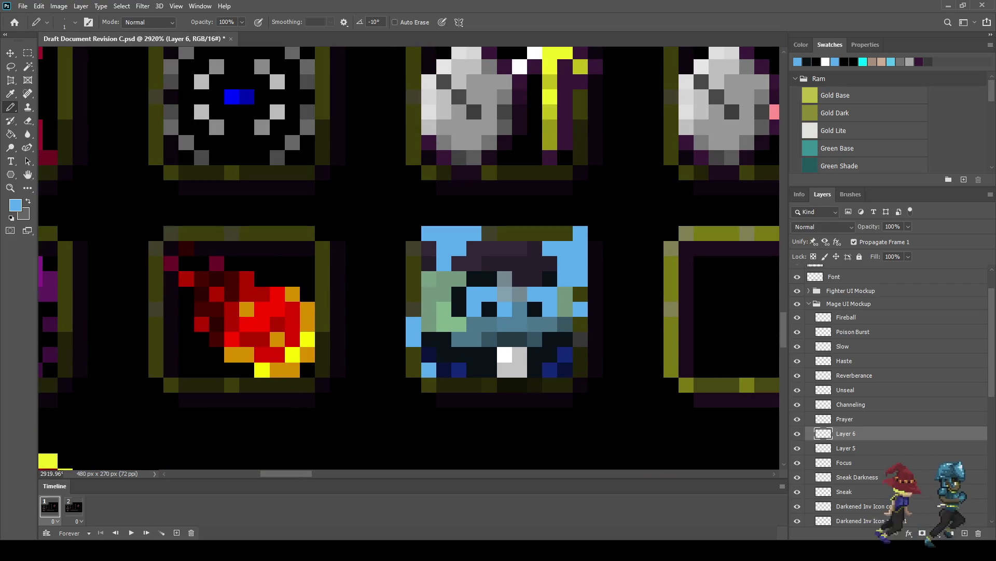
pyautogui.moveTo(443, 384); pyautogui.dragTo(459, 385)
pyautogui.scroll(-5, 462, 381)
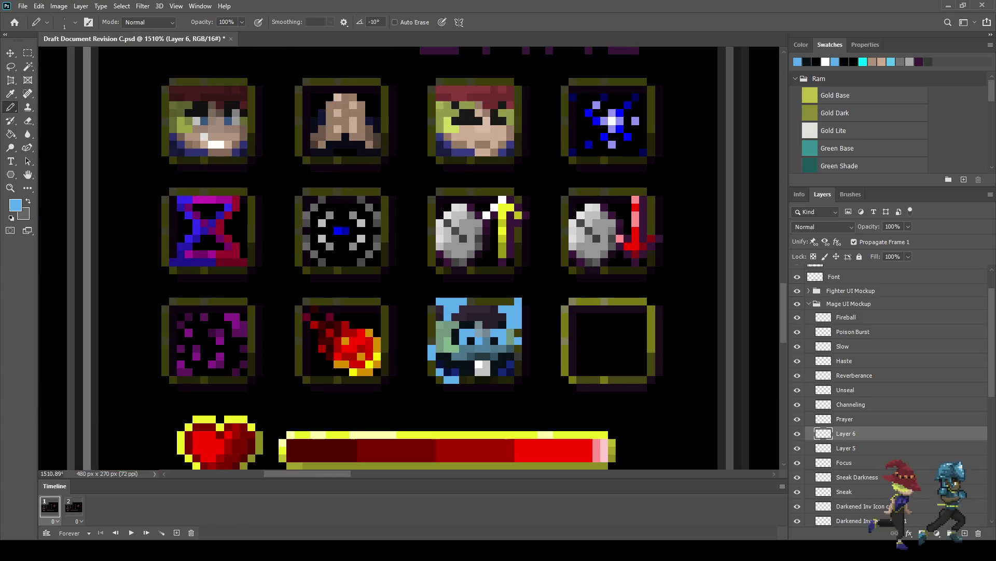
pyautogui.scroll(5, 490, 381)
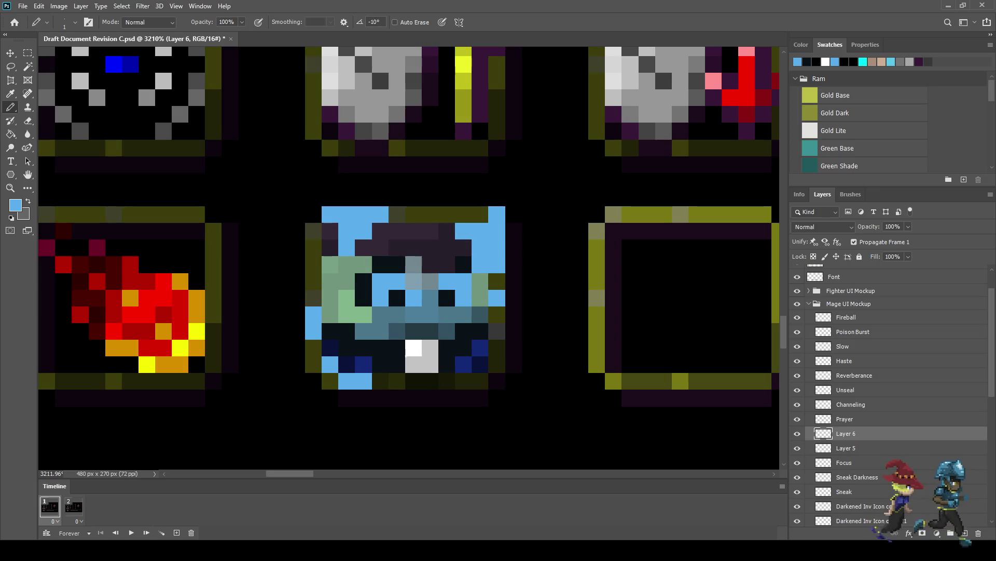
pyautogui.moveTo(497, 347)
pyautogui.mouseDown()
pyautogui.moveTo(481, 380)
pyautogui.moveTo(464, 380)
pyautogui.mouseUp()
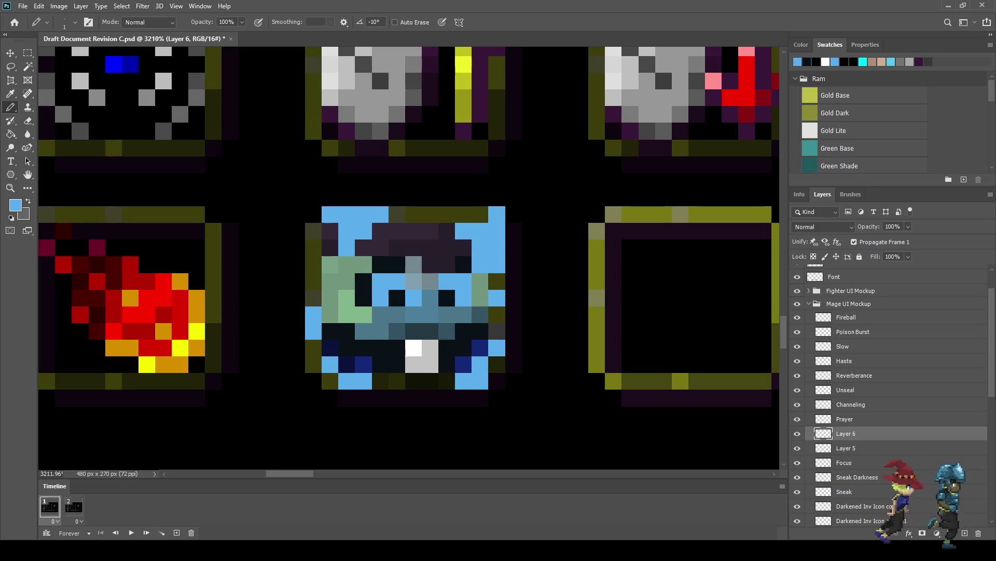
# Add paler blue highlights at the top-left, left edge and top-right, undoing one stray pixel.
pyautogui.press('i')
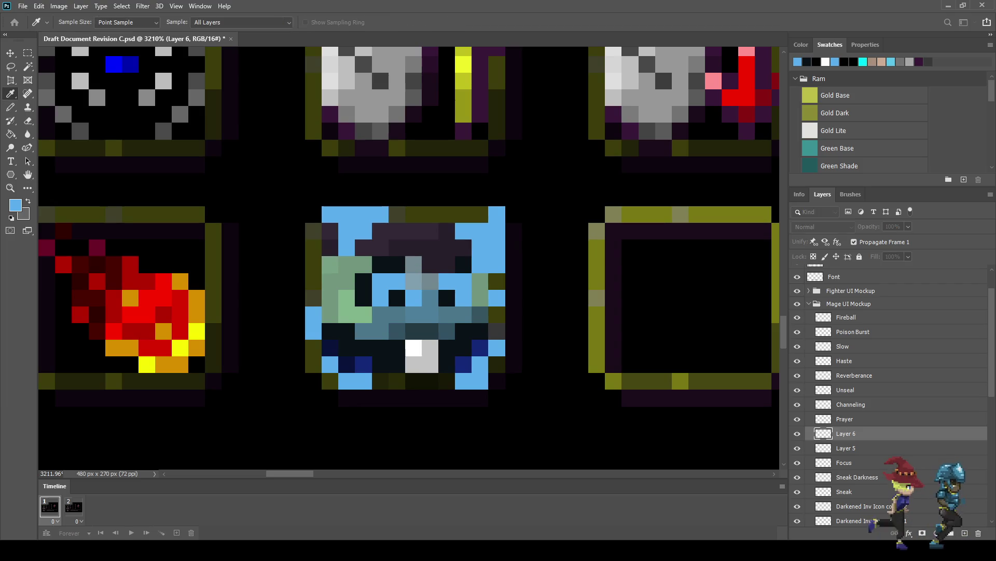
pyautogui.press('b')
pyautogui.moveTo(363, 214); pyautogui.dragTo(330, 214)
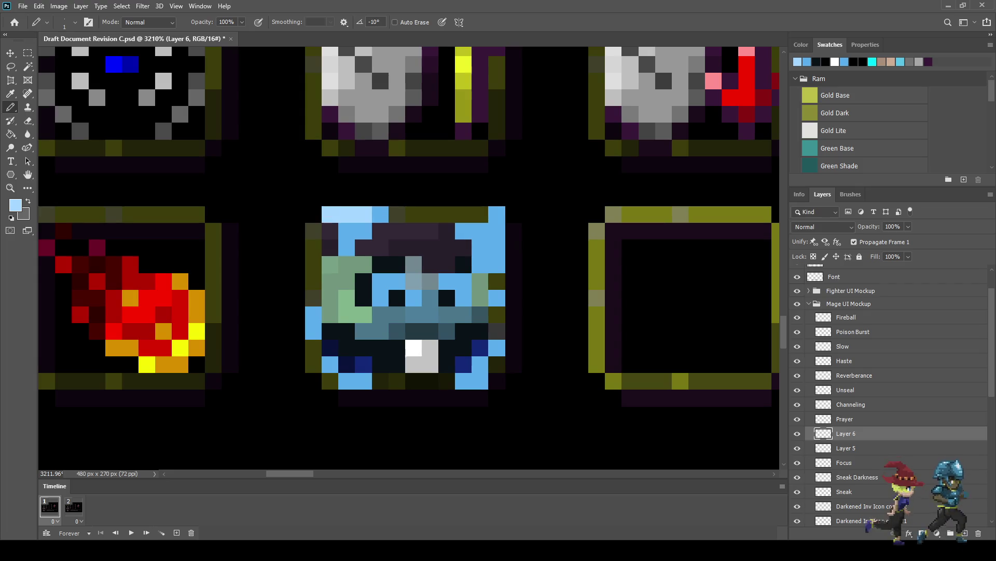
pyautogui.click(346, 231)
pyautogui.click(314, 315)
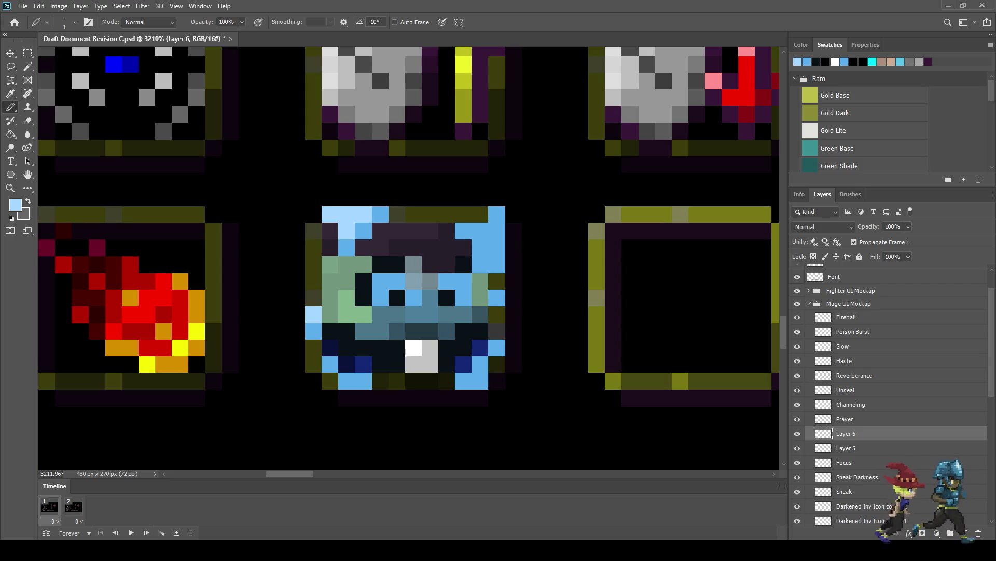
pyautogui.click(481, 231)
pyautogui.hotkey('ctrl', 'z')
pyautogui.click(497, 231)
pyautogui.click(480, 248)
pyautogui.click(480, 266)
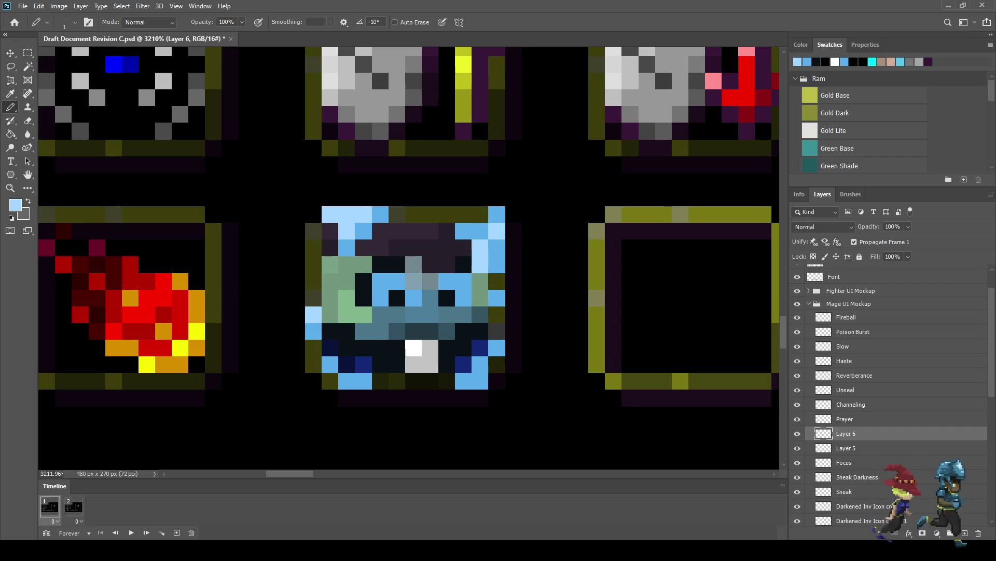
pyautogui.scroll(-5, 415, 259)
pyautogui.scroll(5, 415, 260)
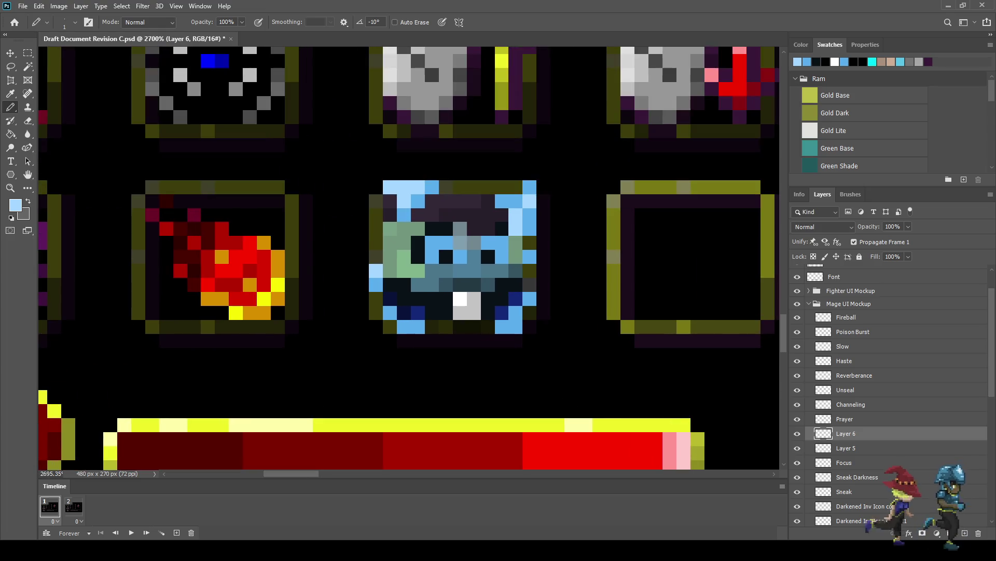
pyautogui.scroll(-5, 415, 259)
pyautogui.scroll(2, 416, 259)
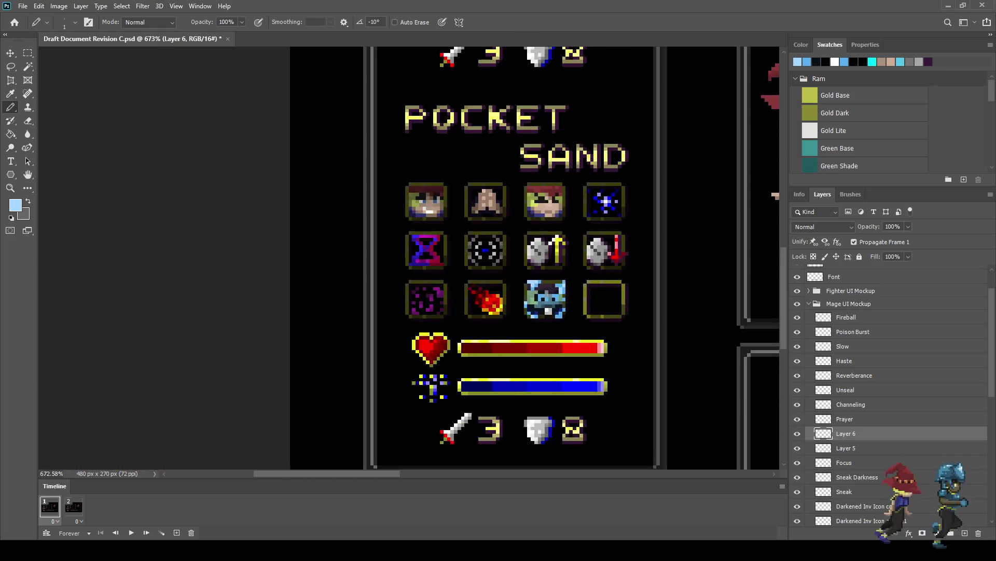
pyautogui.scroll(4, 519, 272)
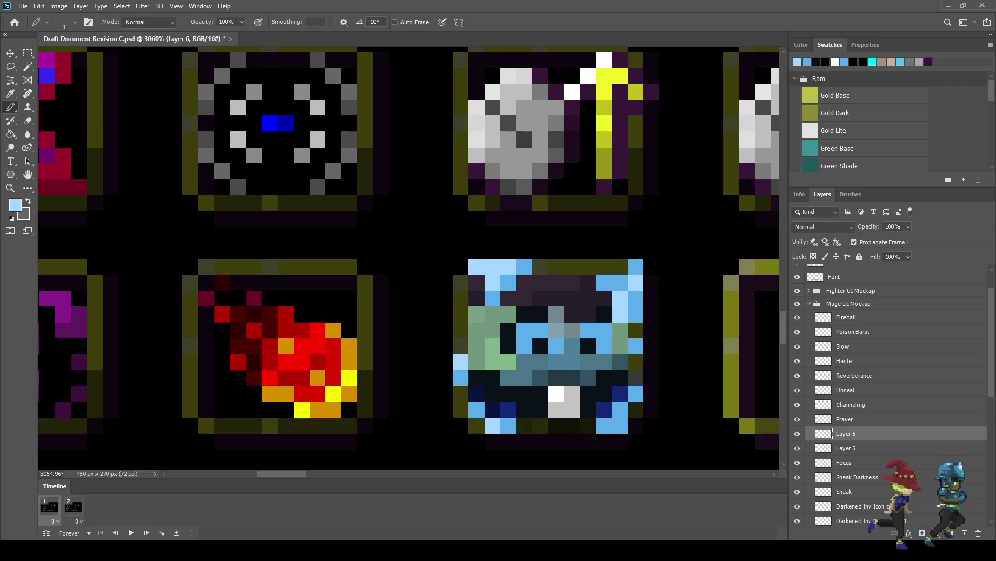
pyautogui.press('Return')
# At 50% Pencil opacity, paint grey-teal down the icon's left edge and along its bottom row.
pyautogui.write('50')
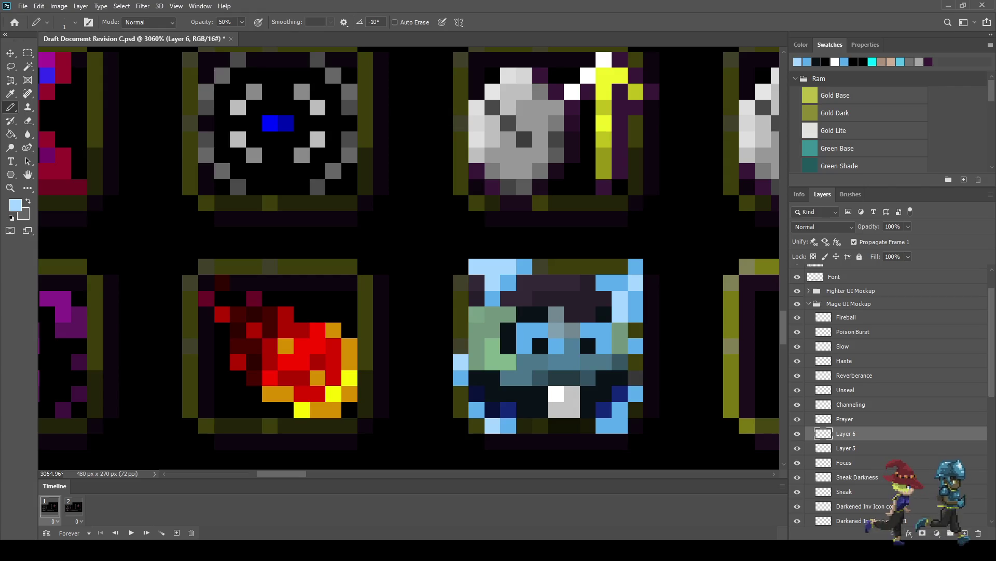
pyautogui.moveTo(461, 276); pyautogui.dragTo(461, 353)
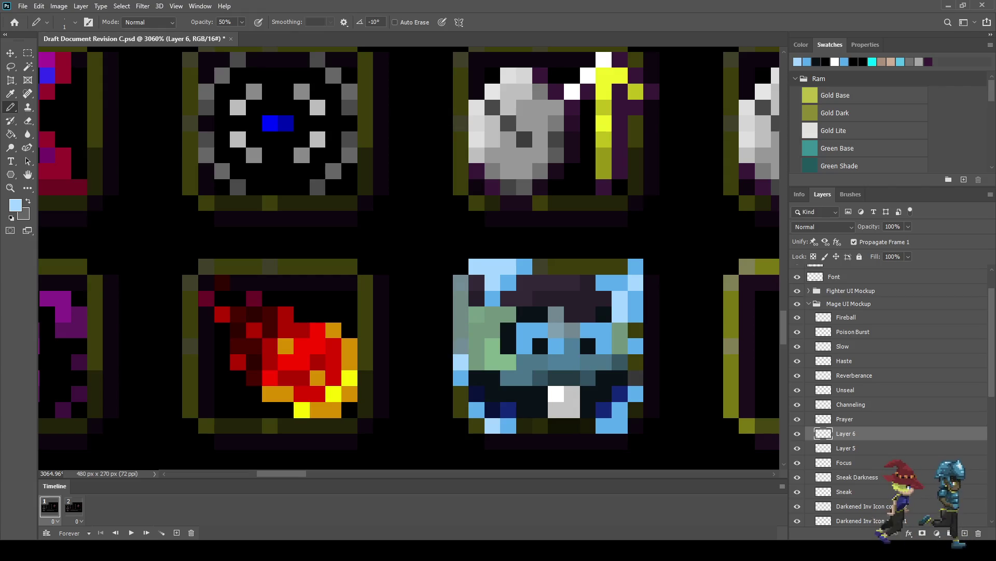
pyautogui.click(461, 410)
pyautogui.click(461, 393)
pyautogui.moveTo(476, 425); pyautogui.dragTo(493, 425)
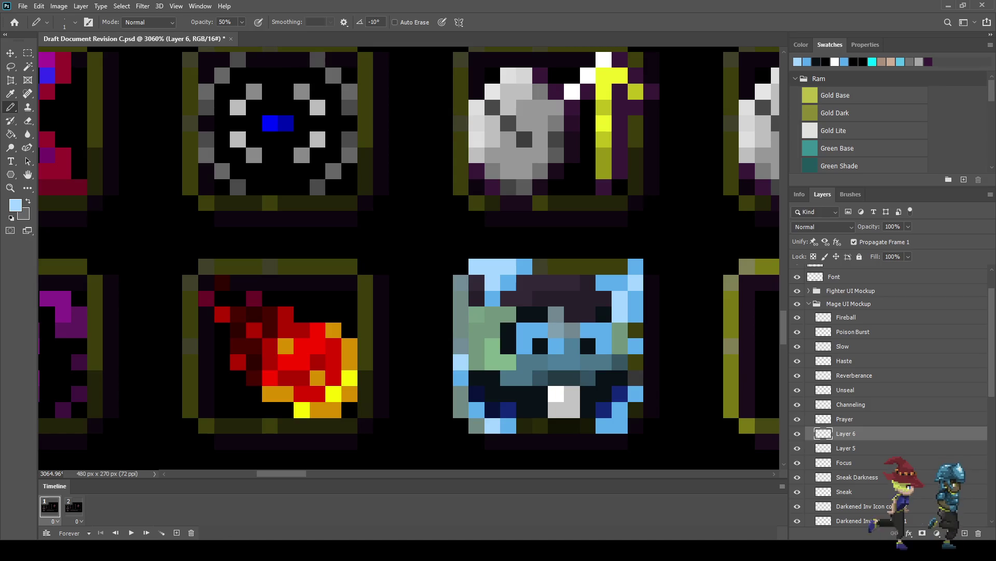
pyautogui.click(524, 426)
pyautogui.click(540, 426)
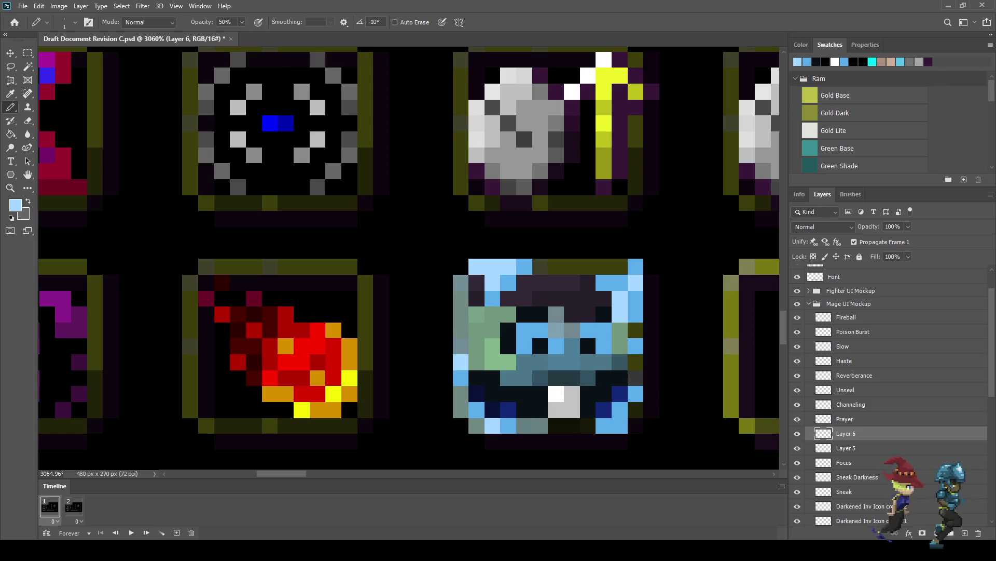
# Paint grey-teal across the icon's top row and one right-edge pixel.
pyautogui.moveTo(557, 267); pyautogui.dragTo(604, 267)
pyautogui.click(621, 267)
pyautogui.click(540, 267)
pyautogui.click(635, 362)
# Save the mockup, view it at 100%, then zoom back in on the Pocket Sand panel.
pyautogui.scroll(-8, 745, 173)
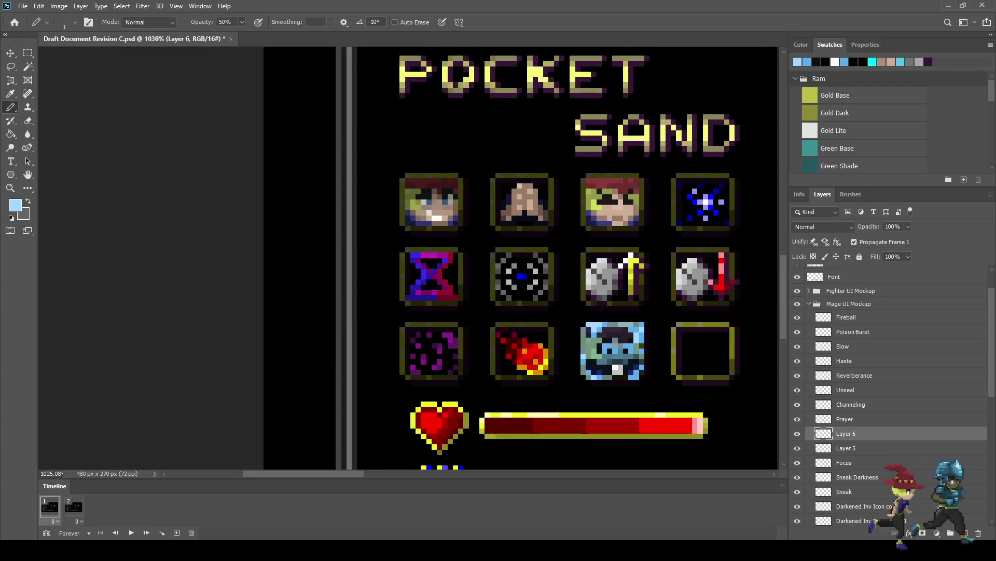
pyautogui.scroll(-3, 363, 260)
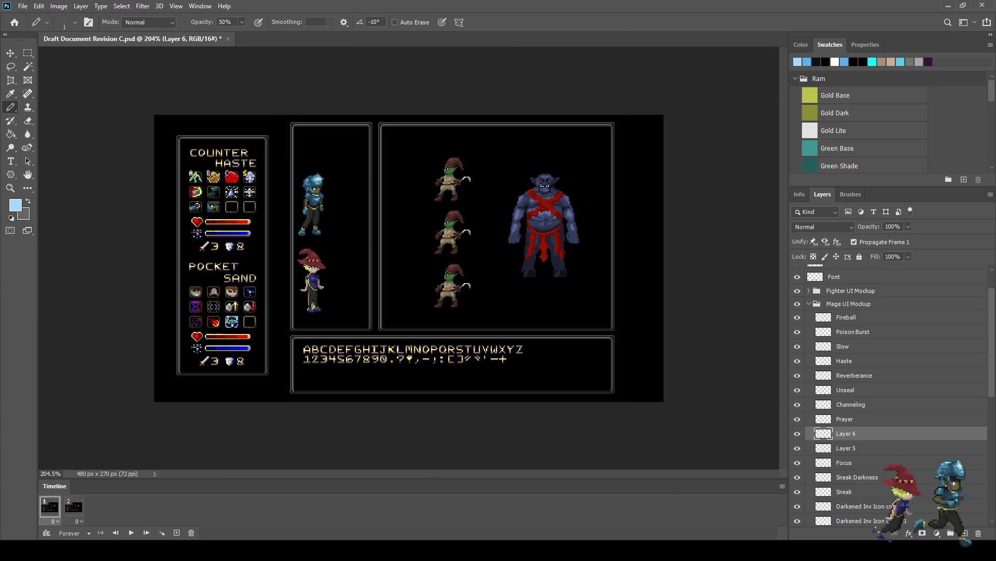
pyautogui.scroll(4, 249, 306)
pyautogui.hotkey('ctrl', 's')
pyautogui.hotkey('ctrl', '1')
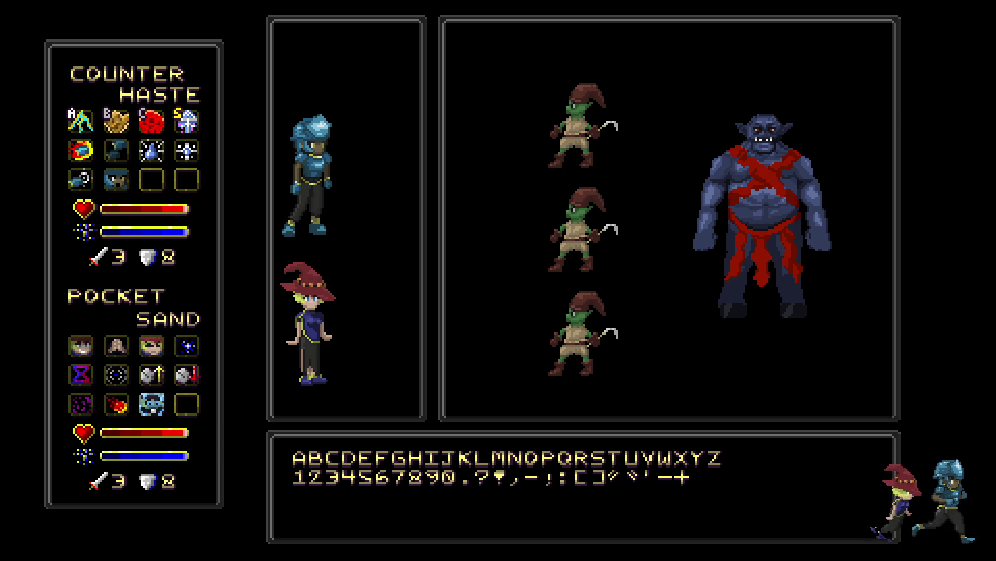
pyautogui.hotkey('ctrl', '+')
pyautogui.hotkey('ctrl', '+')
pyautogui.hotkey('ctrl', '+')
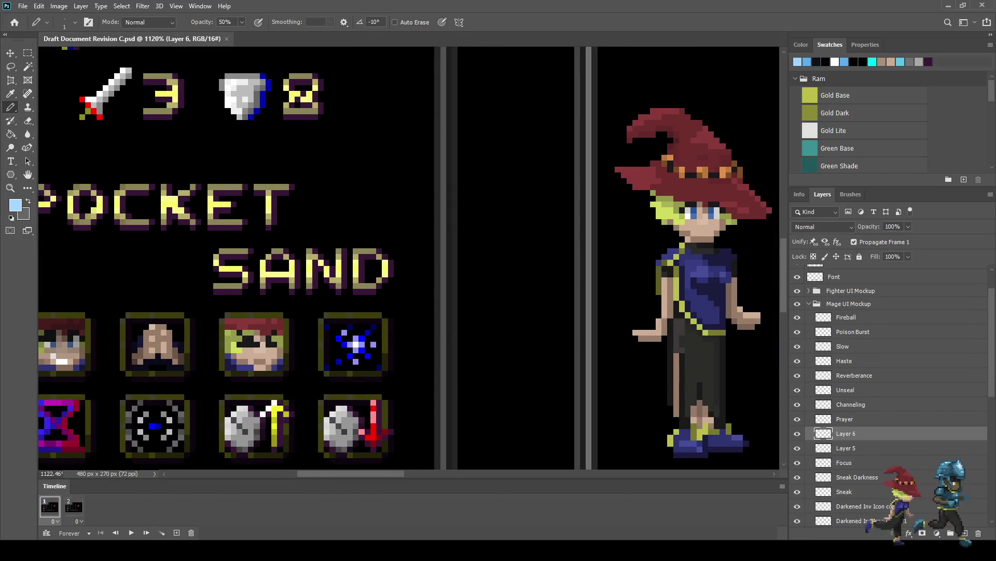
# Sample the grey-blue and, on a new layer above Layer 5, darken the slime's white bottom-centre pixels.
pyautogui.scroll(6, 385, 101)
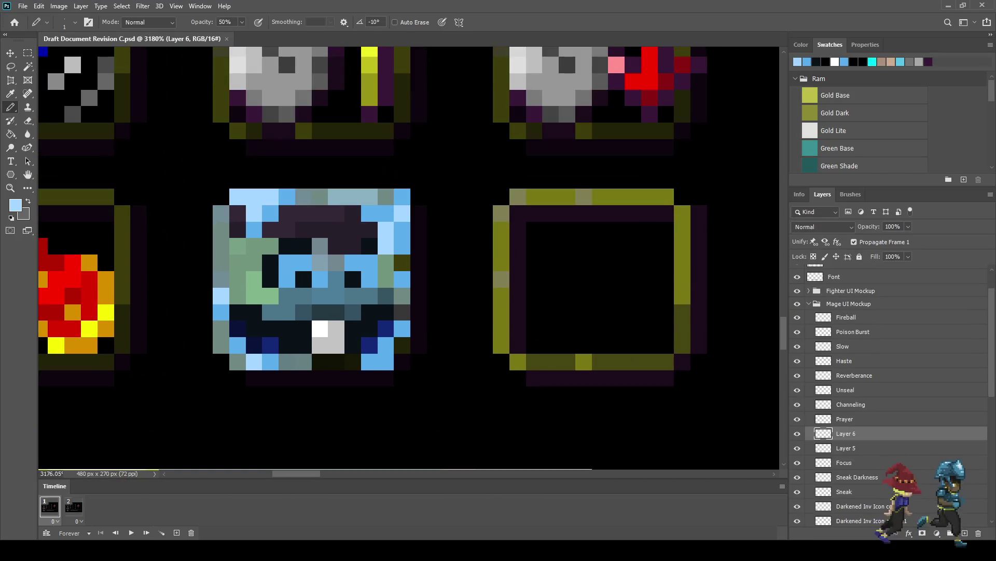
pyautogui.press('i')
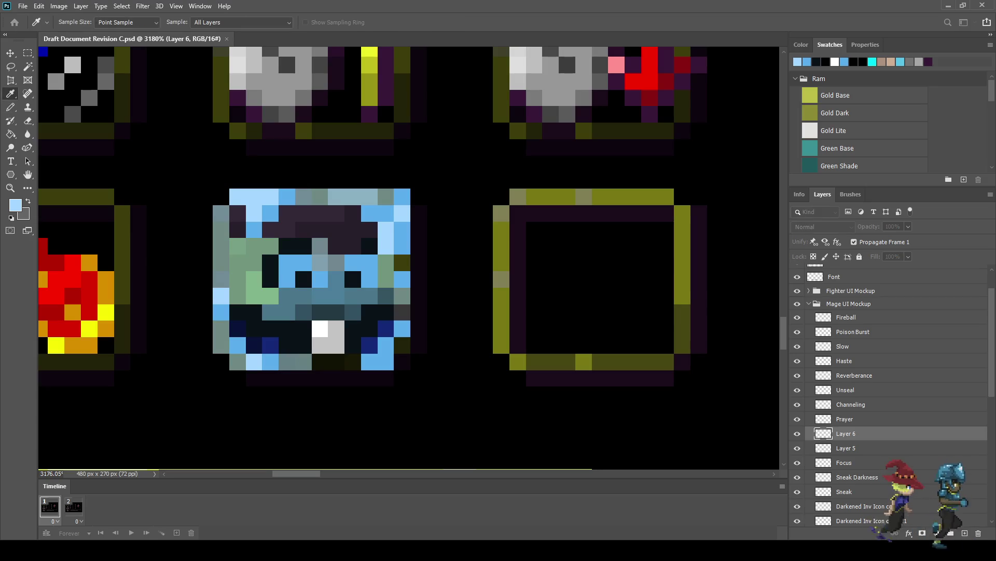
pyautogui.press('b')
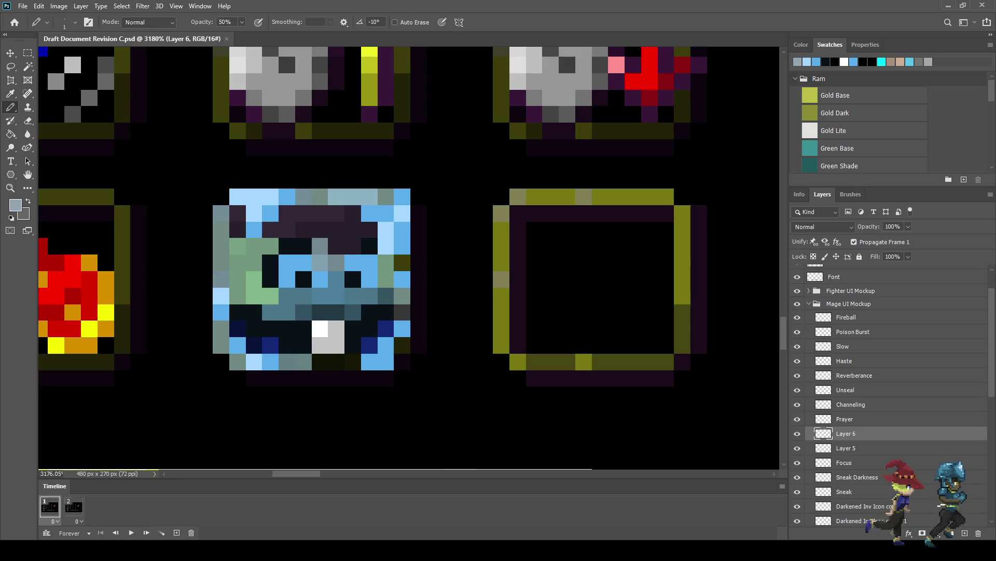
pyautogui.hotkey('ctrl', 'z')
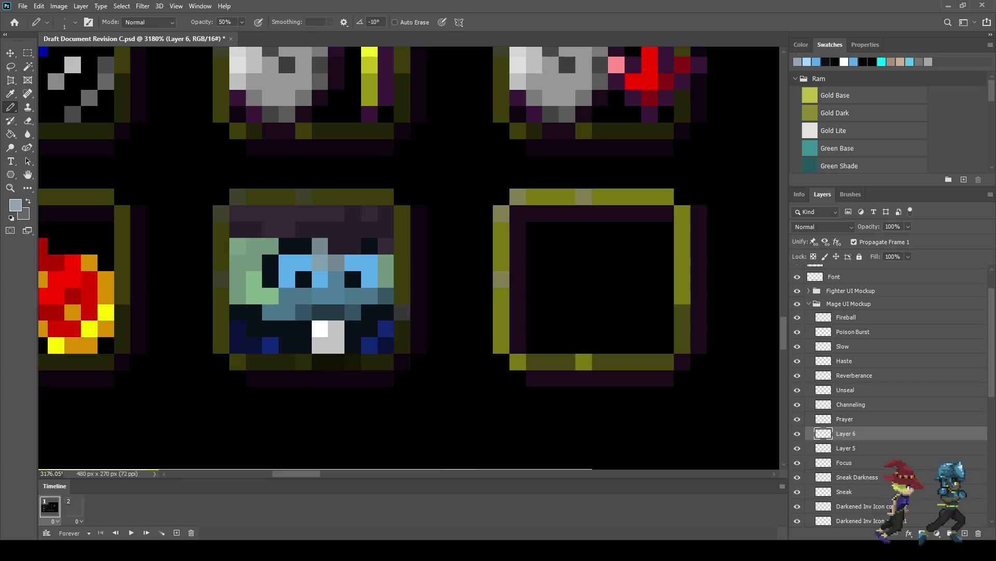
pyautogui.hotkey('ctrl', 'shift', 'z')
pyautogui.click(846, 448)
pyautogui.hotkey('ctrl', 'shift', 'alt', 'n')
pyautogui.moveTo(320, 329)
pyautogui.mouseDown()
pyautogui.moveTo(336, 345)
pyautogui.moveTo(320, 346)
pyautogui.mouseUp()
# Set Layer 7's opacity to 50% then 60%, and view the whole mockup at 100%.
pyautogui.click(893, 227)
pyautogui.write('50')
pyautogui.press('Return')
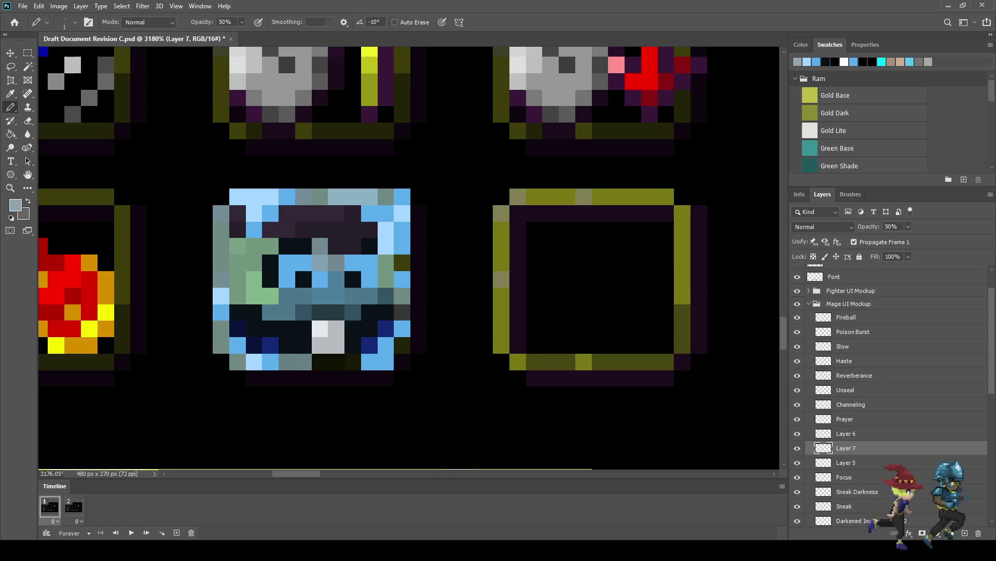
pyautogui.click(891, 226)
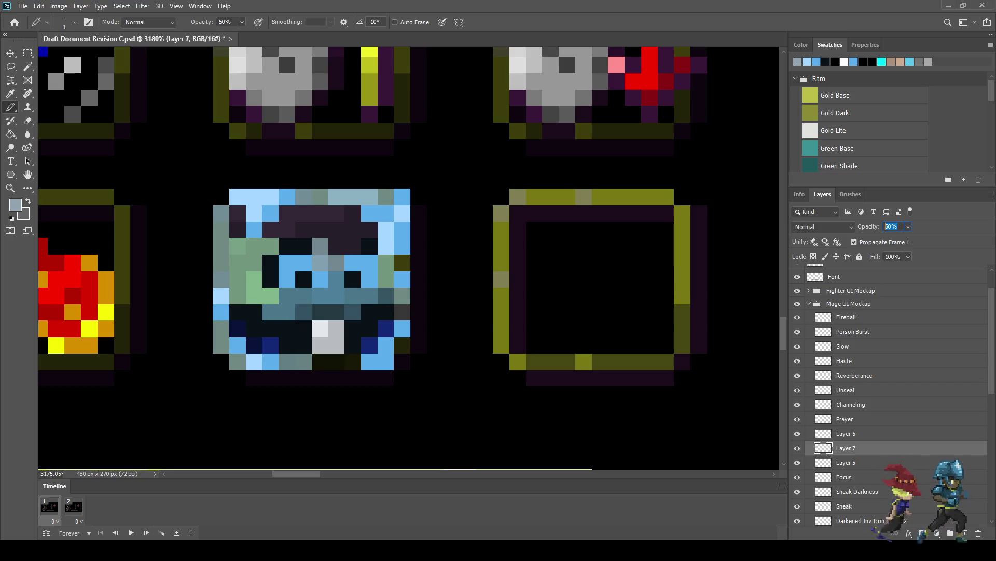
pyautogui.write('60')
pyautogui.press('Return')
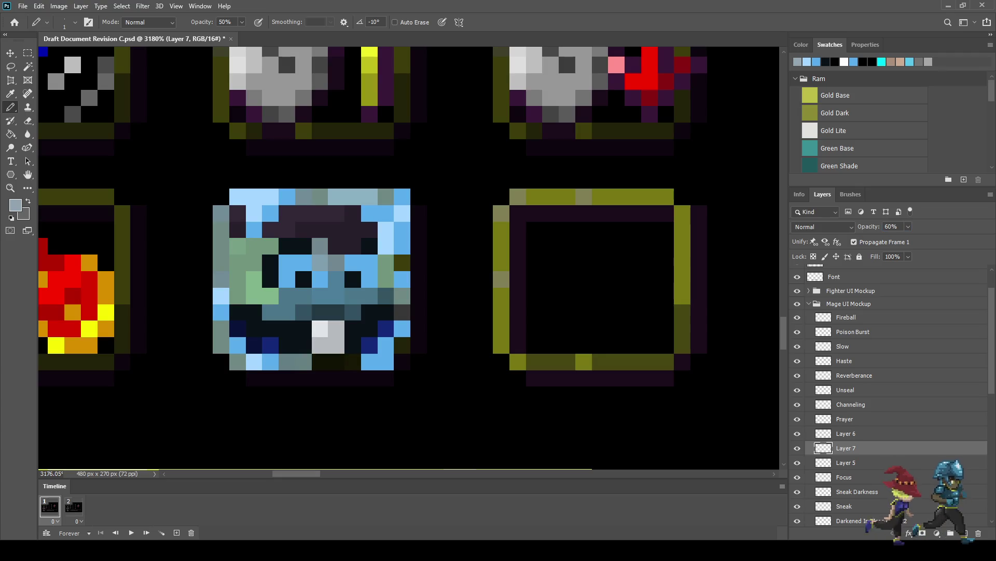
pyautogui.hotkey('ctrl', '1')
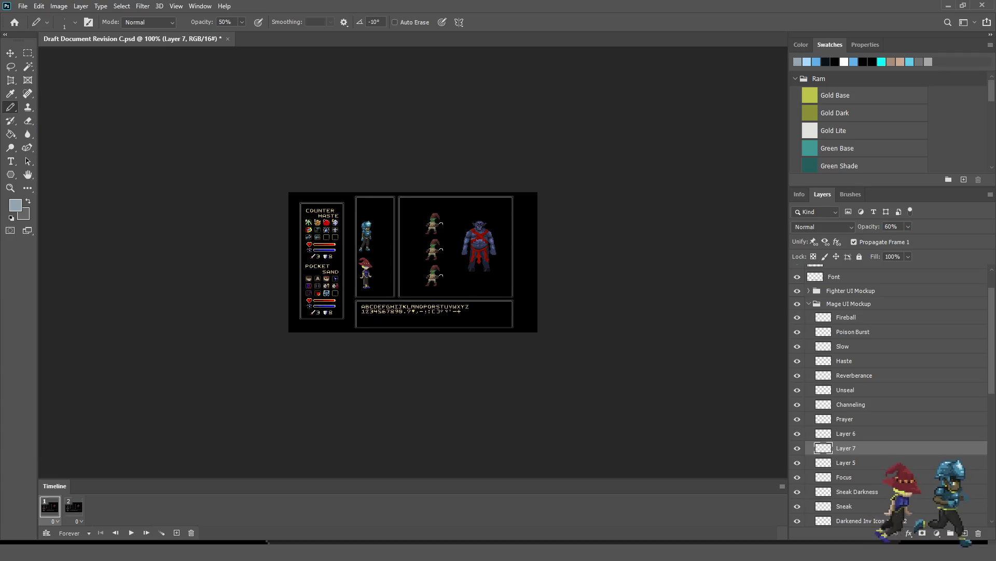
pyautogui.press('f')
pyautogui.hotkey('ctrl', '0')
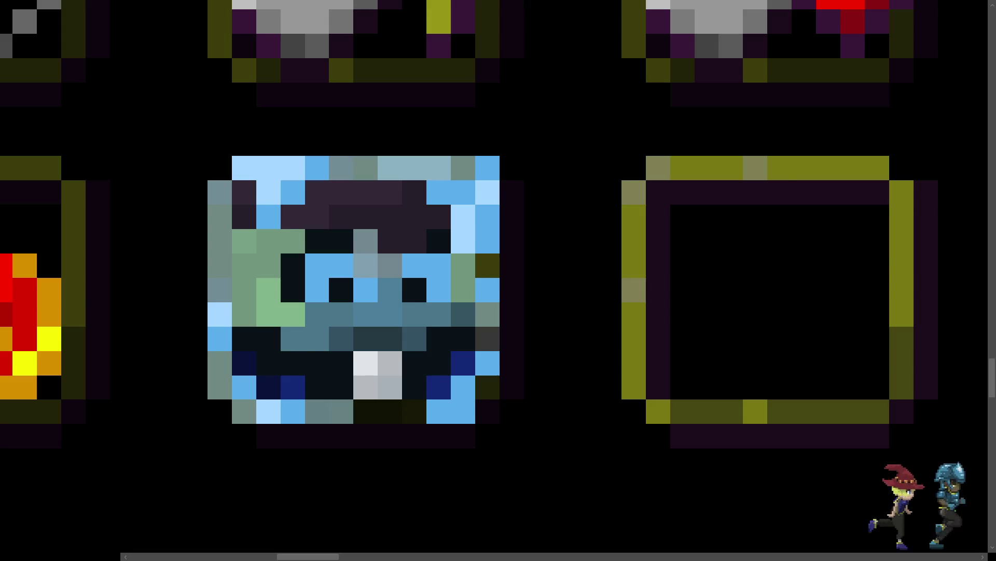
pyautogui.scroll(-2, 410, 259)
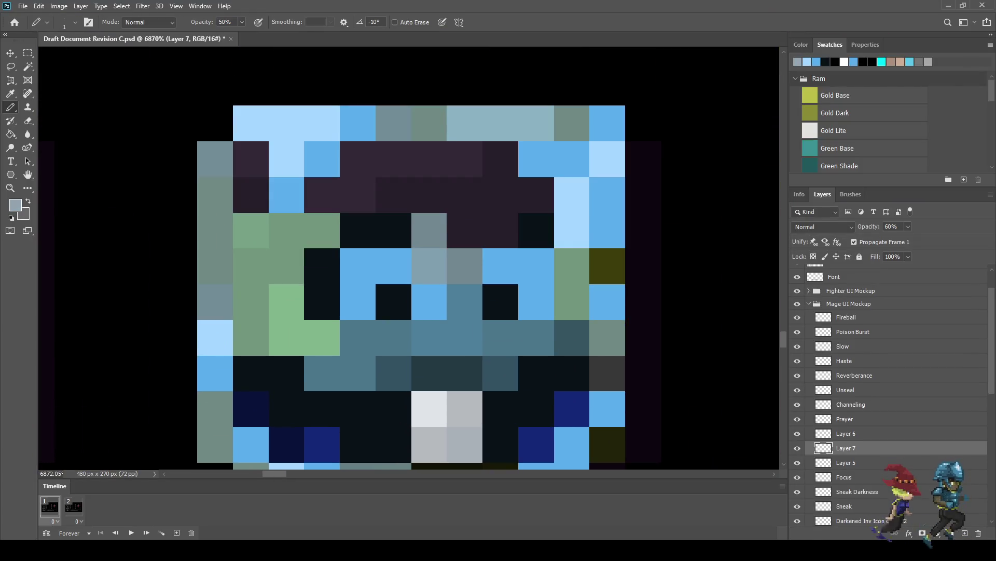
# At 10% Pencil opacity, dab six dark pixels around the icon's mouth and teeth.
pyautogui.scroll(1, 410, 259)
pyautogui.press('Return')
pyautogui.write('10')
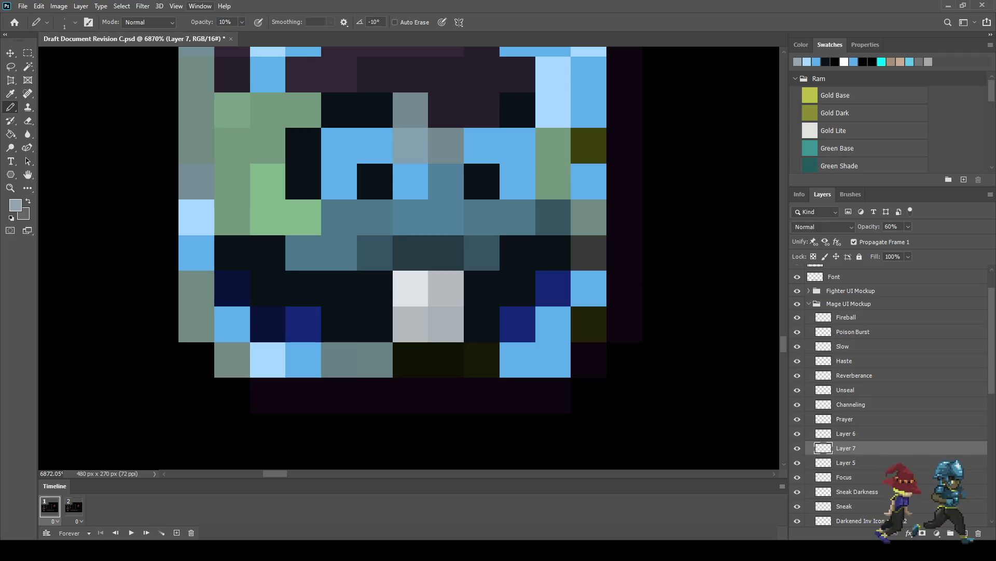
pyautogui.click(483, 288)
pyautogui.click(482, 325)
pyautogui.click(447, 360)
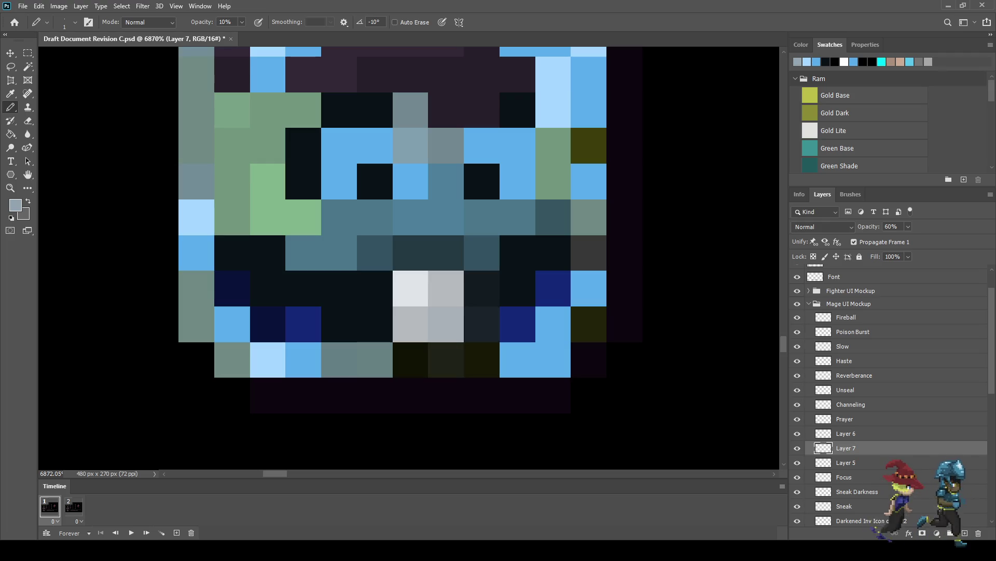
pyautogui.click(374, 323)
pyautogui.click(375, 289)
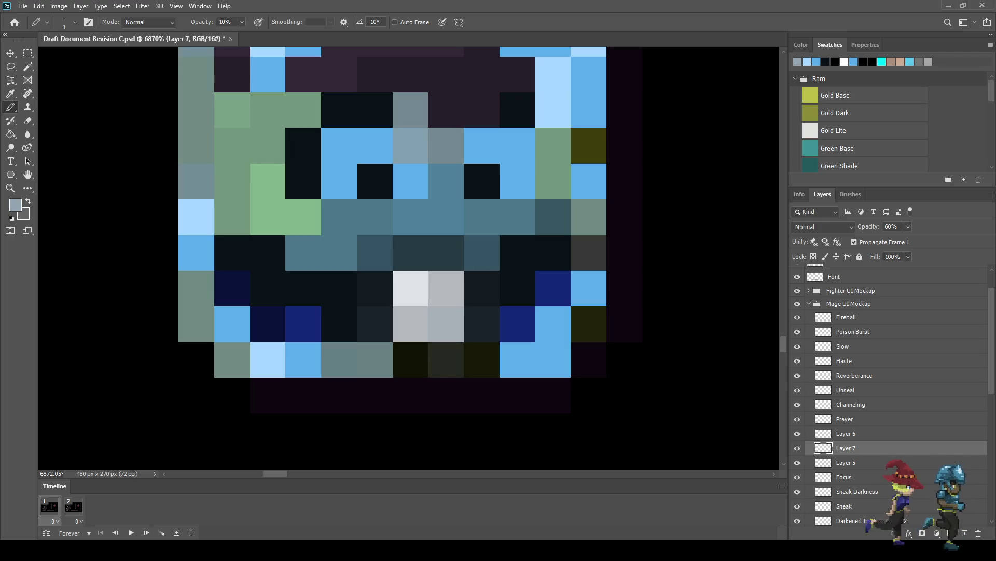
pyautogui.click(482, 289)
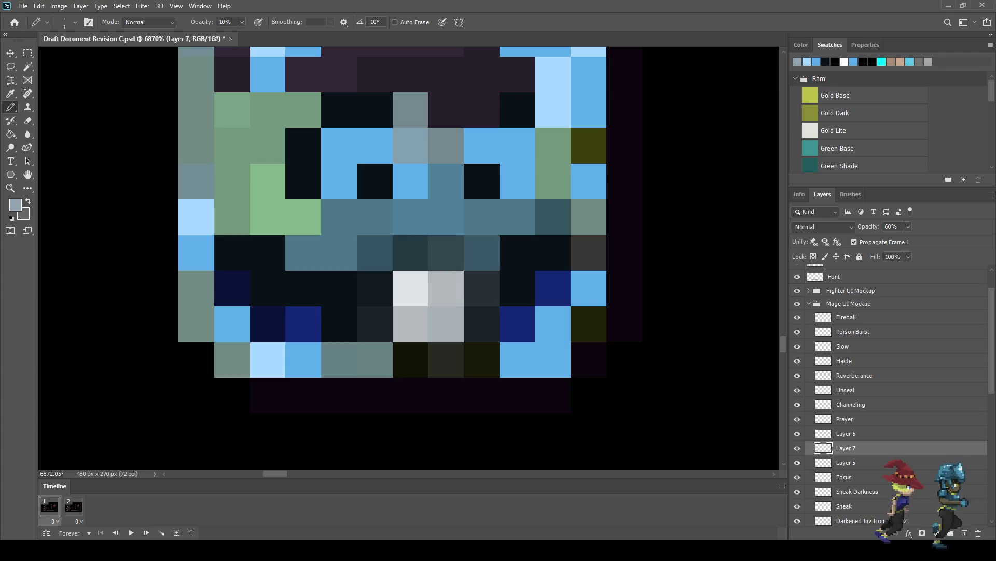
pyautogui.scroll(-10, 410, 250)
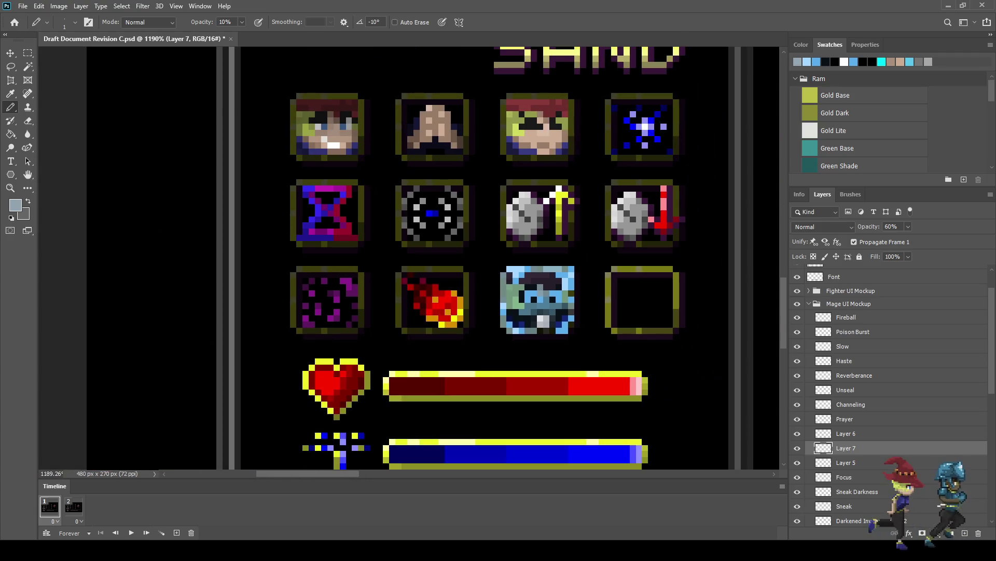
# Sample the steel-blue colour from the icon and set Pencil opacity back to 100%.
pyautogui.scroll(8, 552, 326)
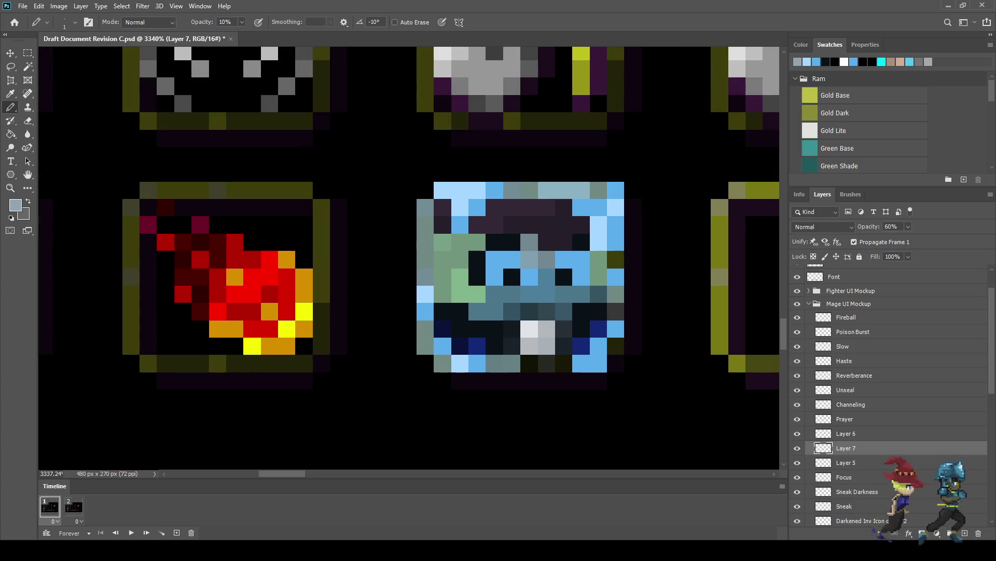
pyautogui.press('e')
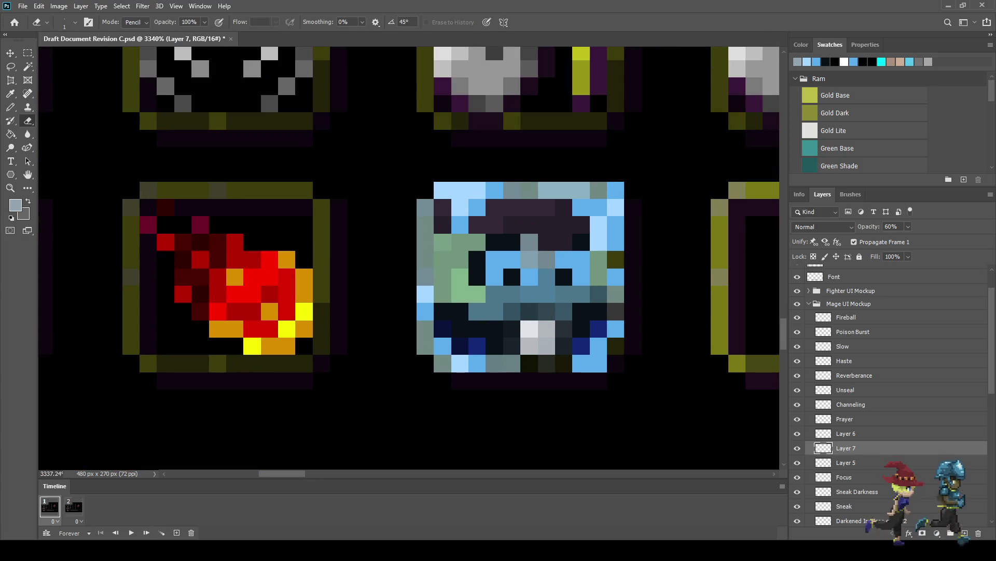
pyautogui.press('b')
pyautogui.scroll(2, 547, 317)
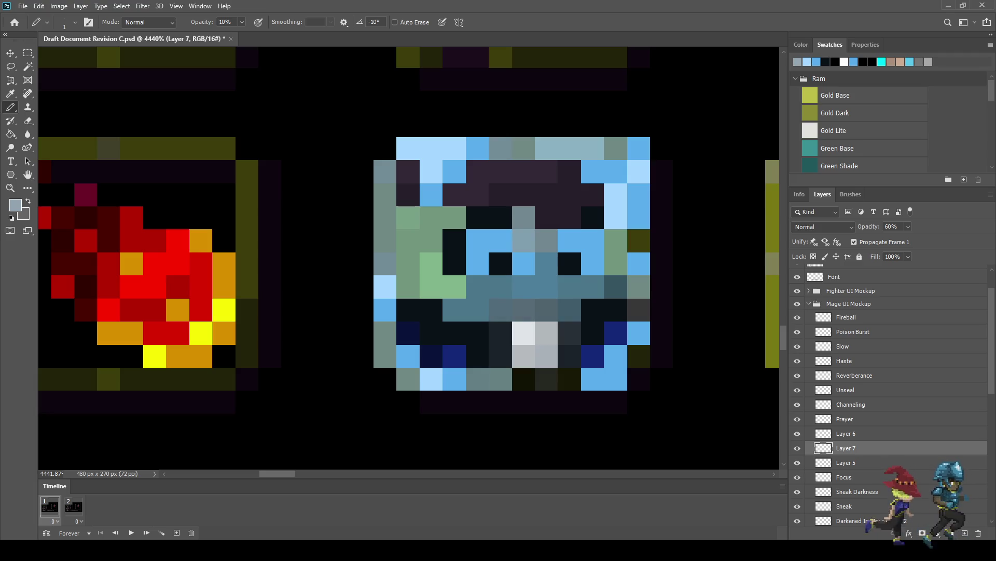
pyautogui.press('i')
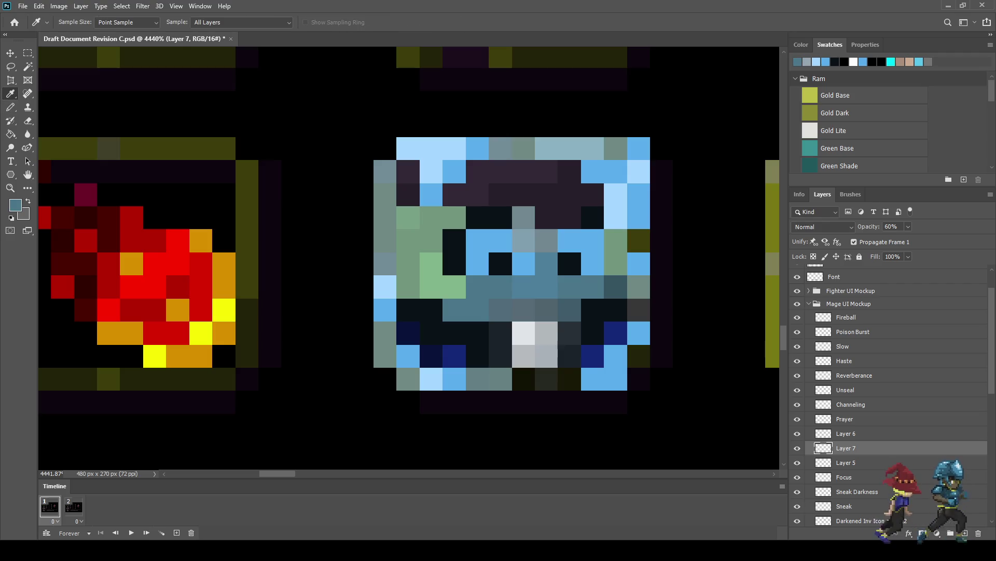
pyautogui.press('b')
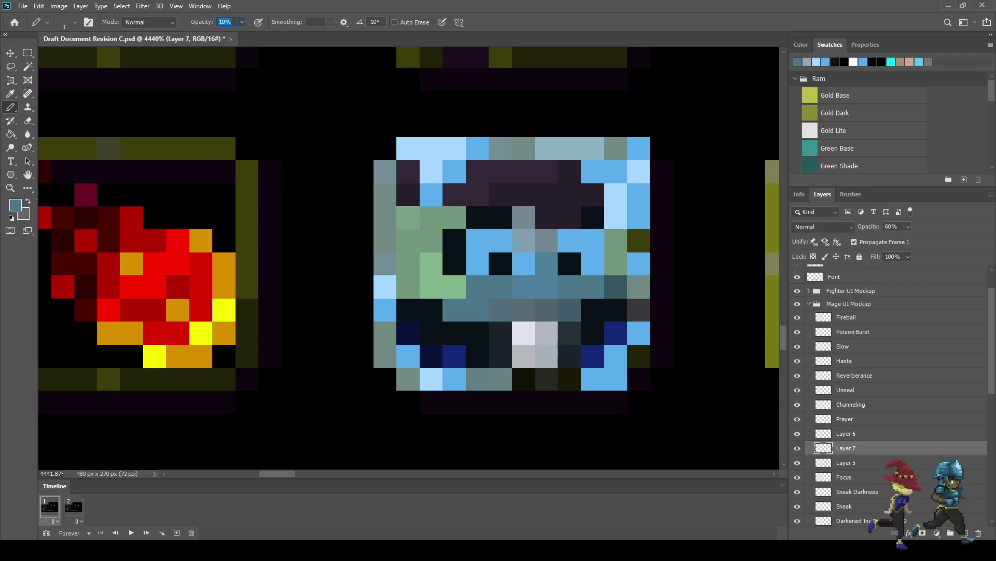
pyautogui.write('1')
pyautogui.press('0')
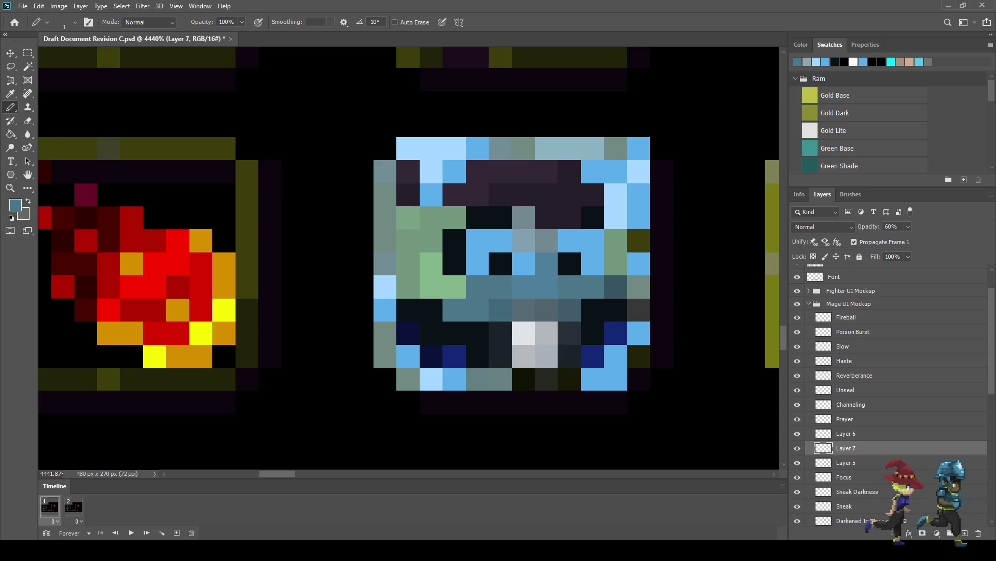
pyautogui.scroll(-5, 519, 270)
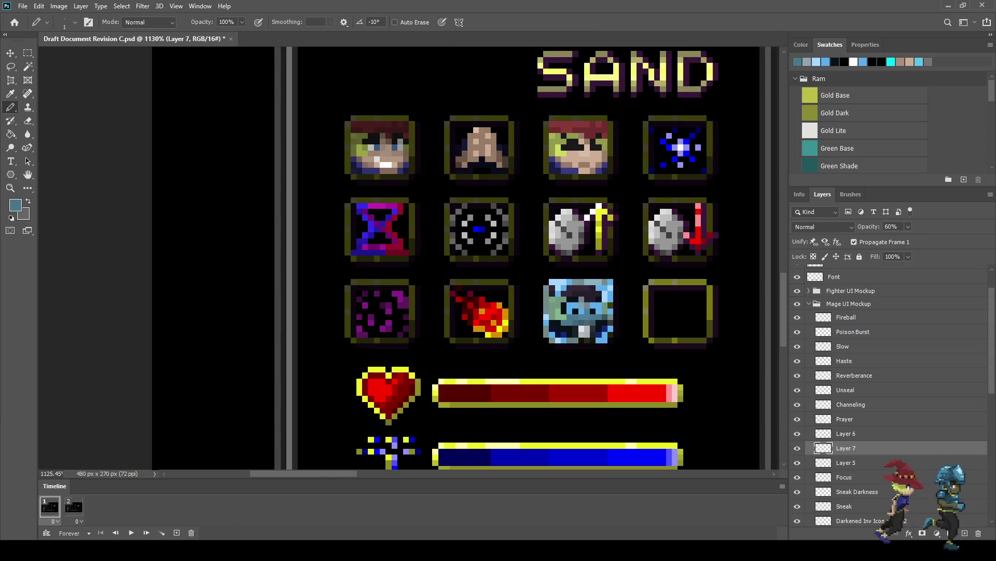
pyautogui.scroll(2, 565, 304)
pyautogui.scroll(3, 602, 327)
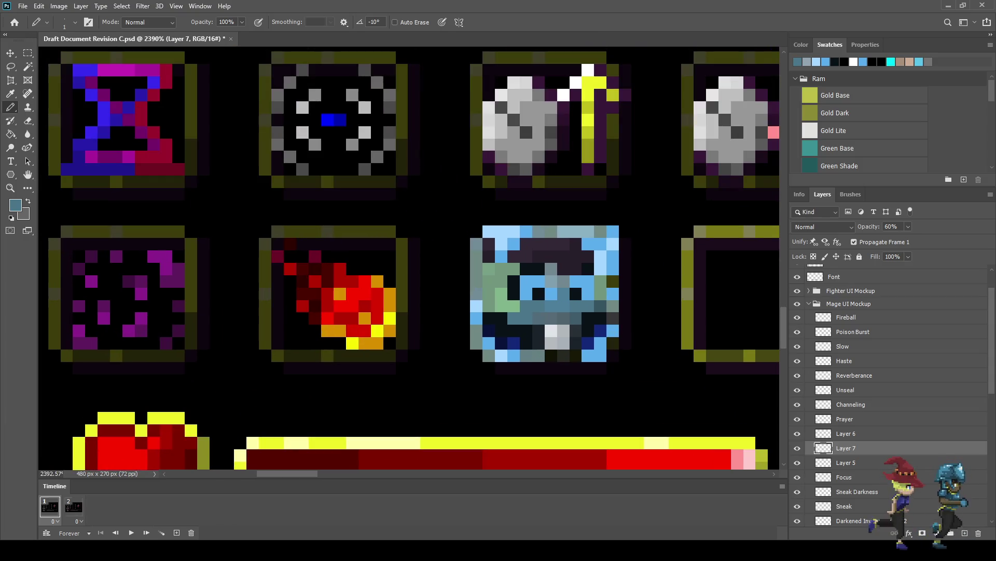
pyautogui.scroll(1, 593, 324)
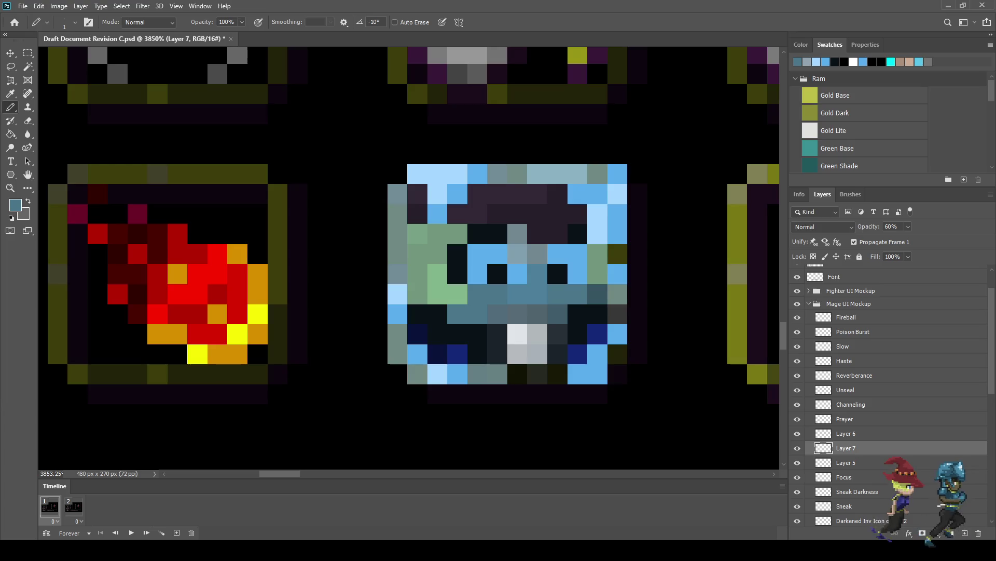
# Select Layer 6 and add a new empty Layer 8 above it.
pyautogui.press('i')
pyautogui.press('b')
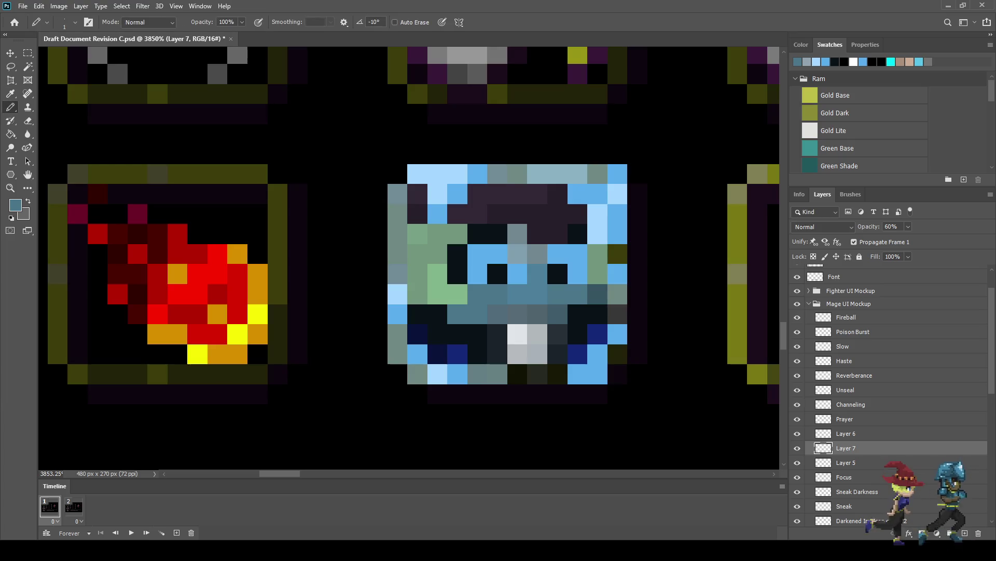
pyautogui.hotkey('alt', ']')
pyautogui.hotkey('ctrl', 'shift', 'alt', 'n')
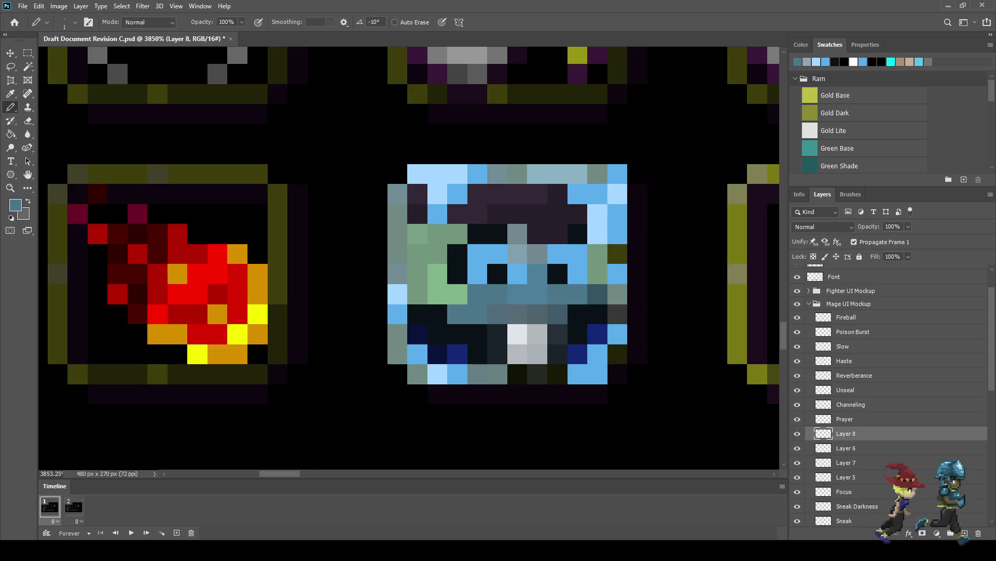
# Paint a steel-blue pixel, then darken two blue-icon pixels with a sampled dark colour.
pyautogui.click(537, 314)
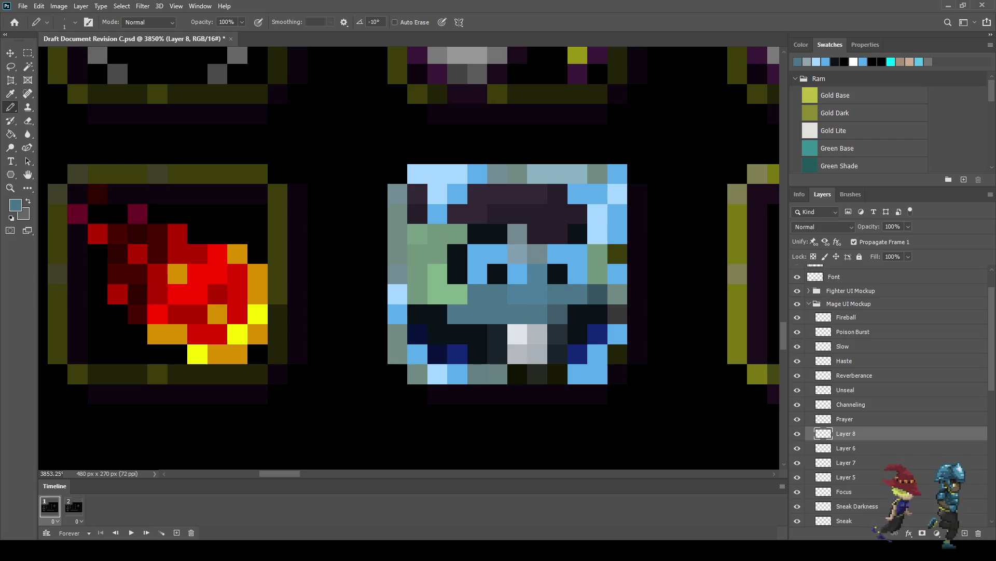
pyautogui.scroll(-10, 519, 281)
pyautogui.scroll(3, 519, 280)
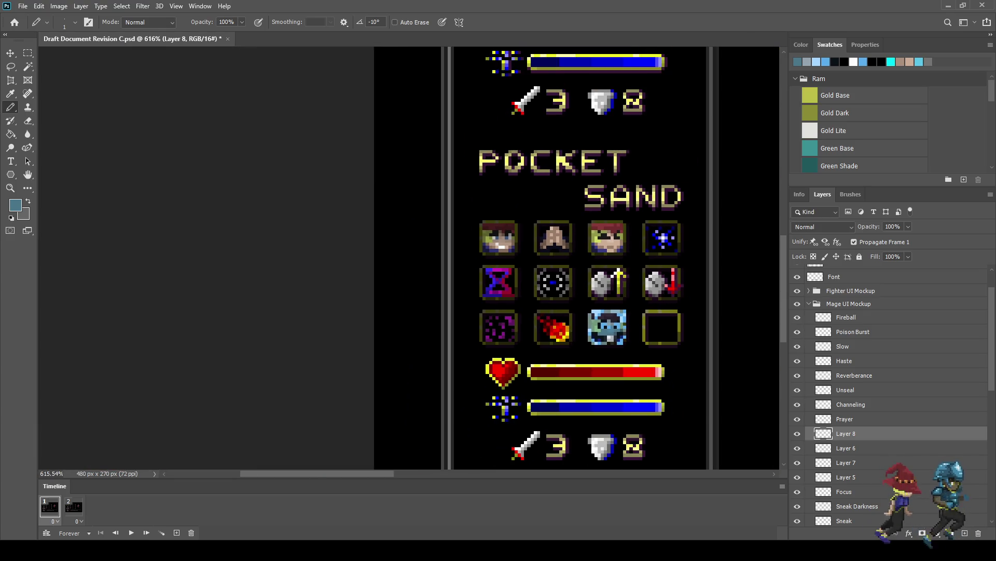
pyautogui.scroll(8, 615, 327)
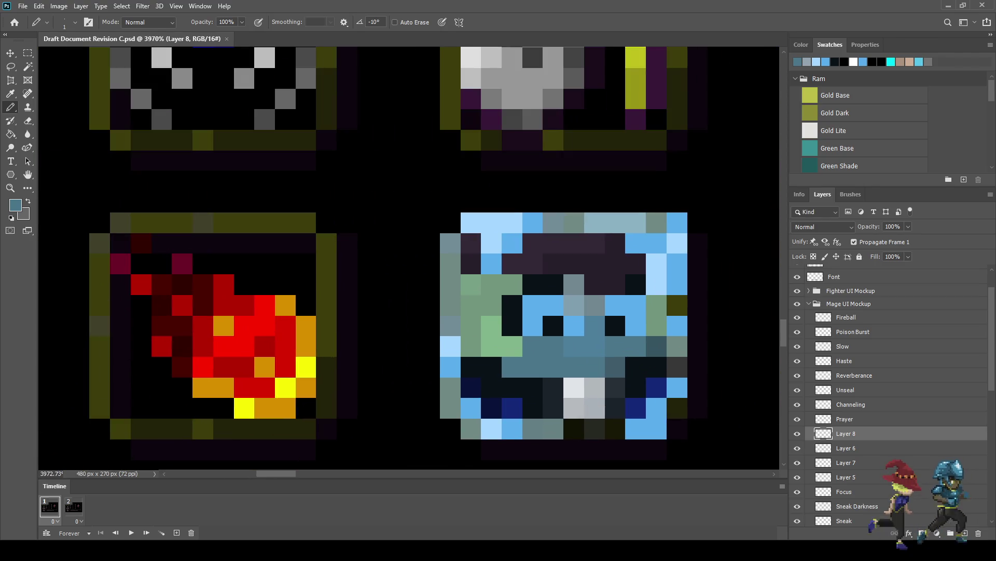
pyautogui.press('i')
pyautogui.click(469, 101)
pyautogui.press('b')
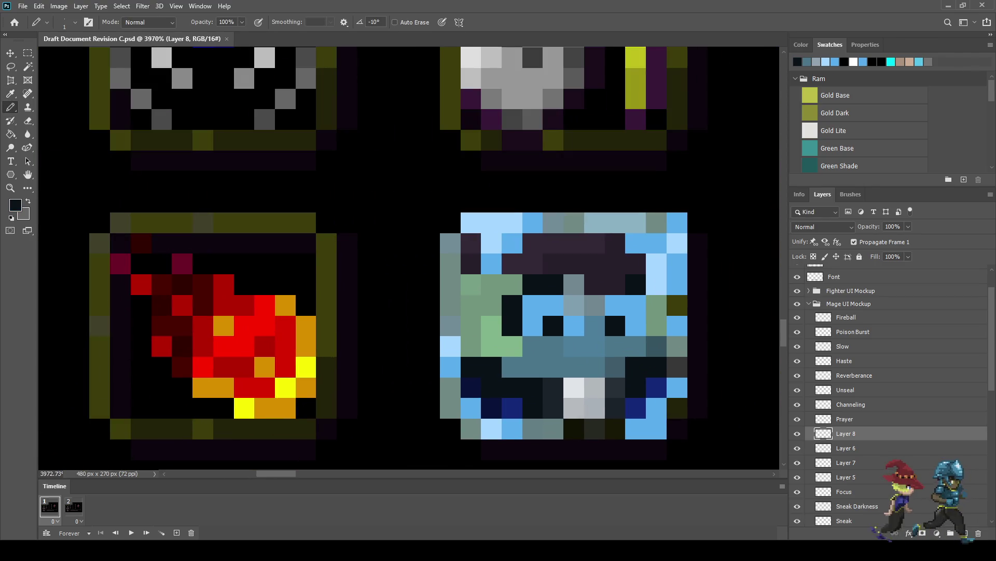
pyautogui.click(574, 305)
pyautogui.click(615, 305)
# Set black as the drawing colour and paint a blue pixel of the ice icon black.
pyautogui.scroll(-4, 620, 327)
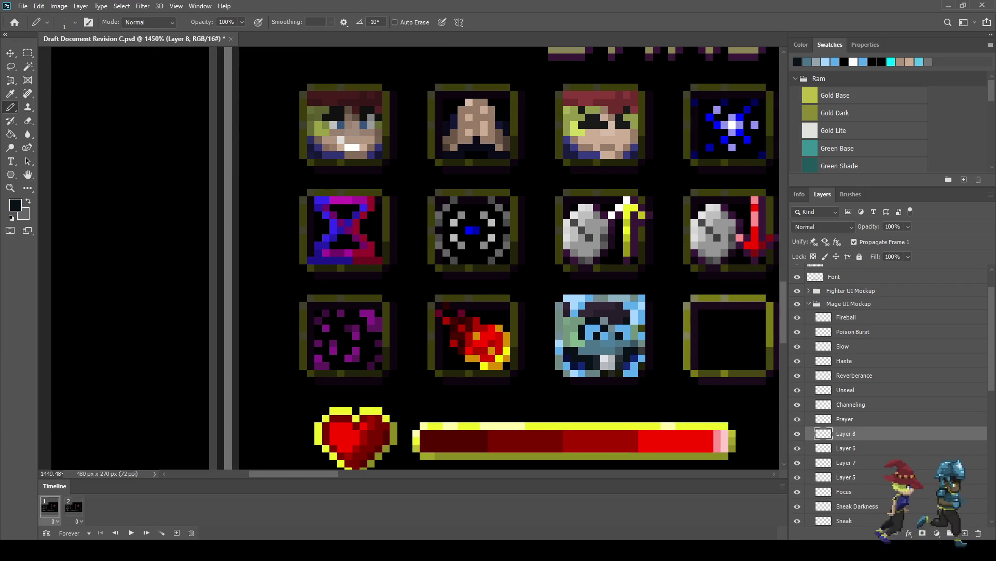
pyautogui.scroll(-2, 612, 331)
pyautogui.scroll(6, 612, 330)
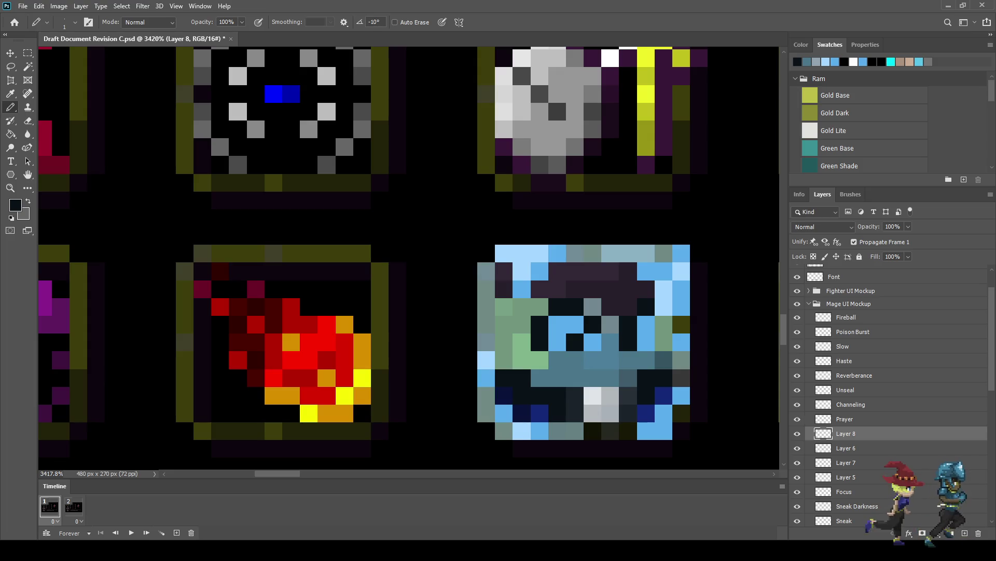
pyautogui.press('i')
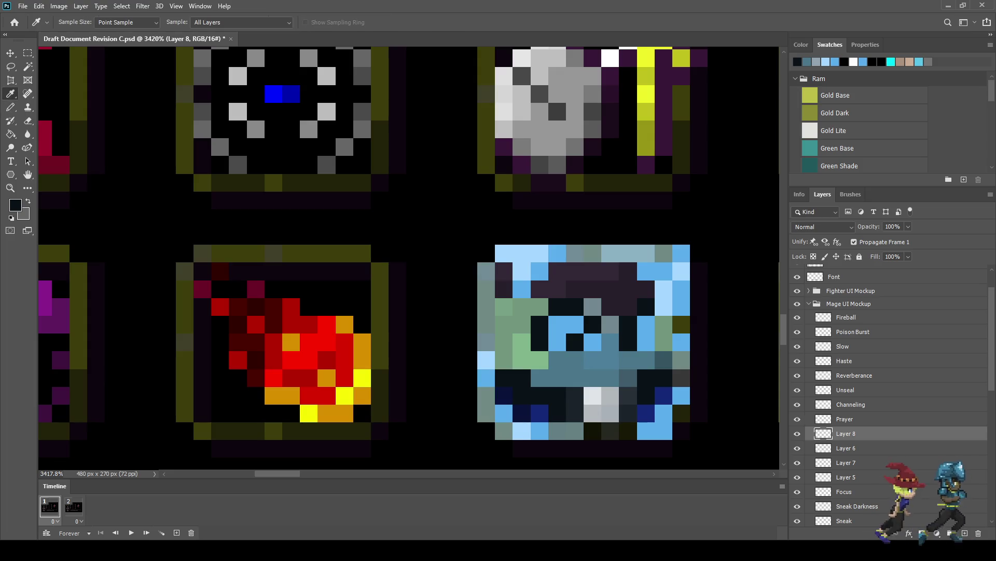
pyautogui.press('b')
pyautogui.scroll(-4, 562, 122)
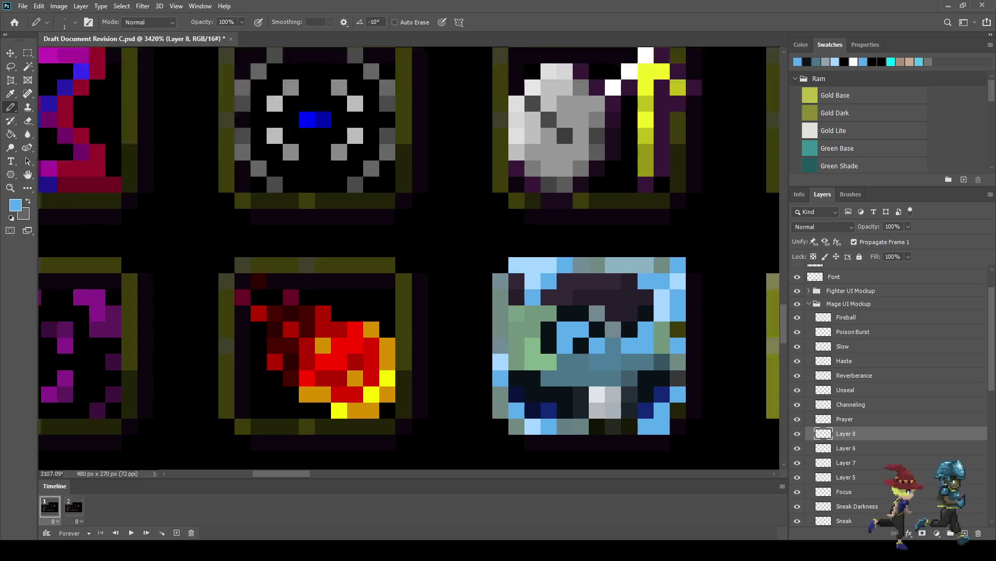
pyautogui.scroll(2, 563, 122)
pyautogui.scroll(3, 638, 360)
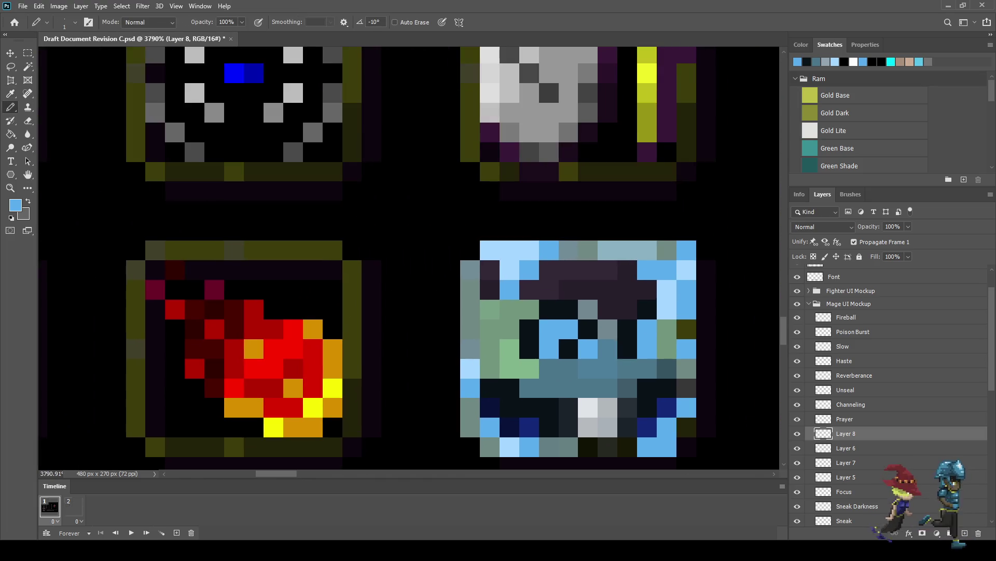
pyautogui.scroll(-2, 587, 329)
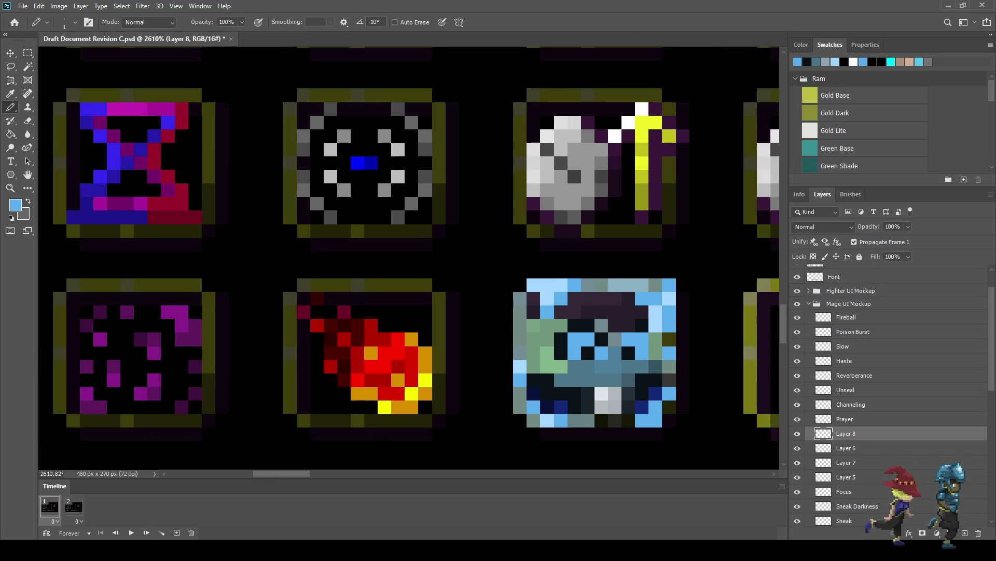
pyautogui.scroll(4, 528, 336)
pyautogui.keyDown('alt'); pyautogui.click(601, 327); pyautogui.keyUp('alt')
pyautogui.click(577, 327)
pyautogui.scroll(-8, 604, 332)
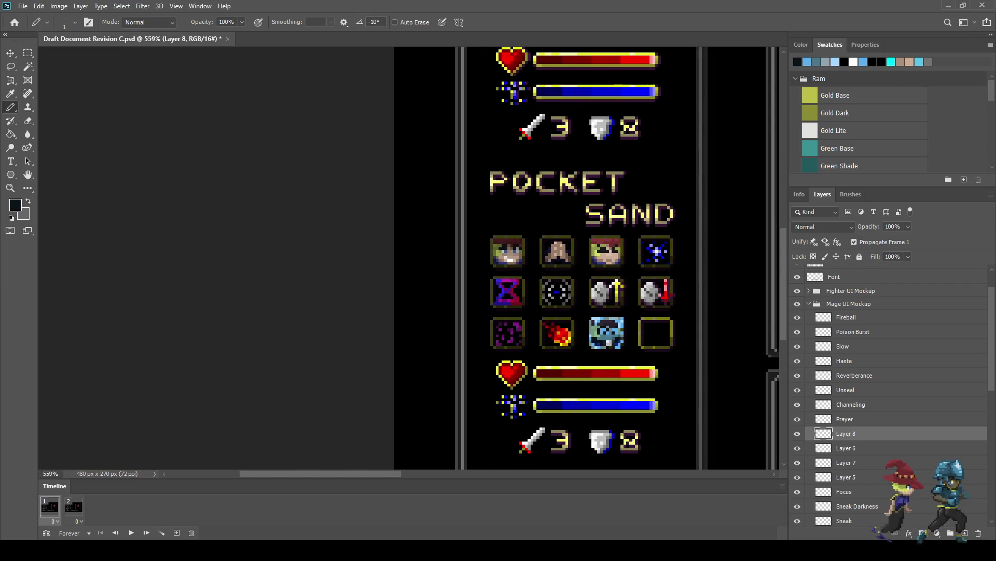
# Darken one more pixel inside the ice icon.
pyautogui.scroll(3, 628, 340)
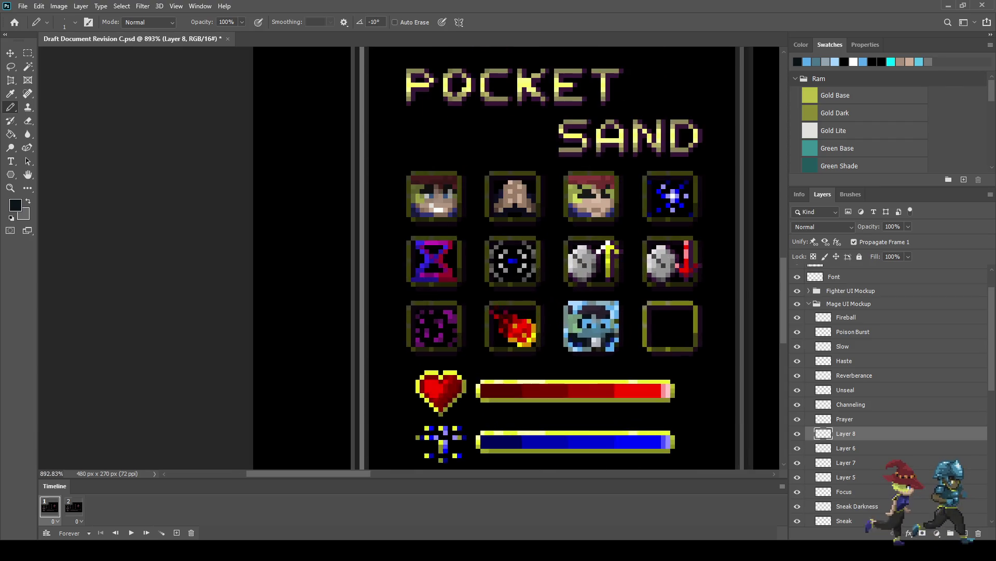
pyautogui.scroll(3, 620, 332)
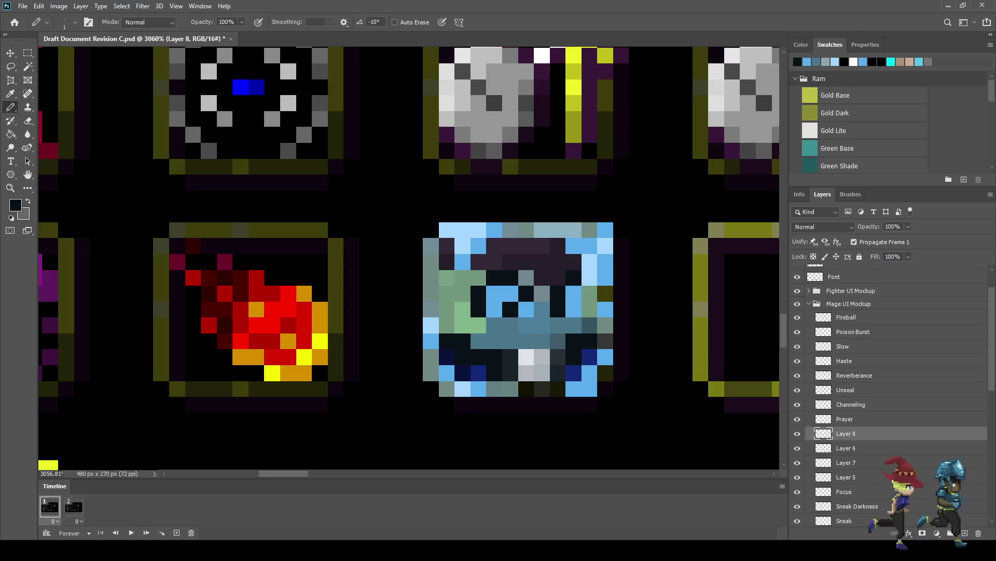
pyautogui.scroll(-4, 559, 306)
pyautogui.scroll(2, 564, 436)
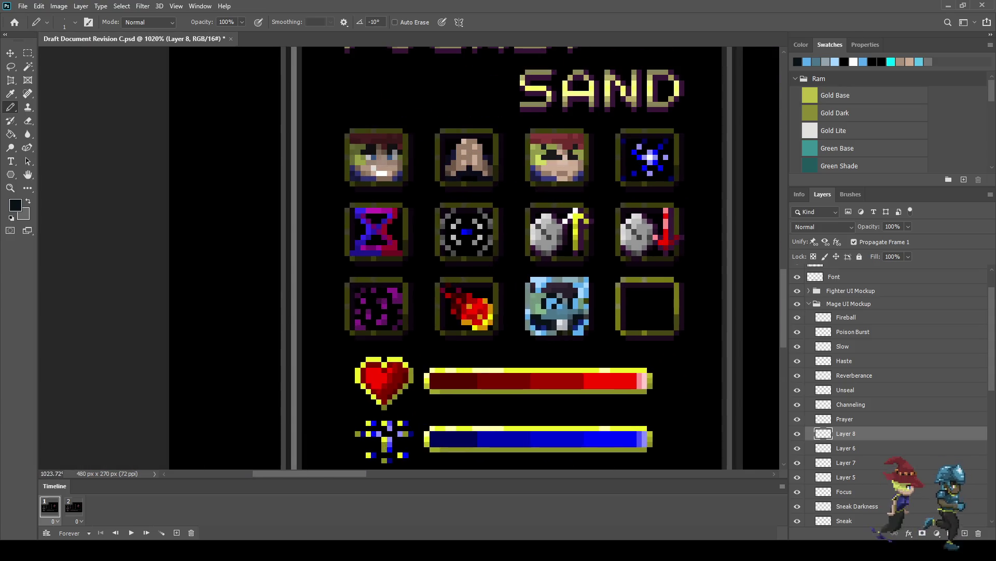
pyautogui.scroll(1, 566, 306)
pyautogui.scroll(-6, 599, 331)
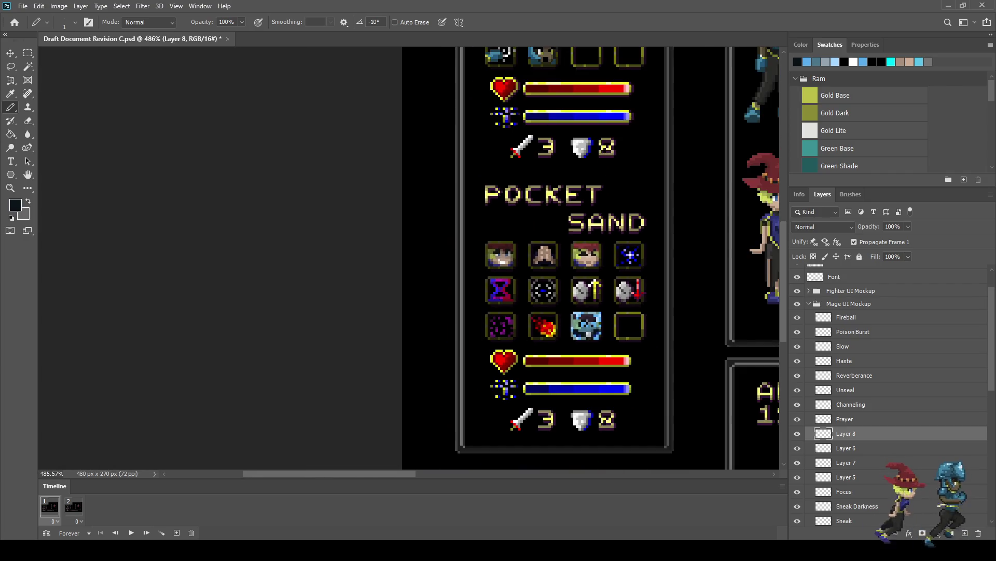
pyautogui.scroll(3, 589, 327)
pyautogui.scroll(-4, 630, 347)
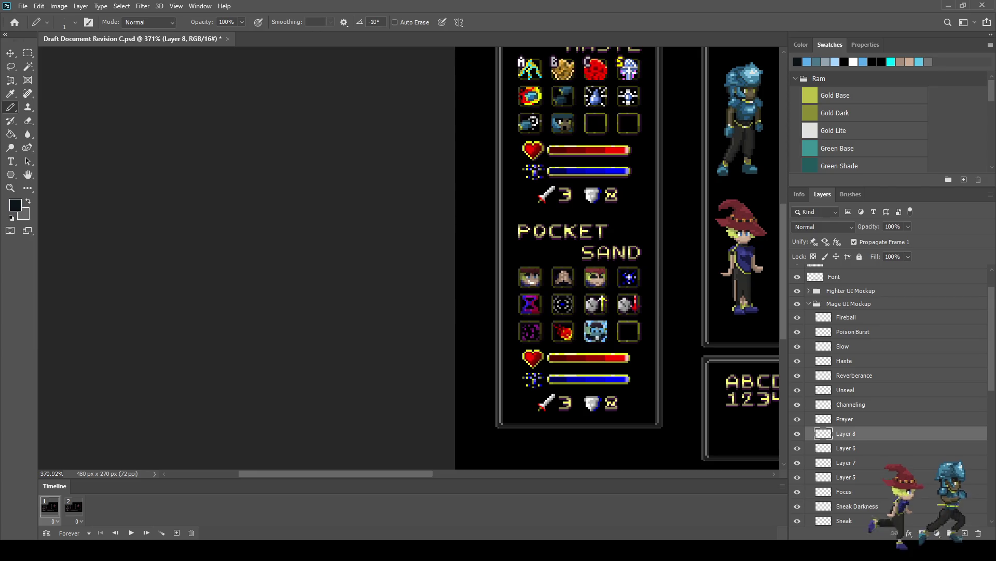
pyautogui.scroll(9, 595, 328)
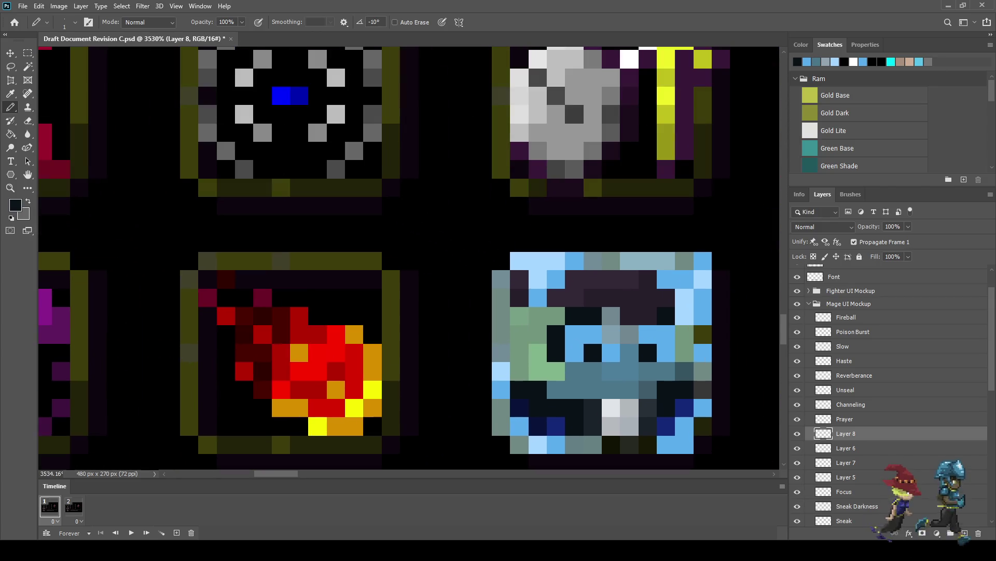
pyautogui.click(593, 334)
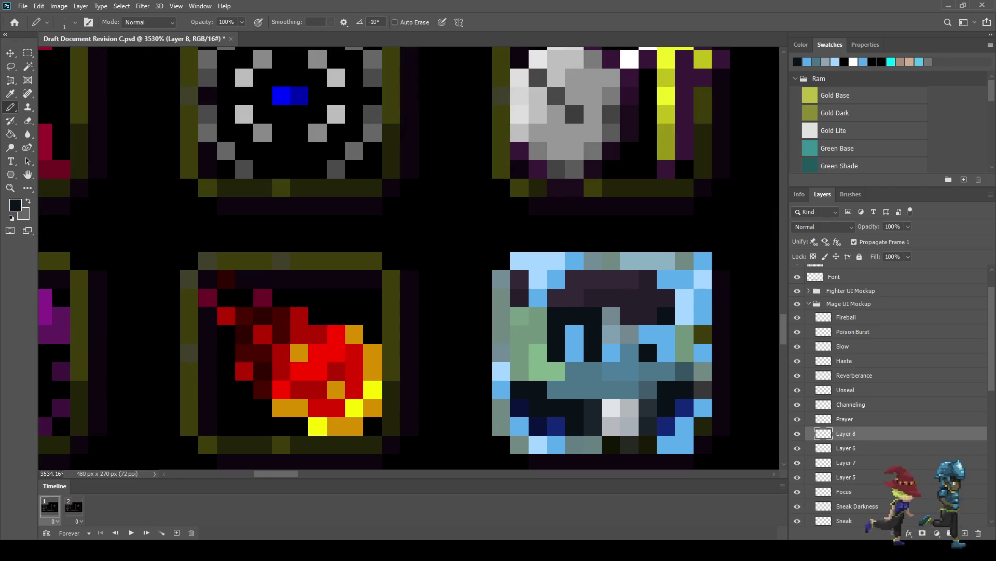
# Sample the blue of the mage's eye and paint two ice-icon pixels with it.
pyautogui.scroll(-8, 579, 314)
pyautogui.scroll(-2, 752, 234)
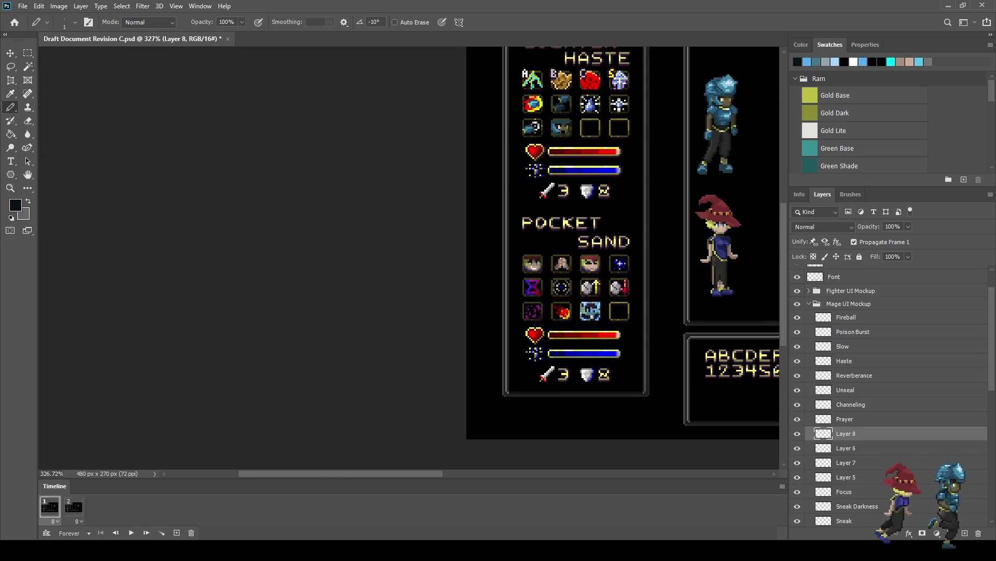
pyautogui.scroll(7, 753, 234)
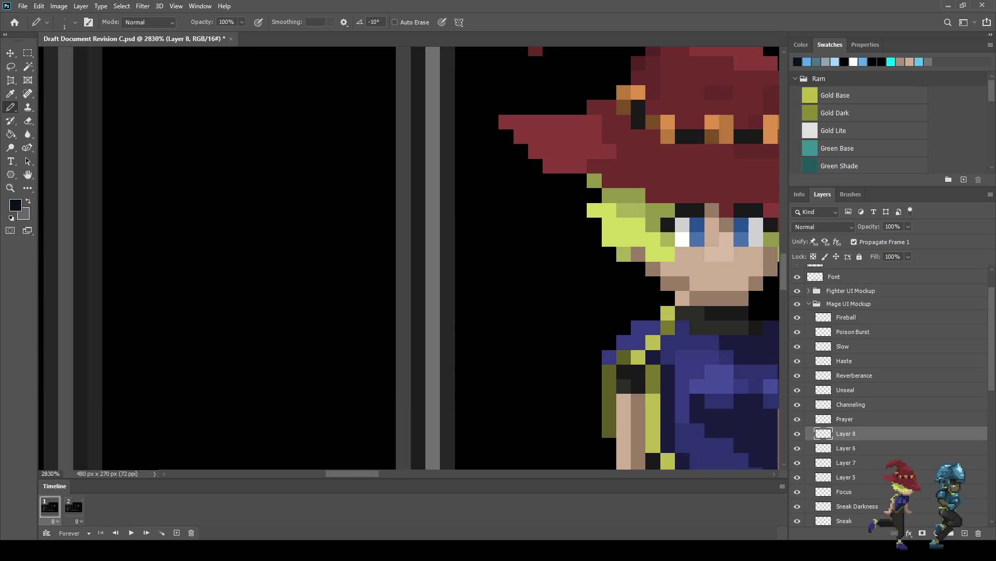
pyautogui.press('i')
pyautogui.click(697, 225)
pyautogui.scroll(-8, 395, 328)
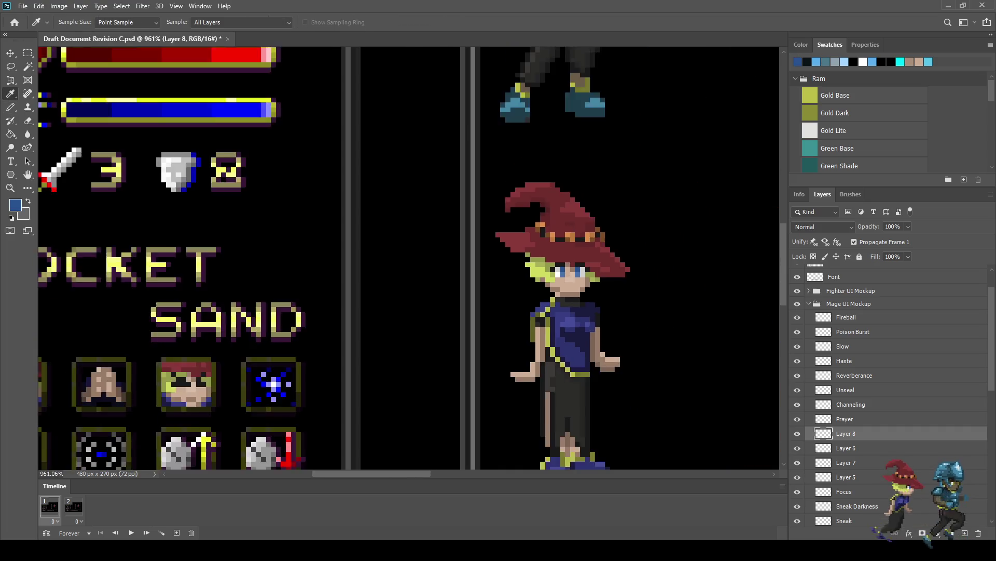
pyautogui.press('b')
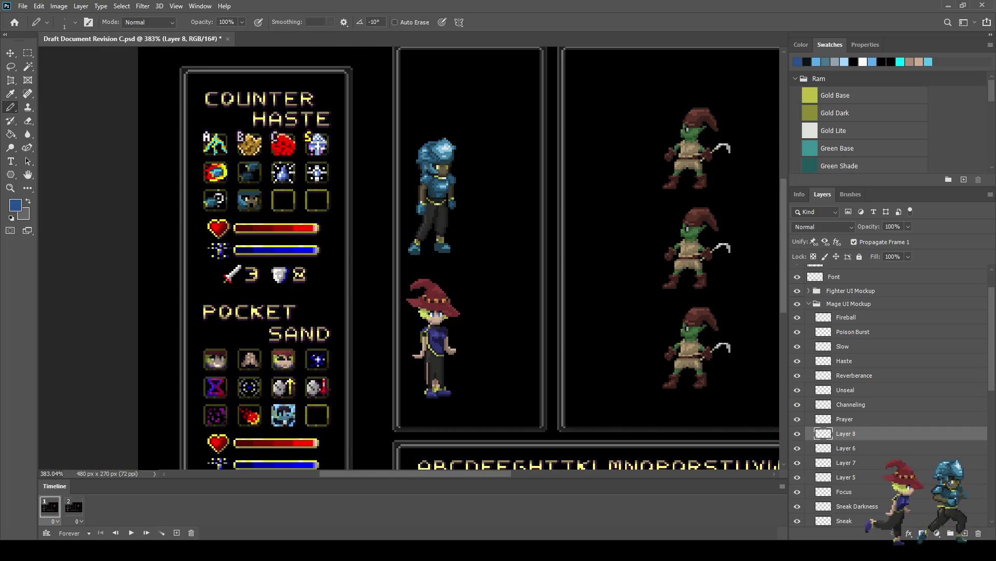
pyautogui.scroll(10, 283, 410)
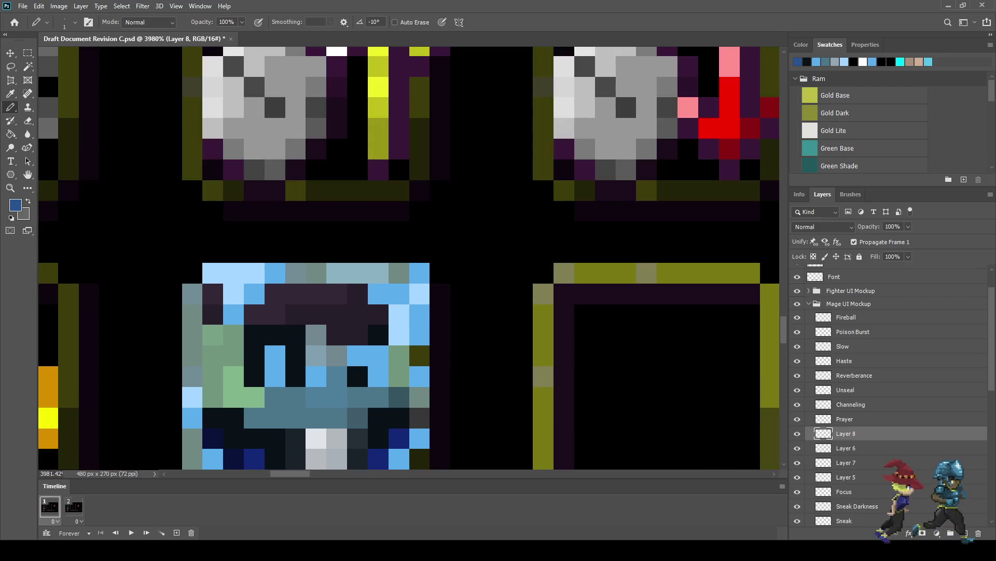
pyautogui.click(296, 377)
pyautogui.click(358, 377)
# Undo the last pixel edits and paint two matching dark blue pixels in the icon.
pyautogui.scroll(1, 165, 264)
pyautogui.hotkey('ctrl', 'z')
pyautogui.hotkey('ctrl', 'z')
pyautogui.hotkey('ctrl', 'z')
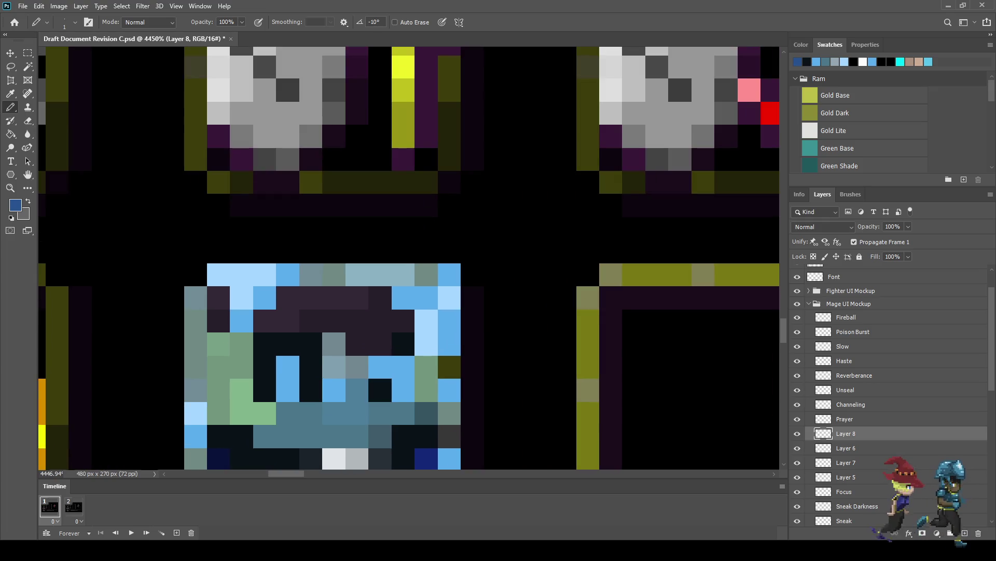
pyautogui.click(310, 389)
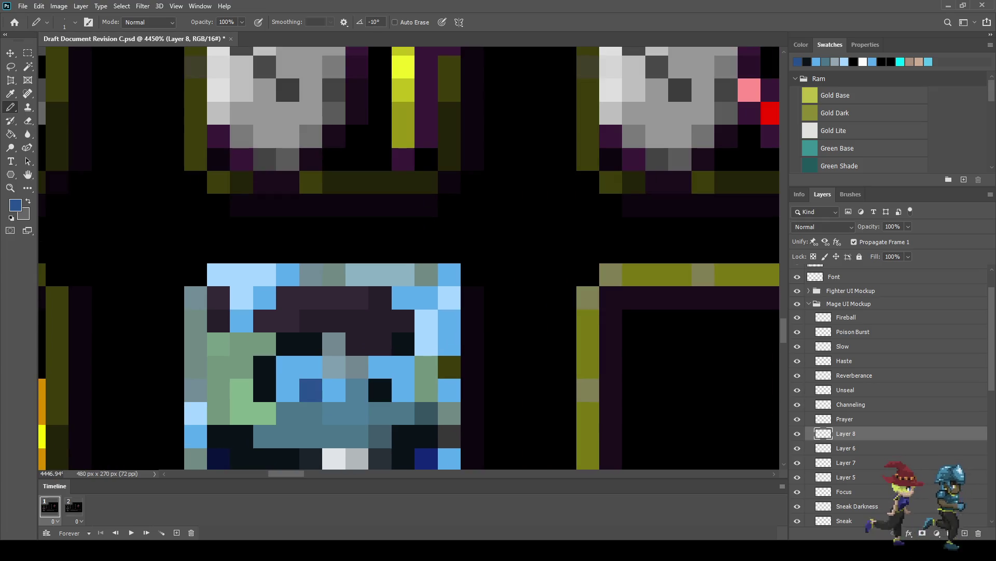
pyautogui.click(380, 389)
# Sample black, paint two icon pixels black, and darken two light-blue pixels.
pyautogui.press('i')
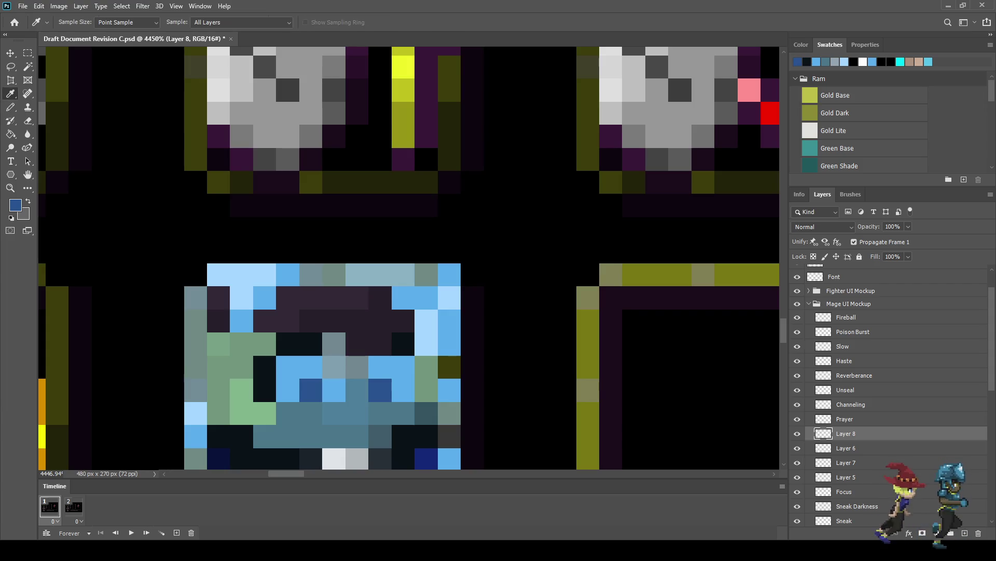
pyautogui.click(797, 61)
pyautogui.press('b')
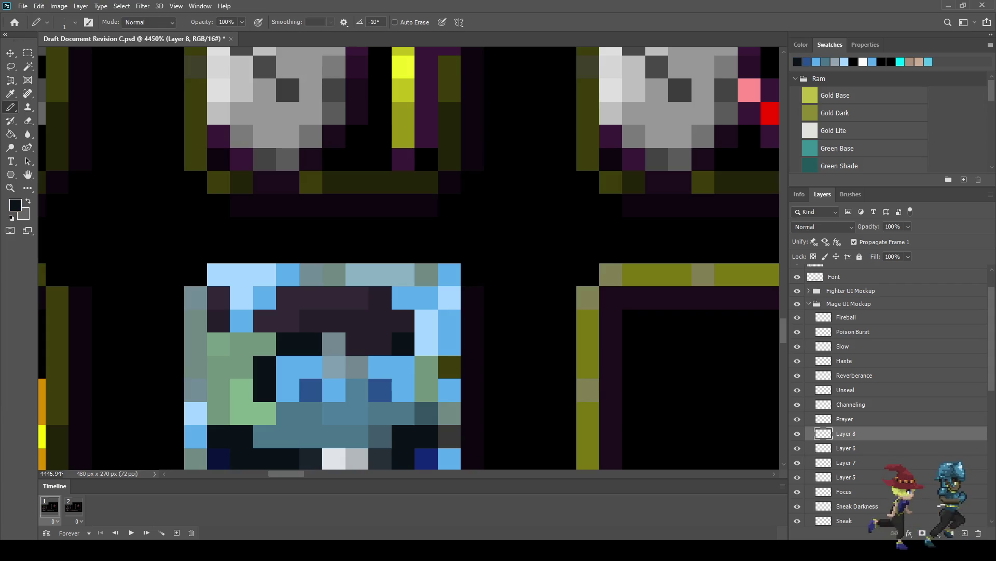
pyautogui.click(333, 366)
pyautogui.click(380, 366)
pyautogui.scroll(-10, 379, 367)
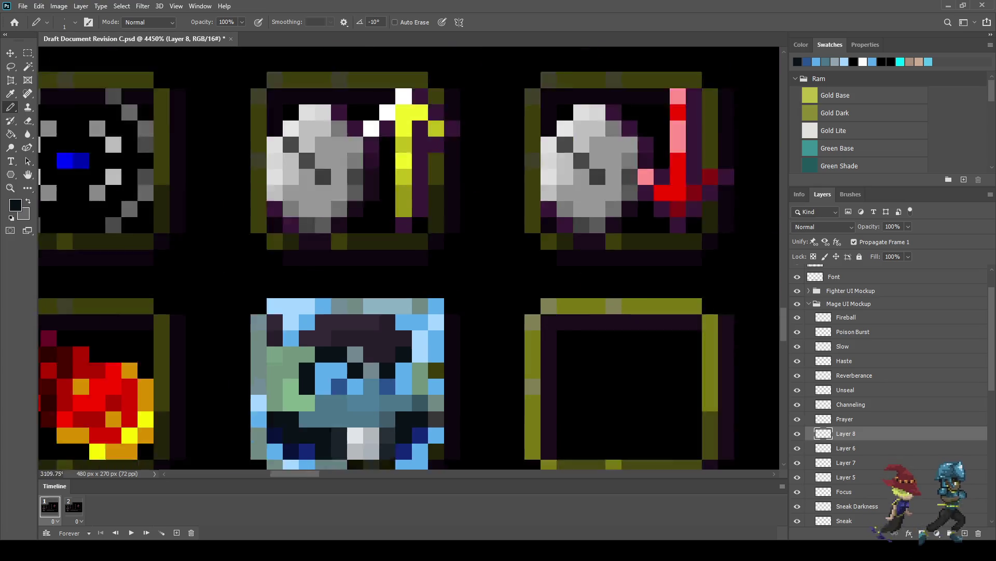
pyautogui.scroll(-2, 433, 372)
pyautogui.scroll(8, 432, 372)
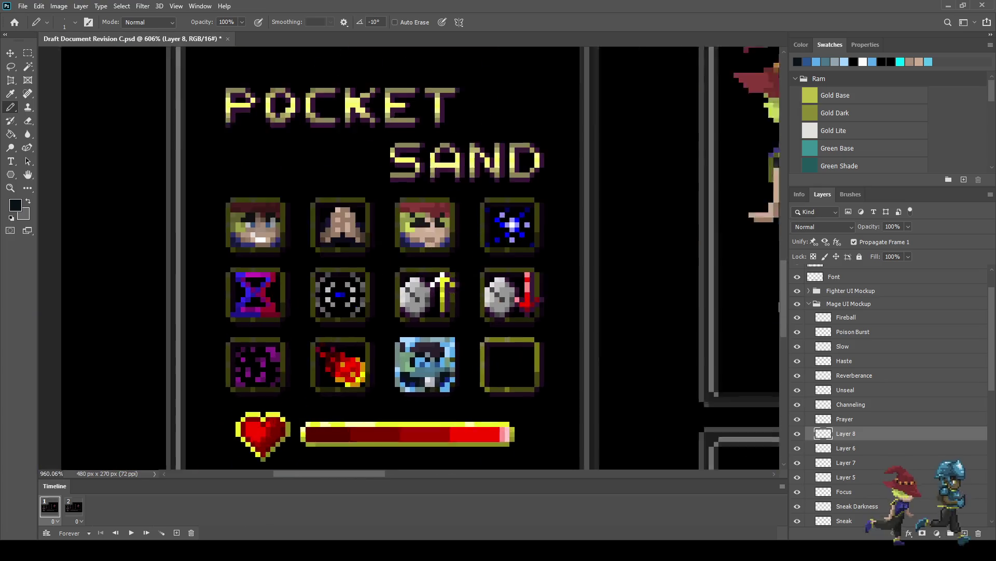
pyautogui.scroll(4, 441, 351)
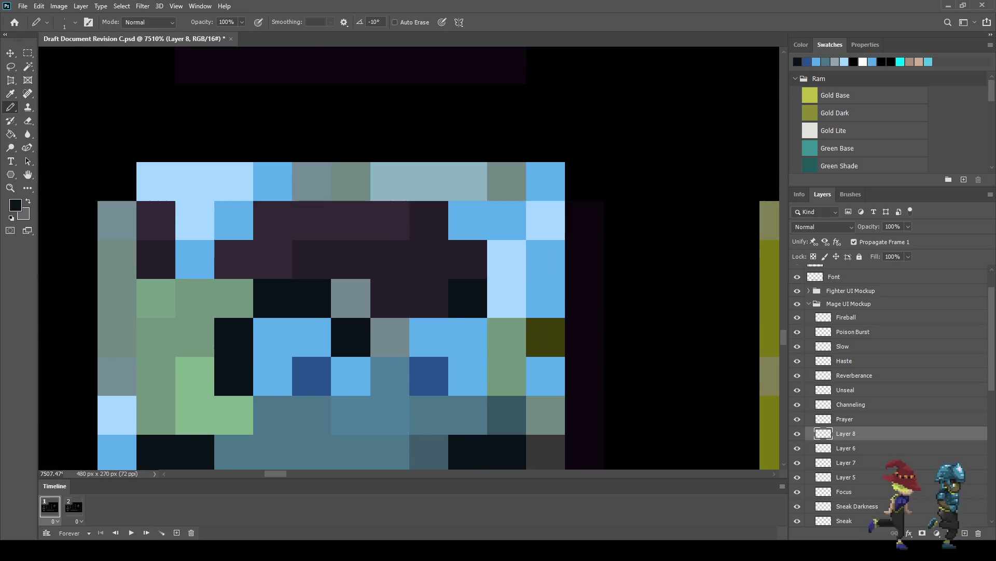
pyautogui.click(428, 337)
pyautogui.click(506, 298)
# Darken an upper-right icon pixel, recolour a purple pixel navy, and lighten two dark pixels.
pyautogui.scroll(-3, 552, 307)
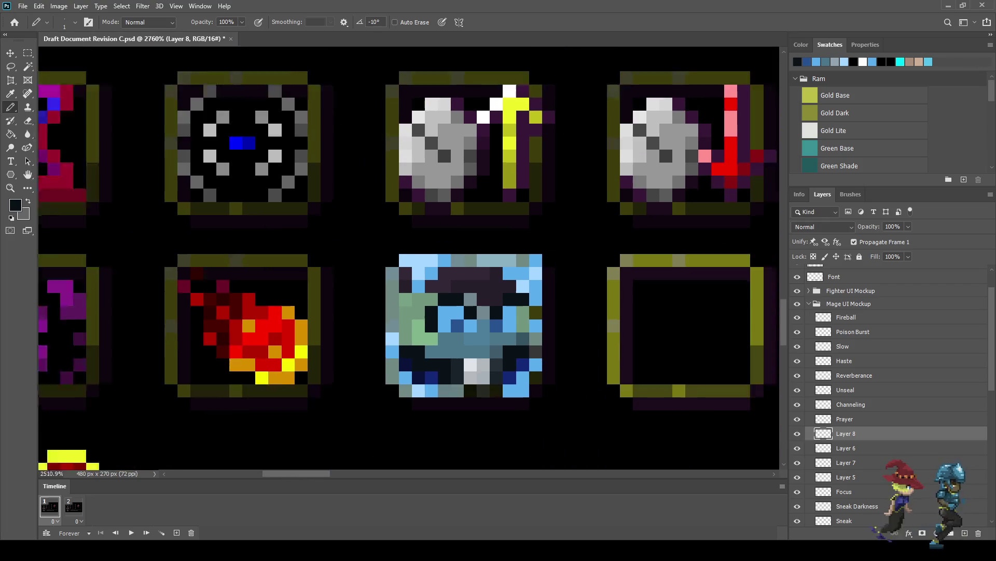
pyautogui.scroll(-4, 545, 332)
pyautogui.scroll(5, 540, 322)
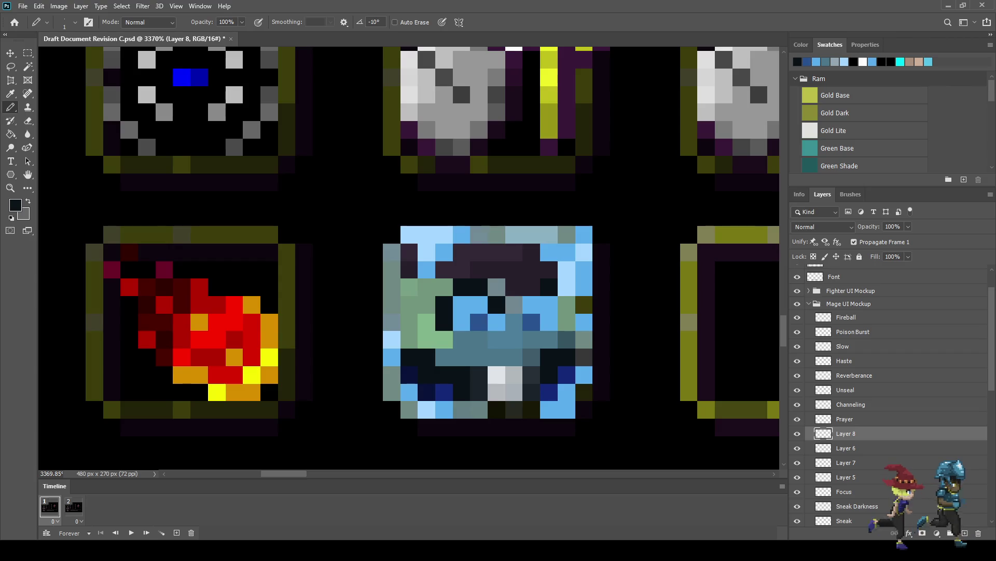
pyautogui.click(567, 270)
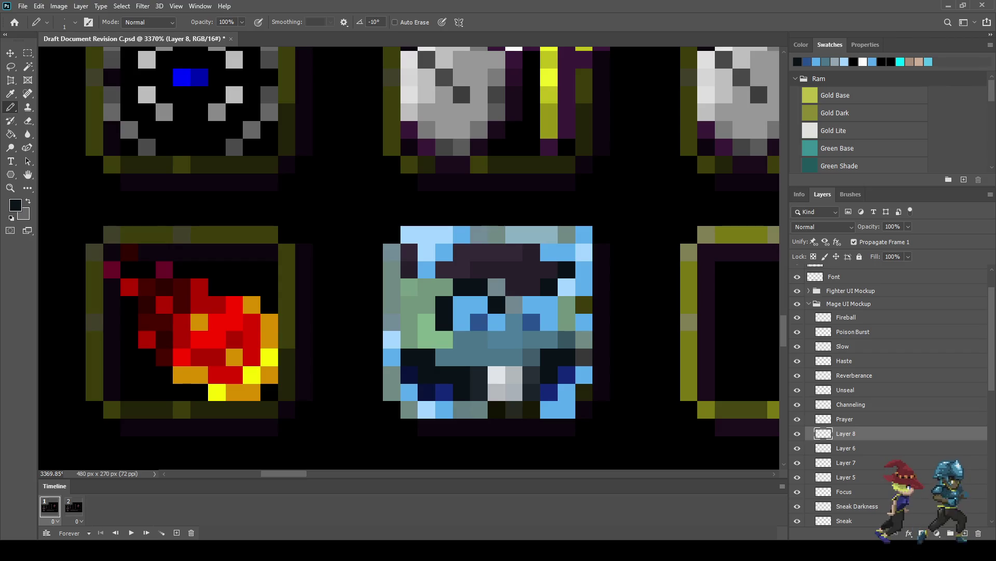
pyautogui.hotkey('ctrl', 'z')
pyautogui.click(567, 287)
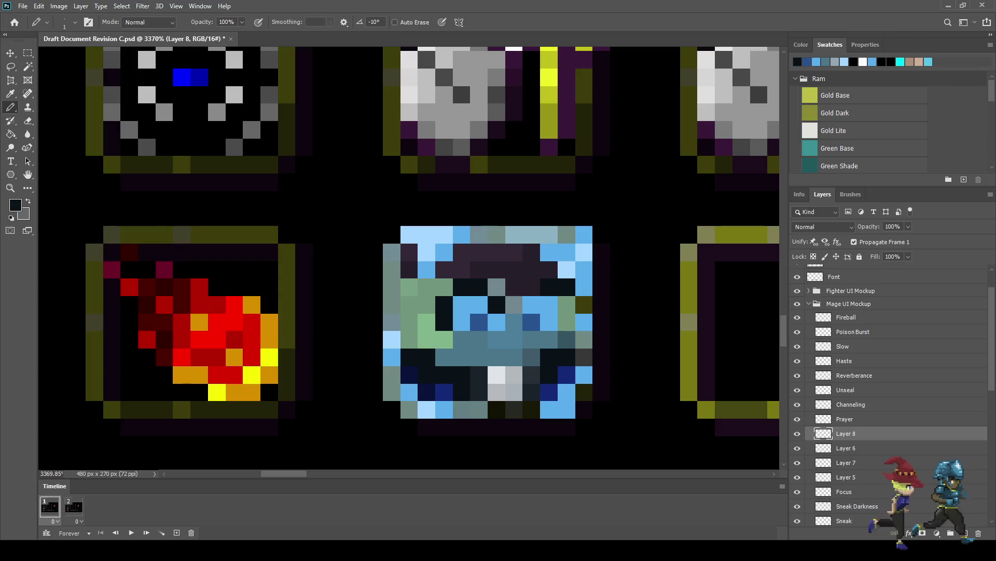
pyautogui.click(531, 287)
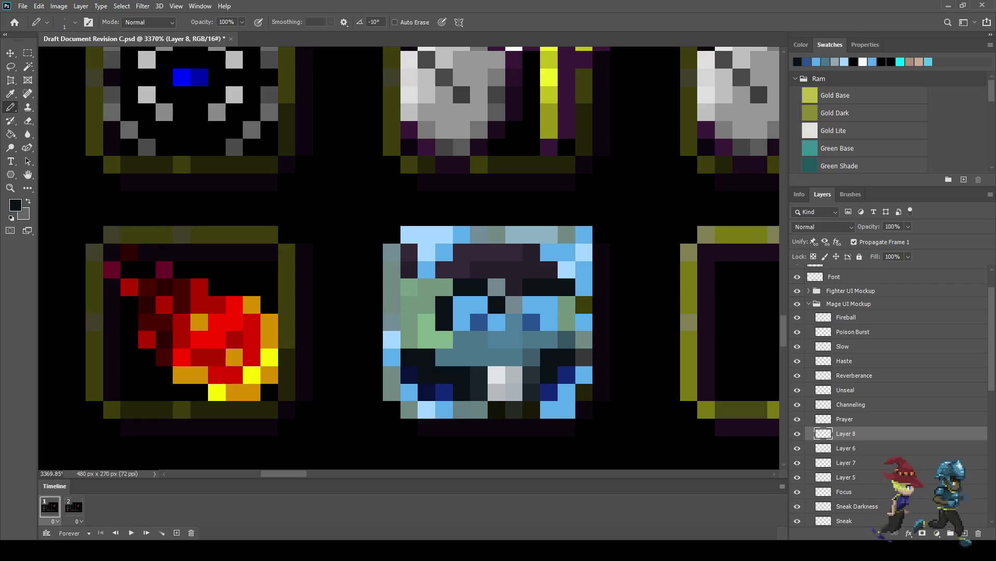
pyautogui.scroll(-3, 410, 257)
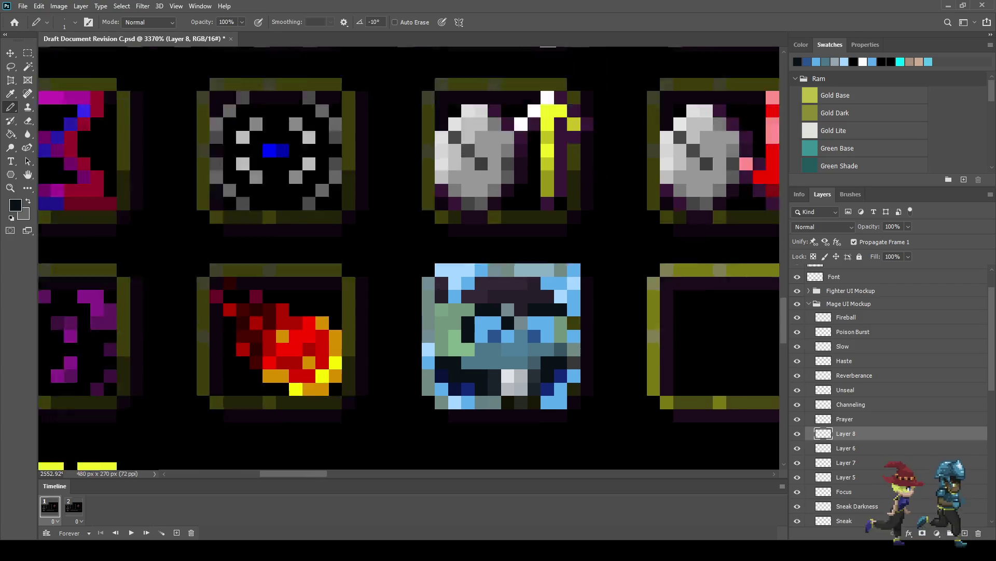
pyautogui.scroll(2, 410, 257)
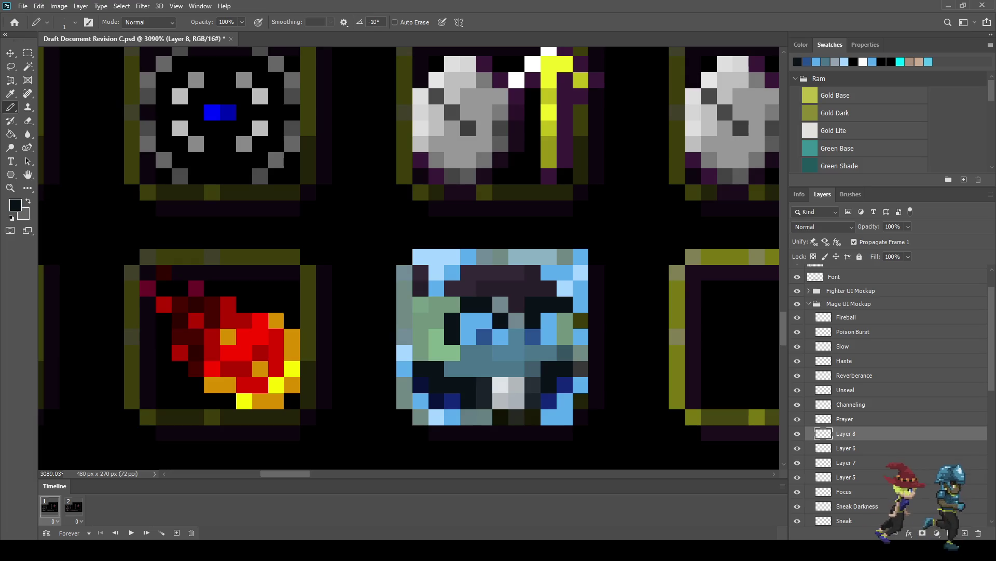
pyautogui.click(533, 320)
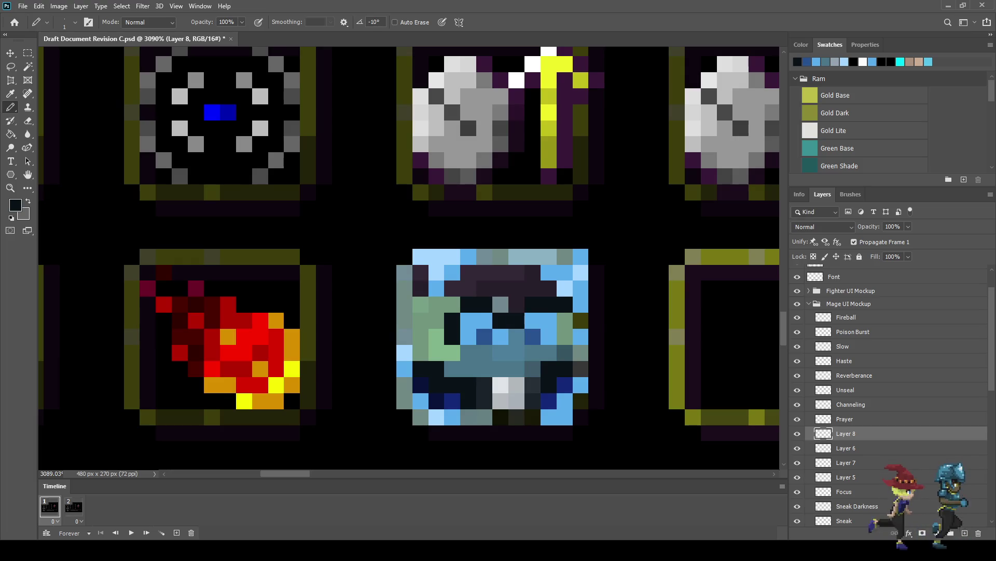
pyautogui.scroll(-4, 691, 162)
pyautogui.scroll(3, 691, 162)
pyautogui.scroll(3, 523, 356)
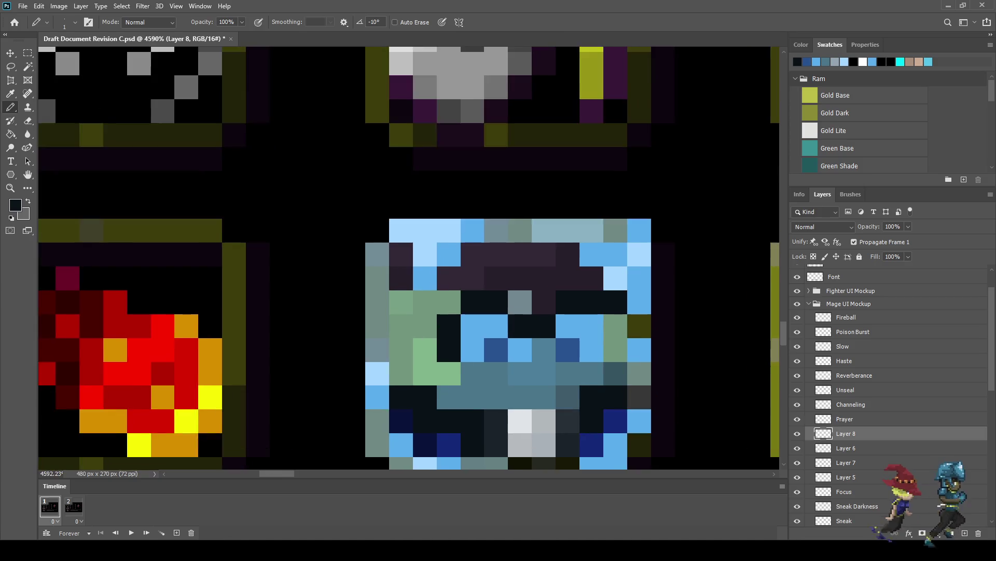
pyautogui.click(548, 319)
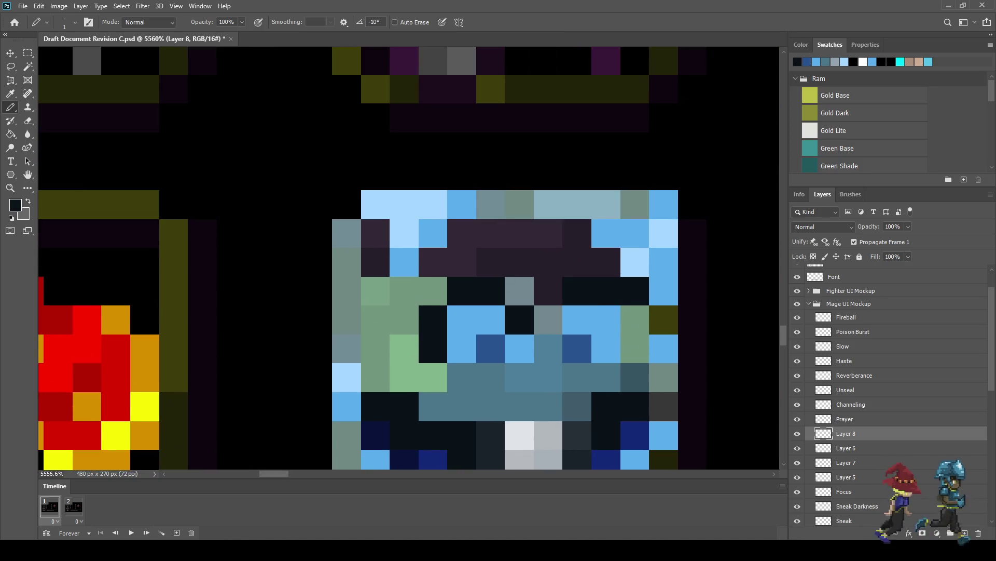
# Set Pencil opacity to 50% and shade two pixels of the ice icon.
pyautogui.press('0')
pyautogui.press('5')
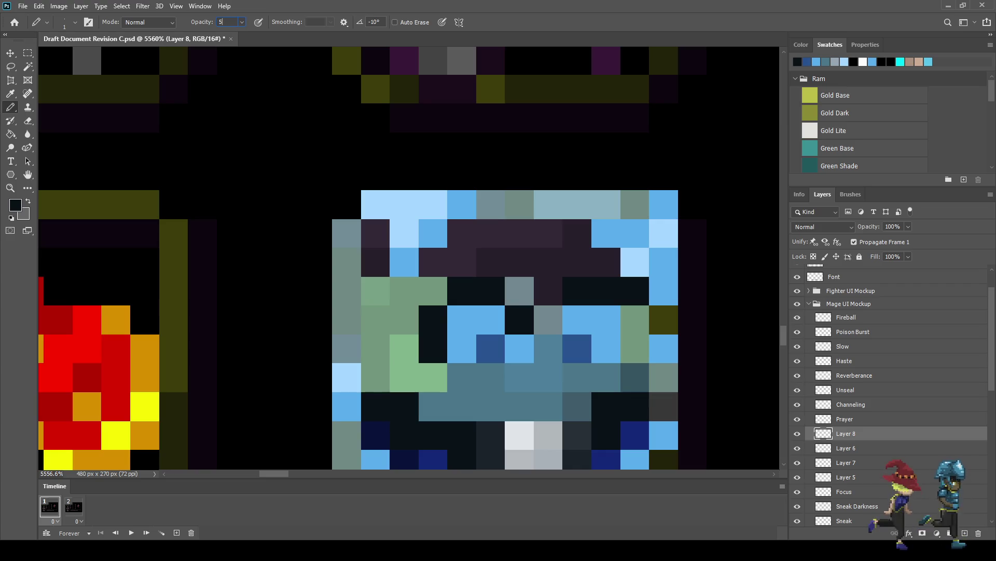
pyautogui.click(548, 320)
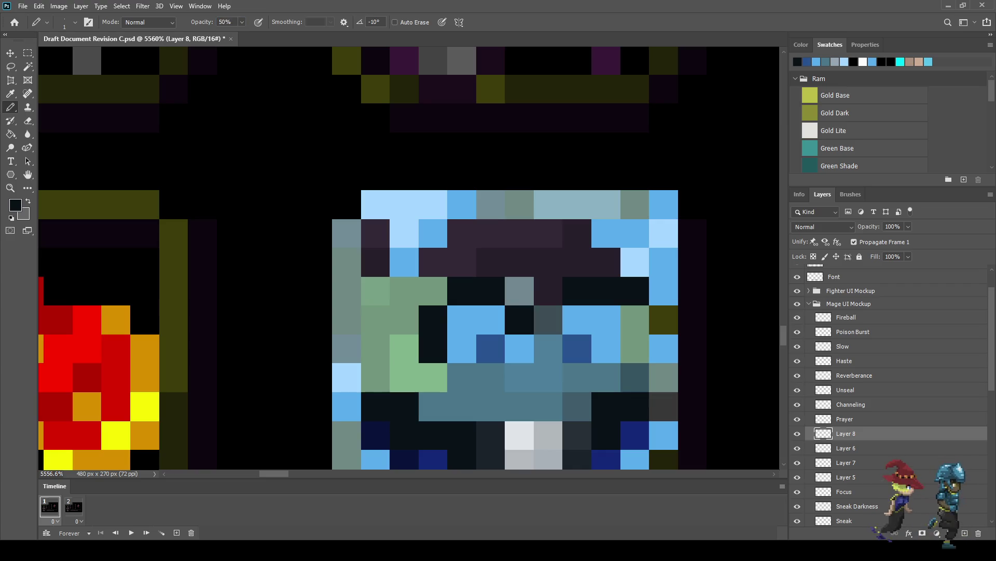
pyautogui.scroll(-10, 609, 375)
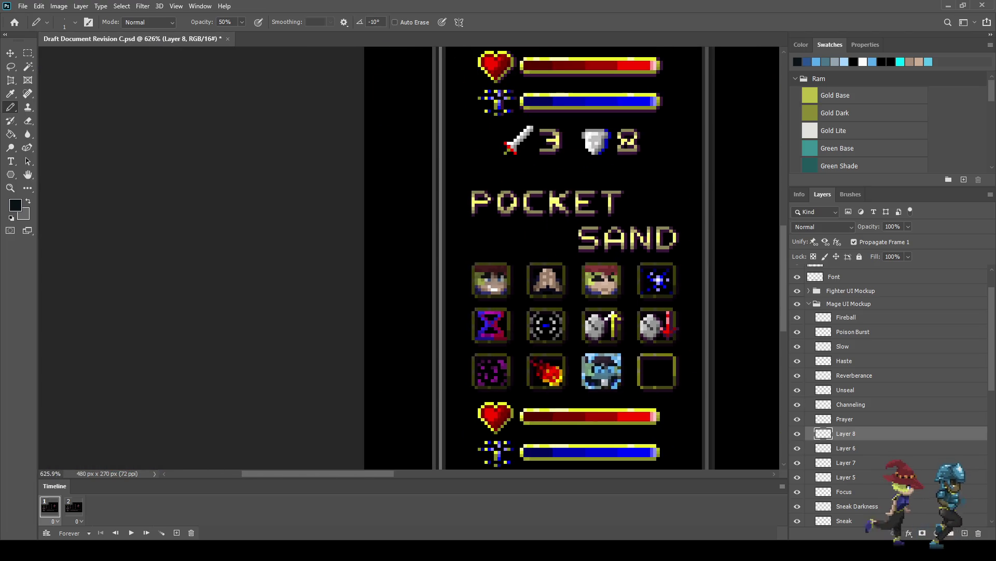
pyautogui.scroll(10, 608, 372)
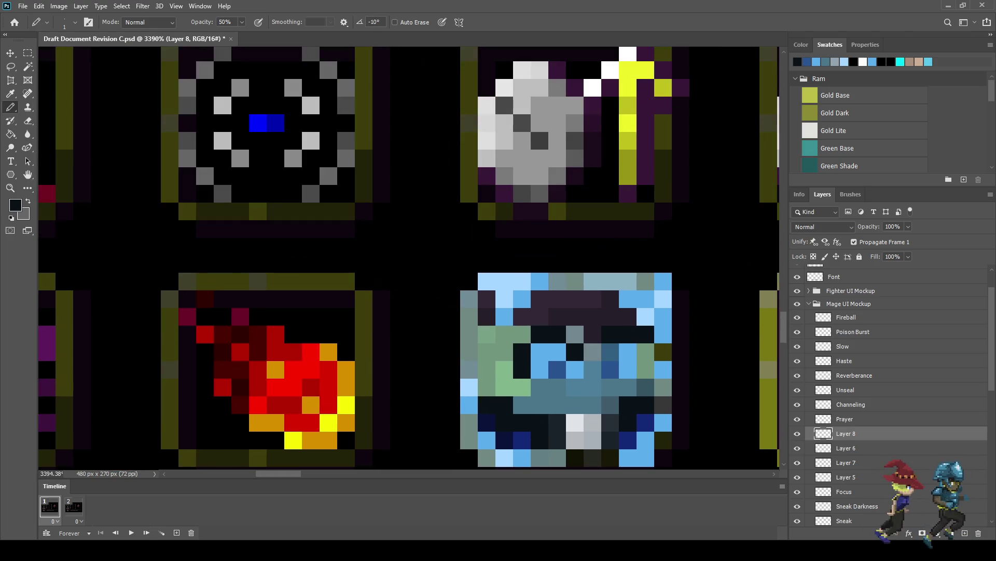
pyautogui.click(593, 352)
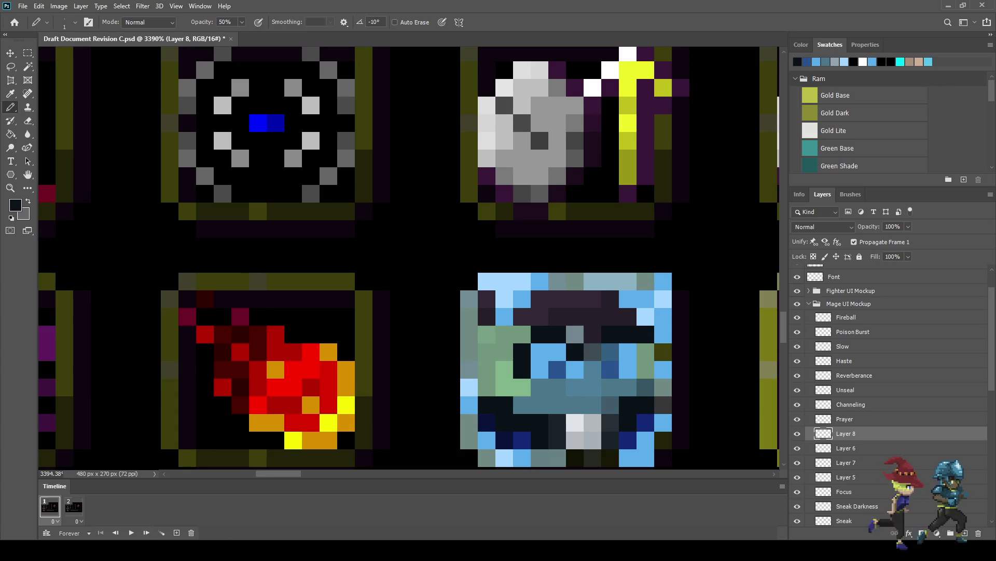
pyautogui.scroll(-8, 638, 354)
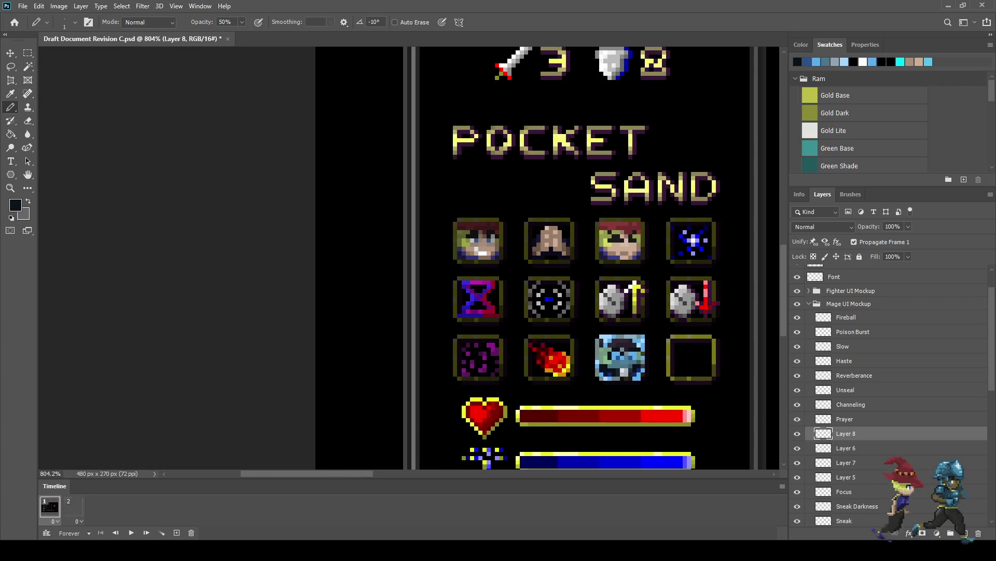
pyautogui.scroll(5, 625, 357)
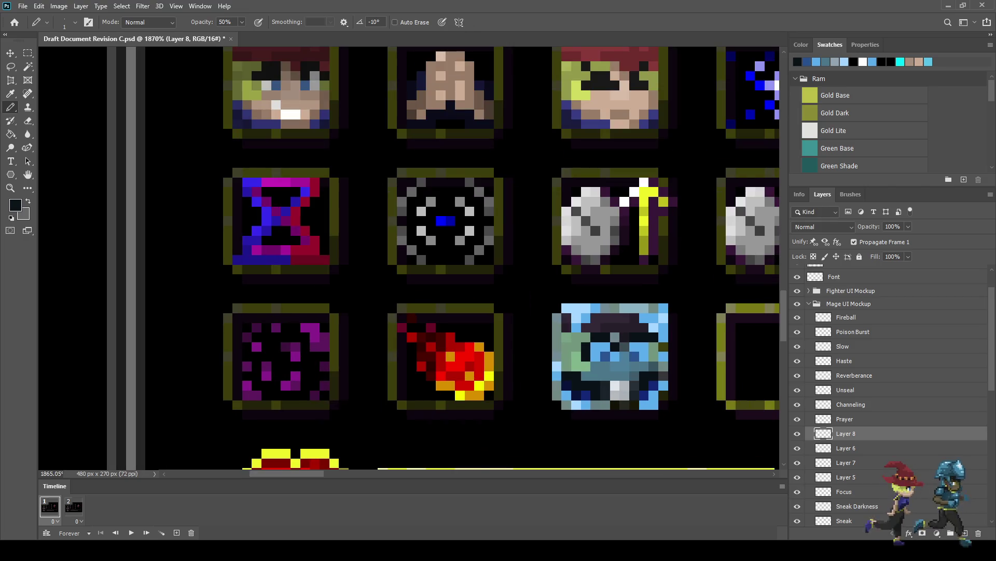
pyautogui.scroll(-5, 625, 346)
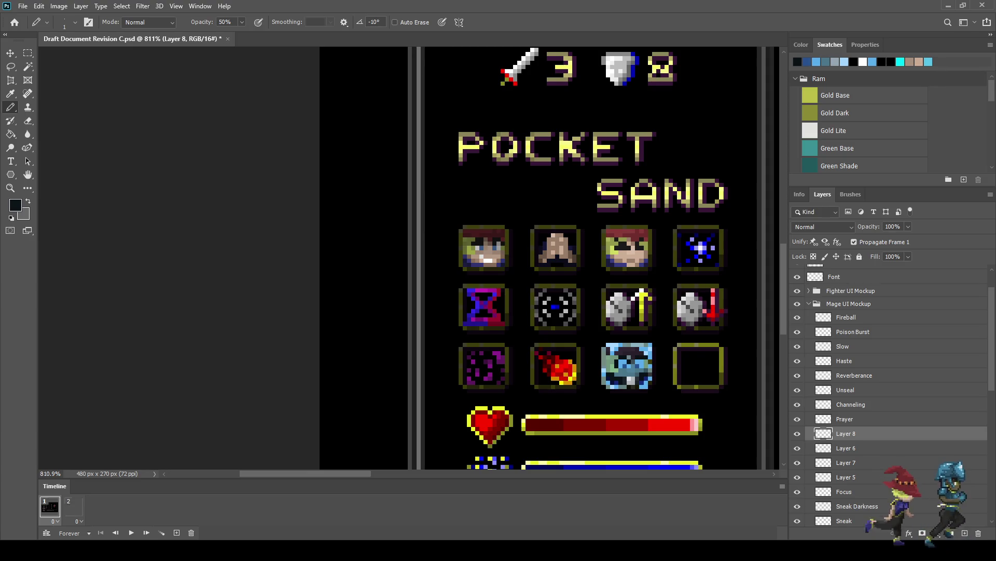
pyautogui.scroll(10, 631, 359)
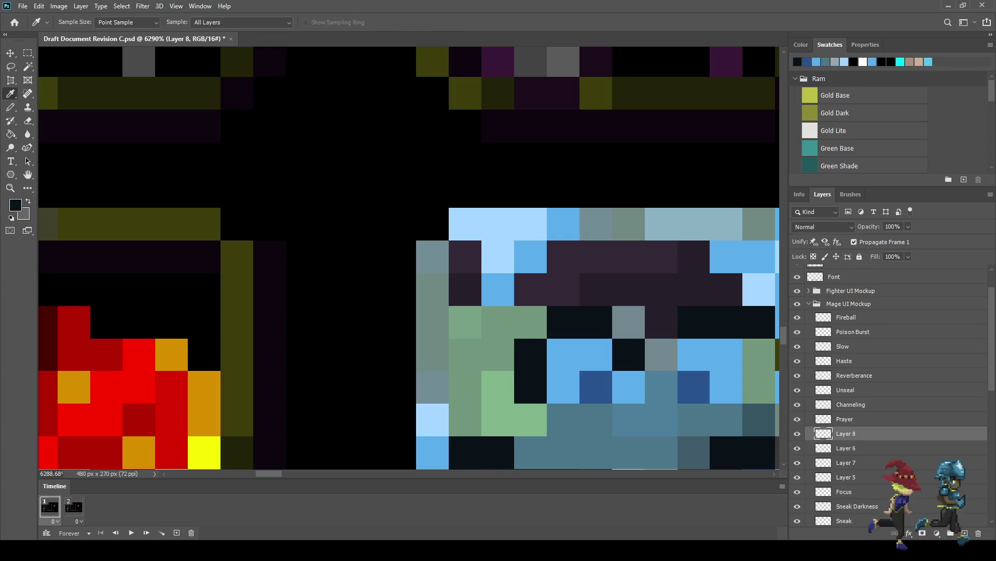
# Try painting an ice-icon pixel light blue, then undo it.
pyautogui.keyDown('alt'); pyautogui.click(629, 387); pyautogui.keyUp('alt')
pyautogui.click(629, 354)
pyautogui.scroll(-6, 629, 354)
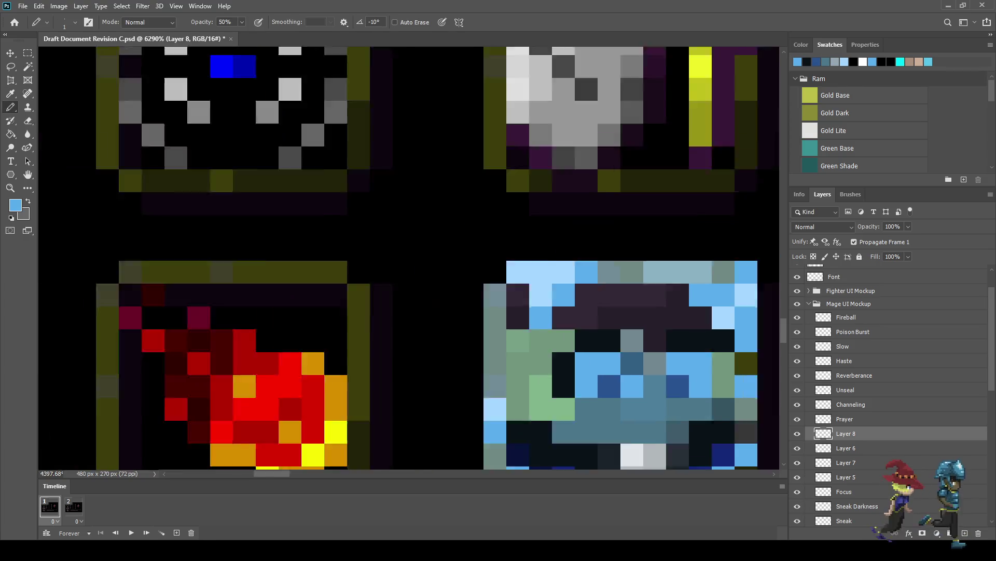
pyautogui.scroll(3, 629, 354)
pyautogui.scroll(1, 639, 344)
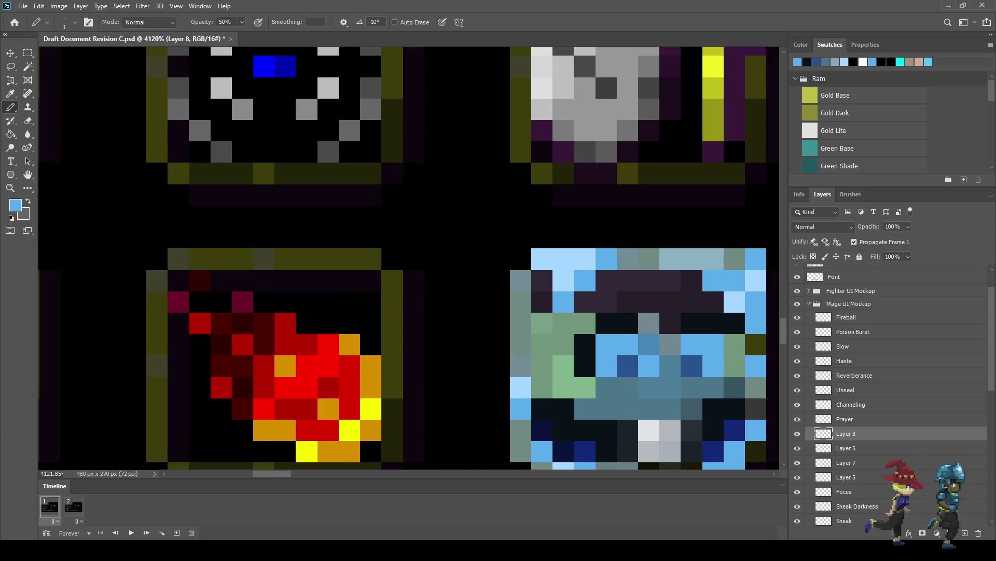
pyautogui.hotkey('ctrl', 'z')
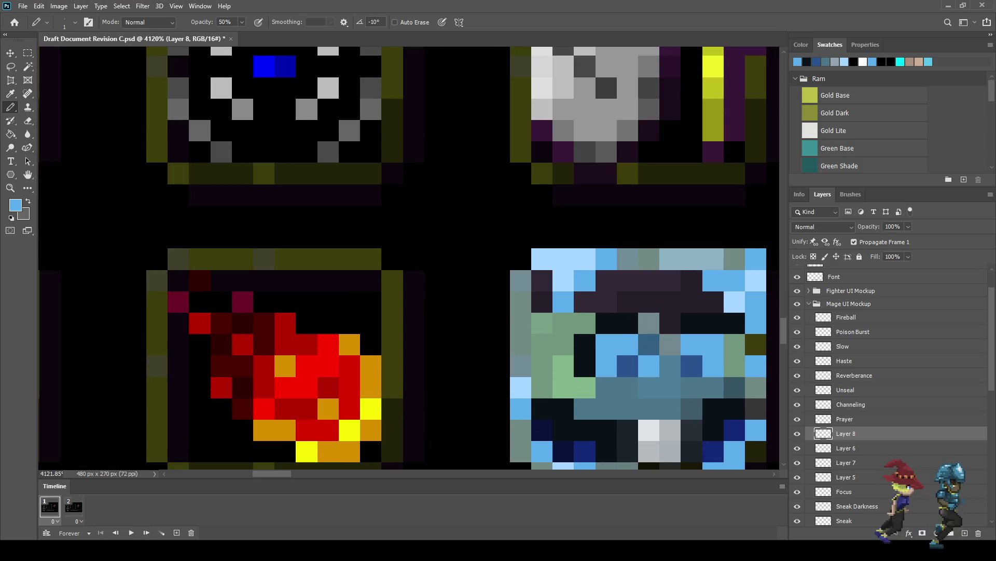
# Restore black and shade several pixels on the ice icon's left and top-left.
pyautogui.press('i')
pyautogui.press('b')
pyautogui.click(649, 344)
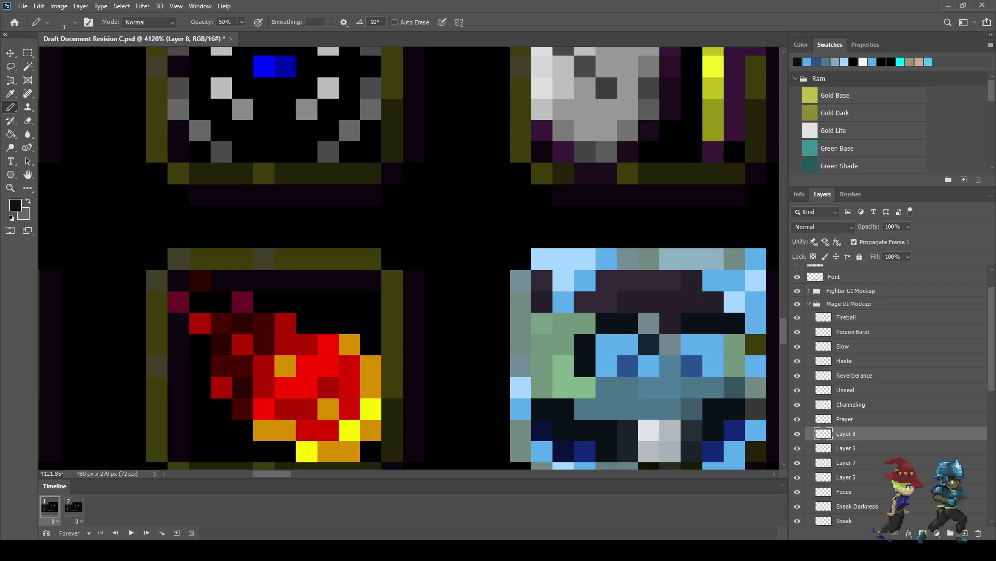
pyautogui.click(585, 323)
pyautogui.click(584, 323)
pyautogui.click(584, 302)
pyautogui.click(564, 301)
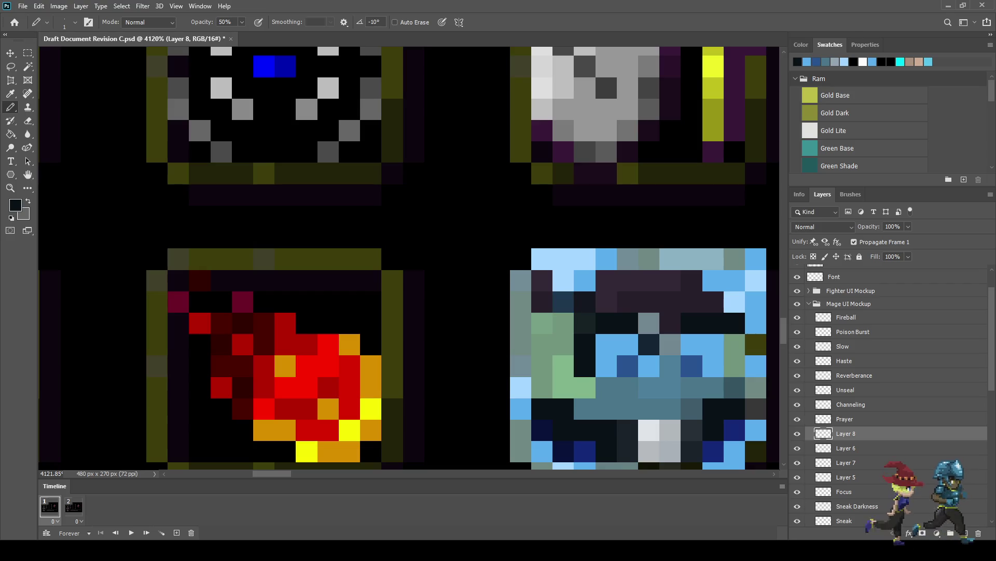
pyautogui.click(563, 323)
# Darken one more ice-icon pixel and view the document at actual size.
pyautogui.scroll(-10, 410, 259)
pyautogui.scroll(5, 410, 259)
pyautogui.scroll(5, 628, 352)
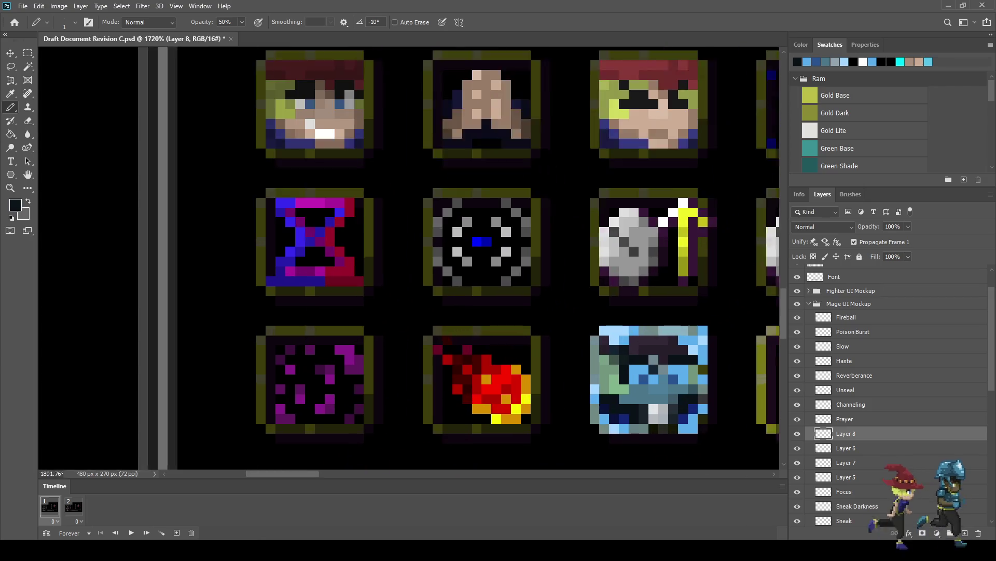
pyautogui.click(646, 370)
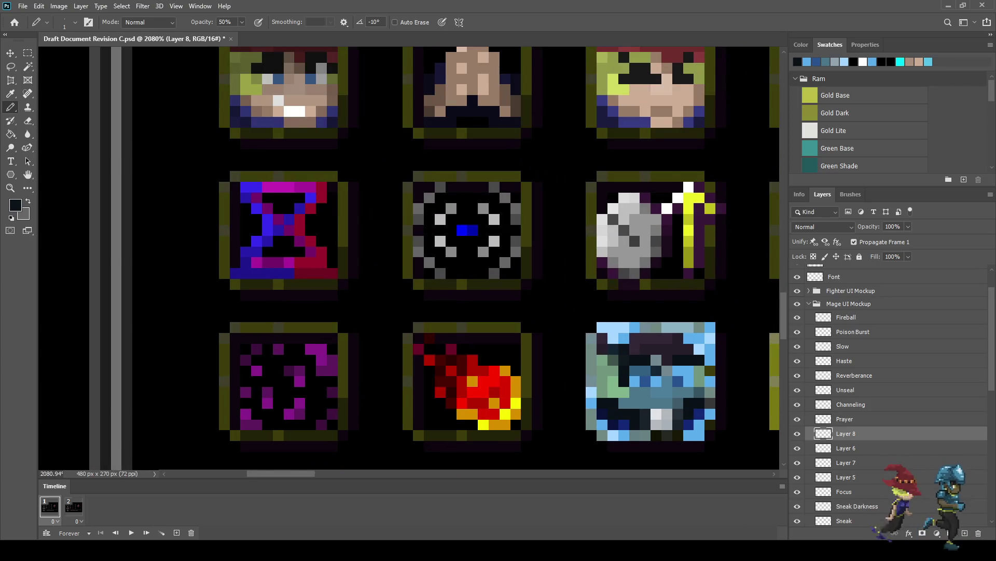
pyautogui.scroll(-2, 638, 358)
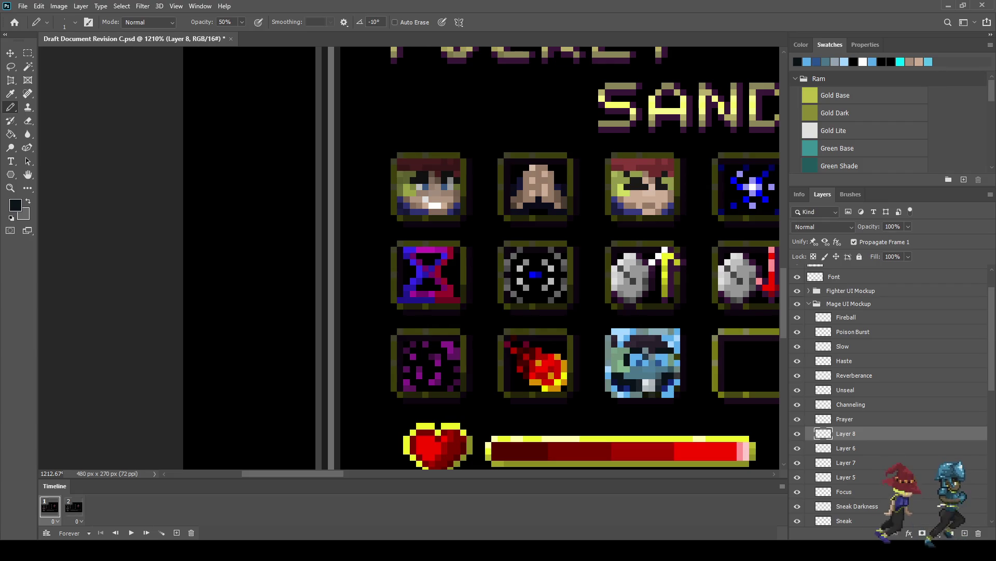
pyautogui.scroll(-3, 680, 337)
pyautogui.scroll(3, 680, 338)
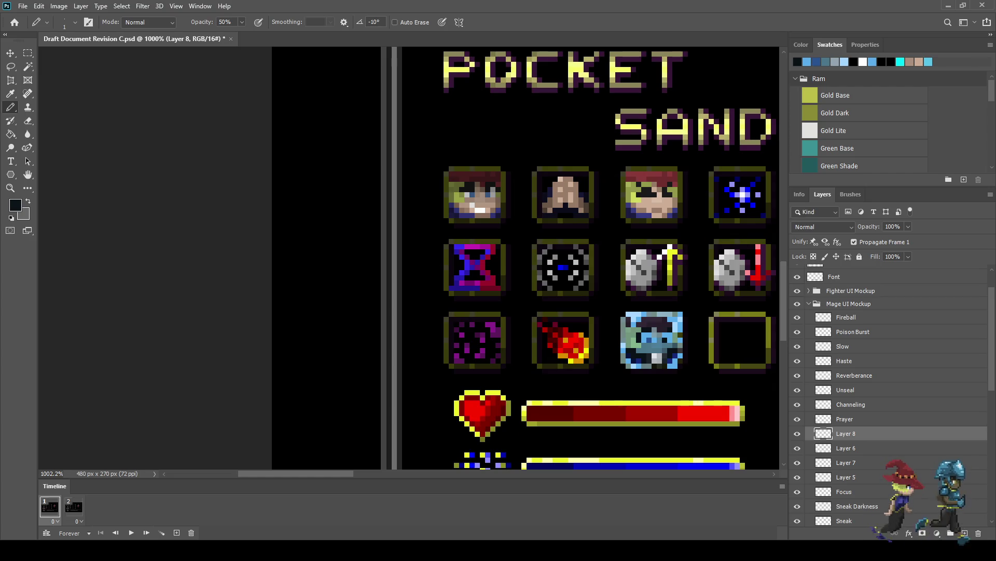
pyautogui.scroll(-3, 686, 338)
pyautogui.scroll(2, 686, 337)
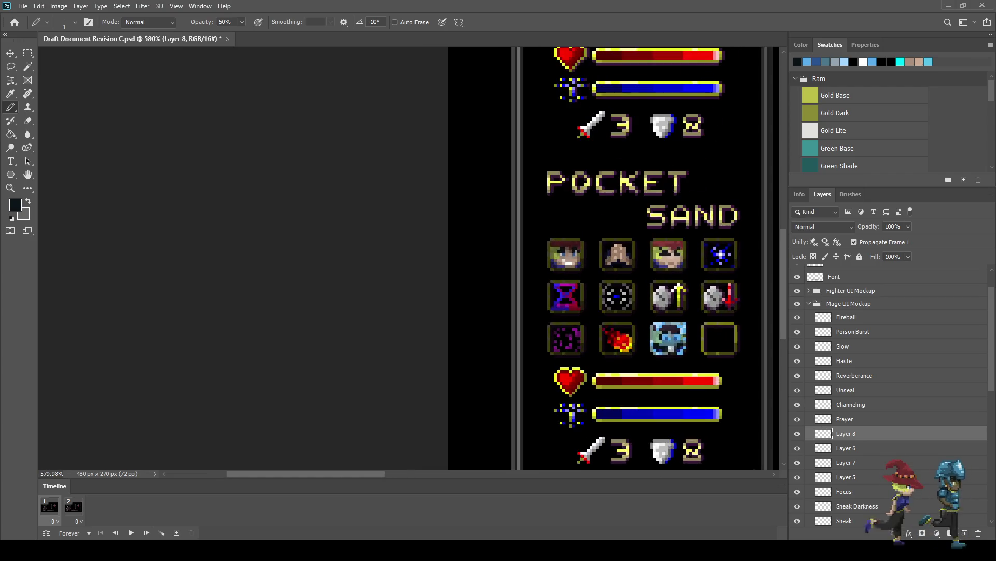
pyautogui.hotkey('ctrl', '1')
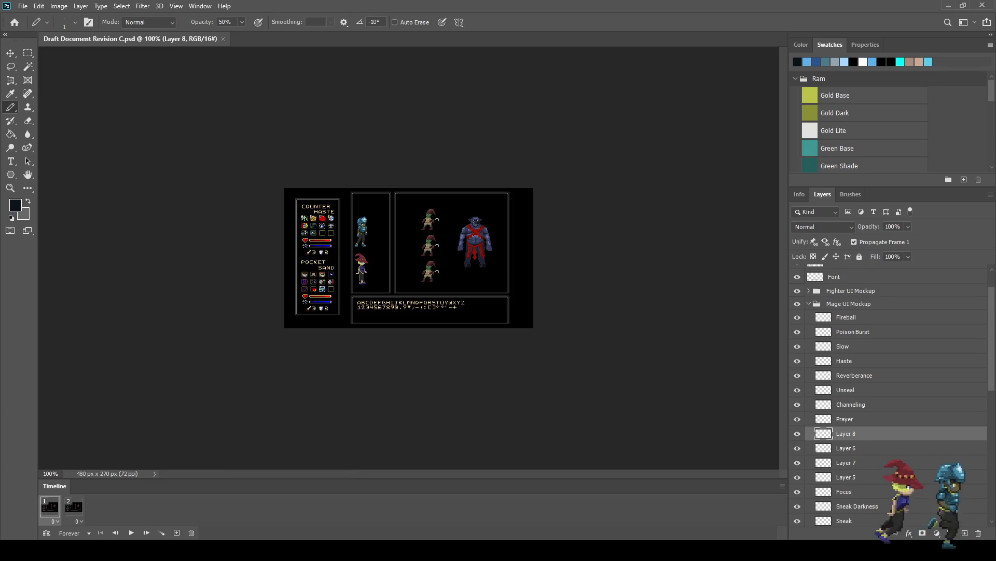
pyautogui.press('f')
pyautogui.press('f')
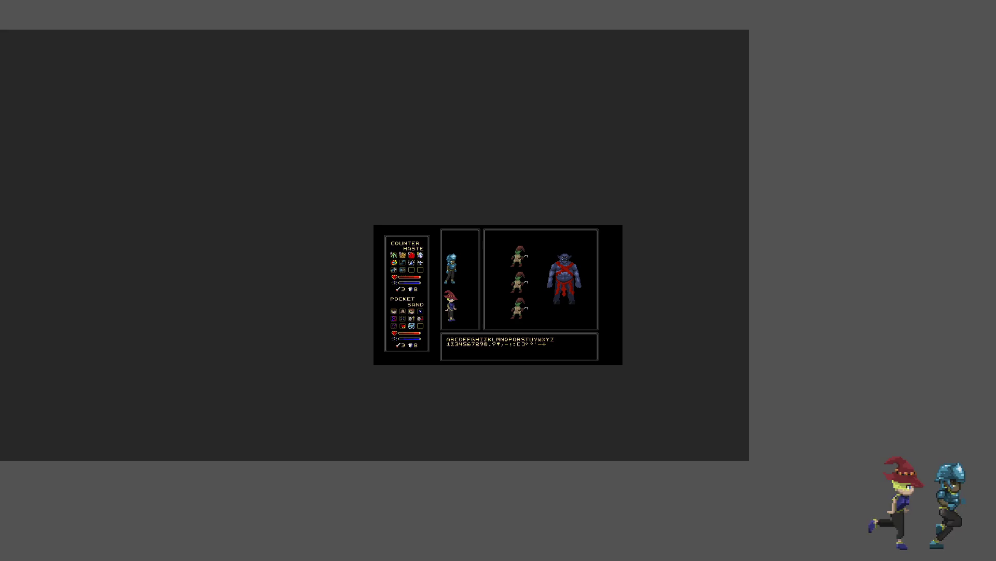
pyautogui.hotkey('ctrl', '0')
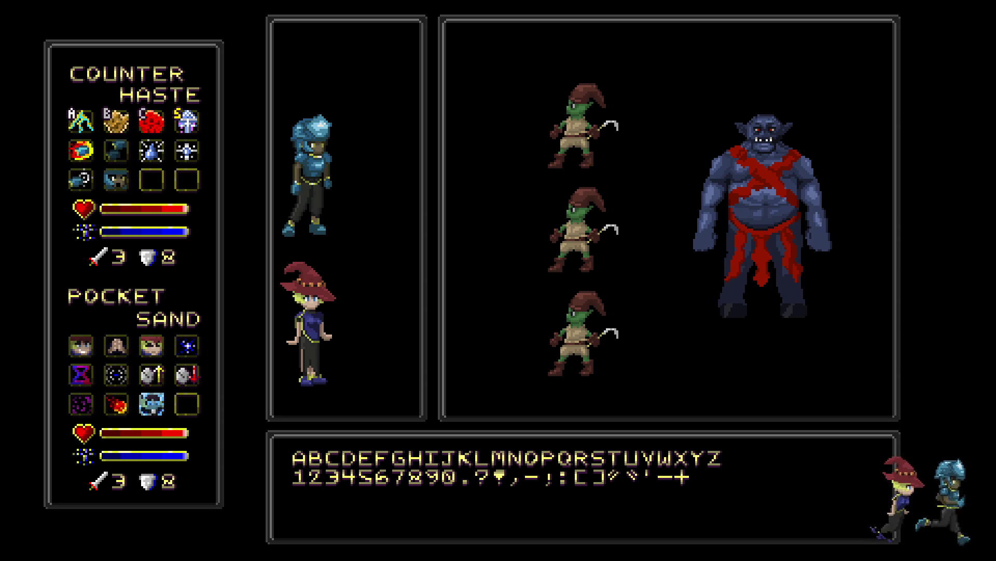
pyautogui.press('f')
pyautogui.hotkey('ctrl', '-')
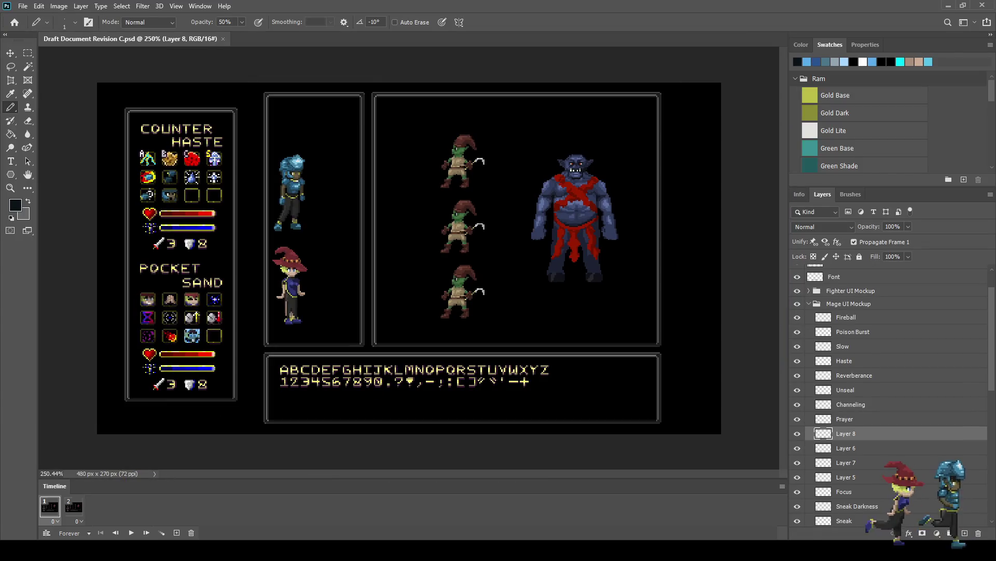
pyautogui.hotkey('ctrl', '+')
pyautogui.scroll(5, 161, 355)
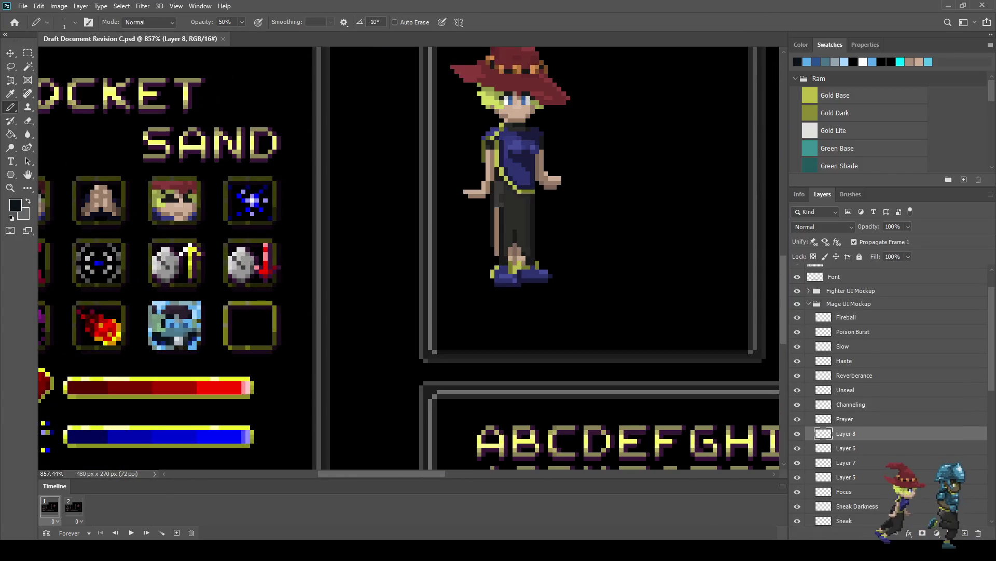
pyautogui.scroll(-5, 378, 267)
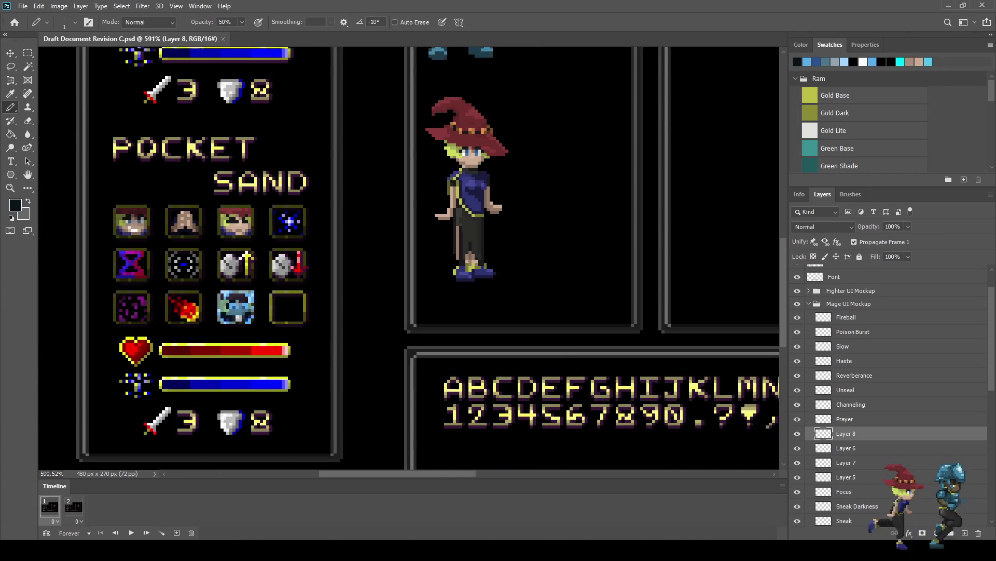
pyautogui.scroll(4, 285, 275)
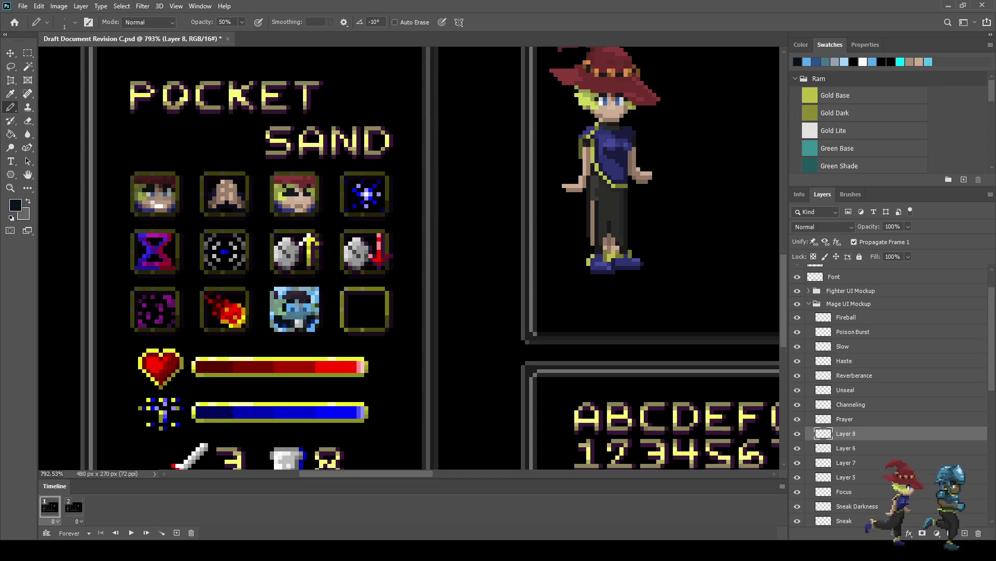
pyautogui.click(846, 477)
pyautogui.keyDown('shift'); pyautogui.click(846, 433); pyautogui.keyUp('shift')
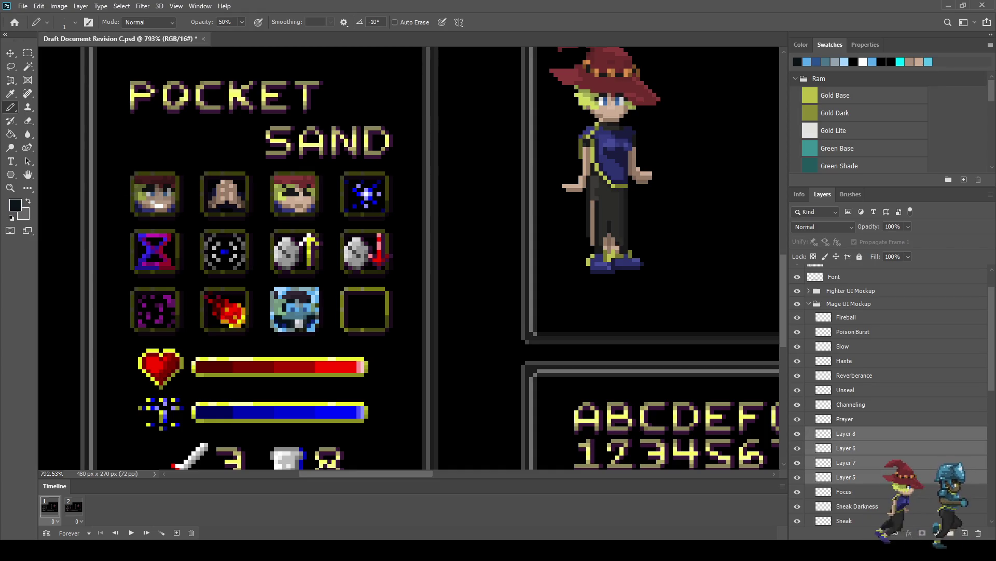
pyautogui.hotkey('ctrl', 'e')
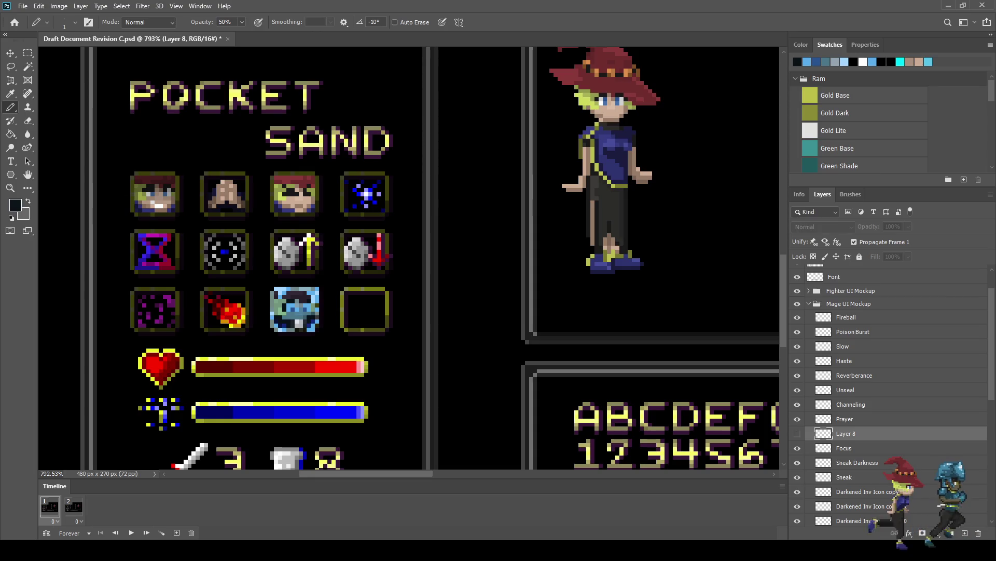
pyautogui.doubleClick(845, 434)
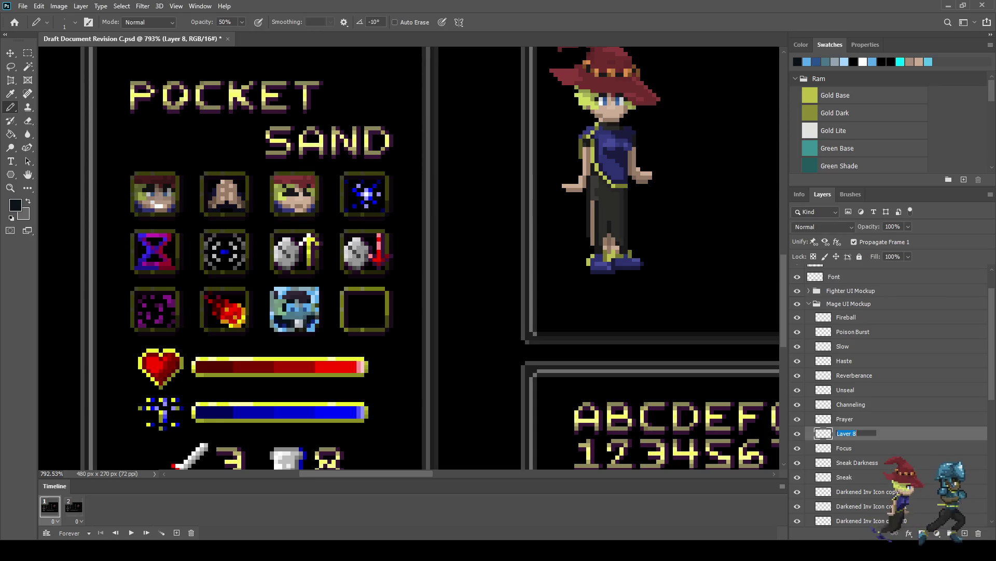
pyautogui.write('Chilling Silence')
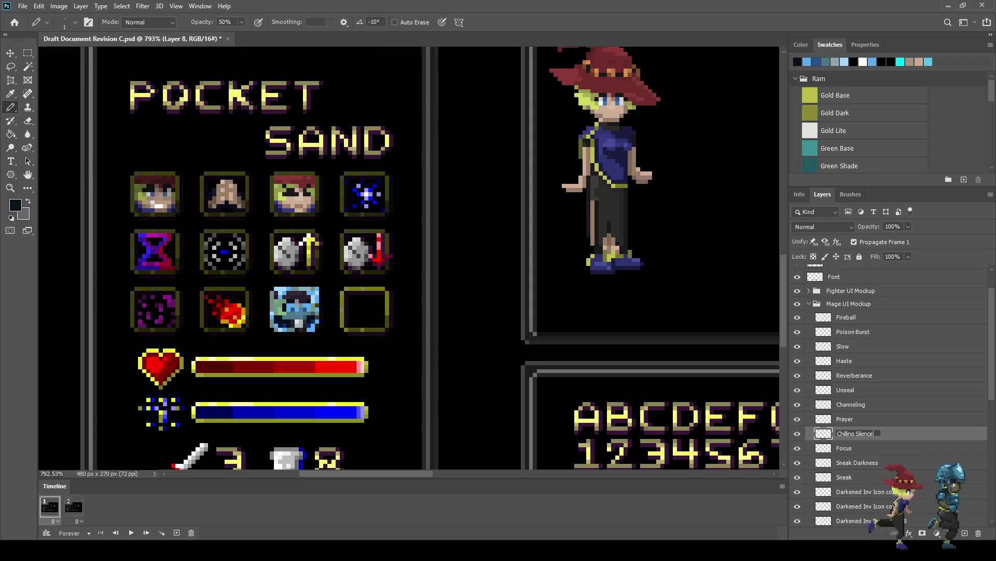
pyautogui.press('Return')
pyautogui.hotkey('ctrl', 's')
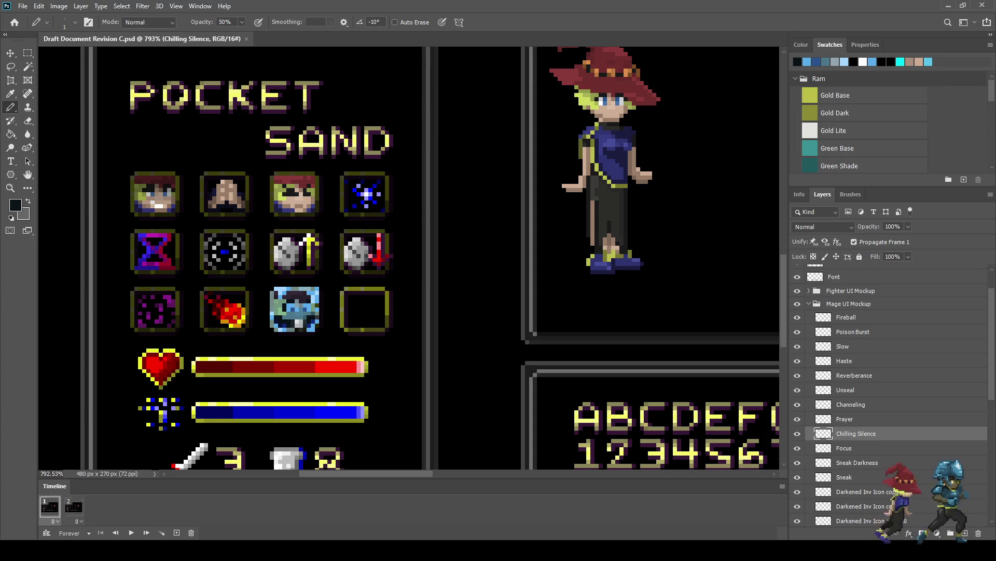
pyautogui.hotkey('ctrl', '1')
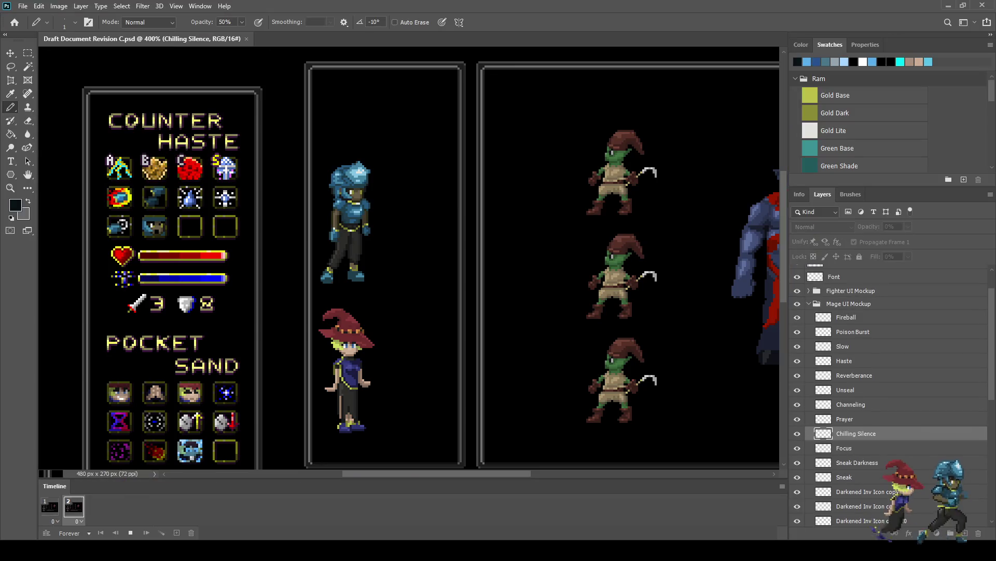
# Stop the icon animation playback and return to Timeline frame 1.
pyautogui.press('space')
pyautogui.click(50, 506)
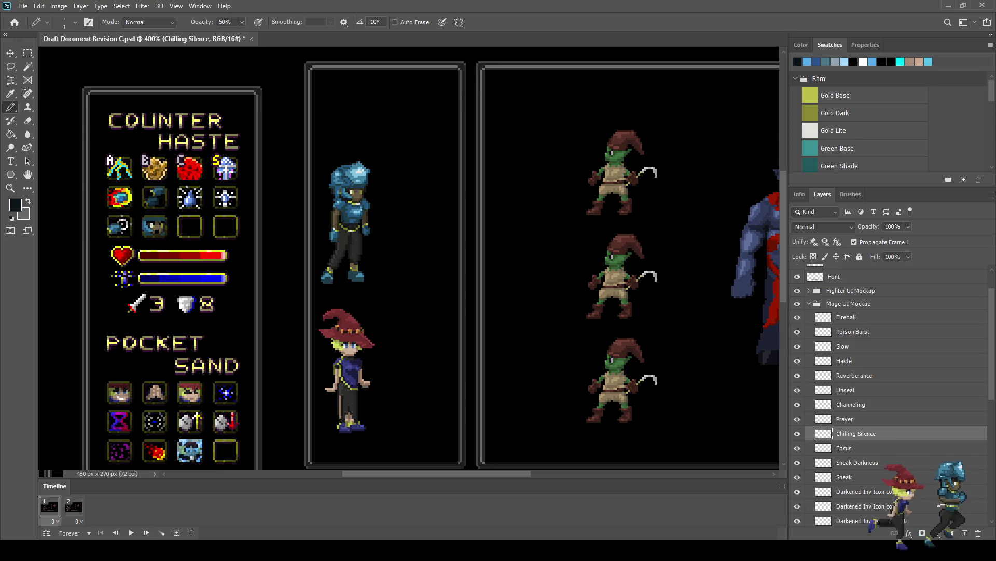
# Check the Fireball layer's 50% opacity in frame 2, preview the animation, and save.
pyautogui.click(856, 317)
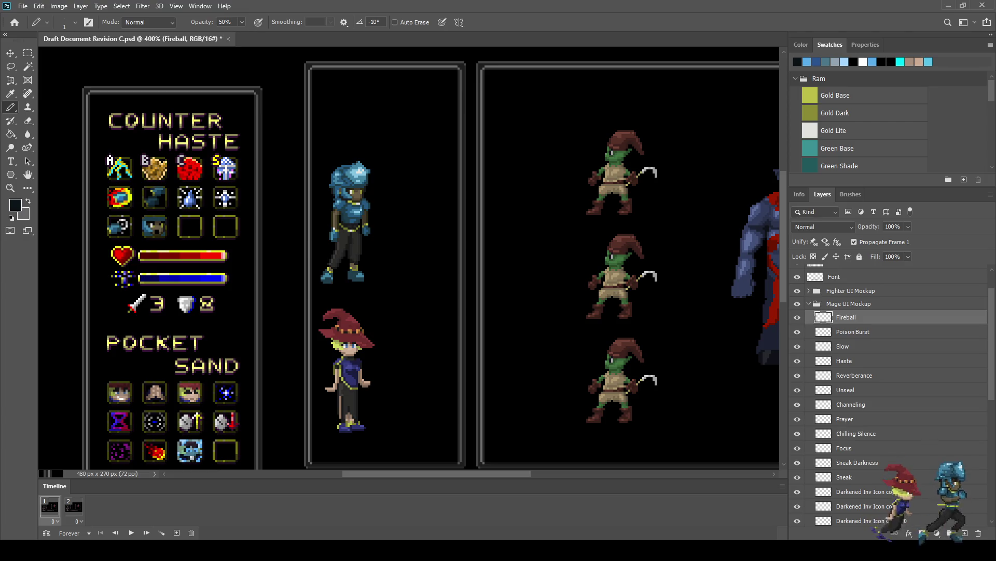
pyautogui.click(74, 506)
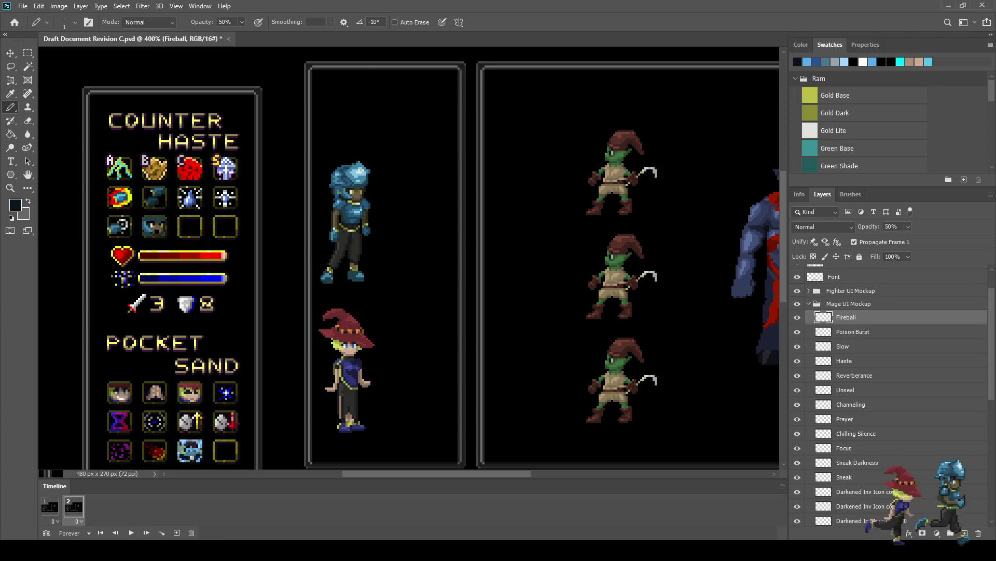
pyautogui.press('Return')
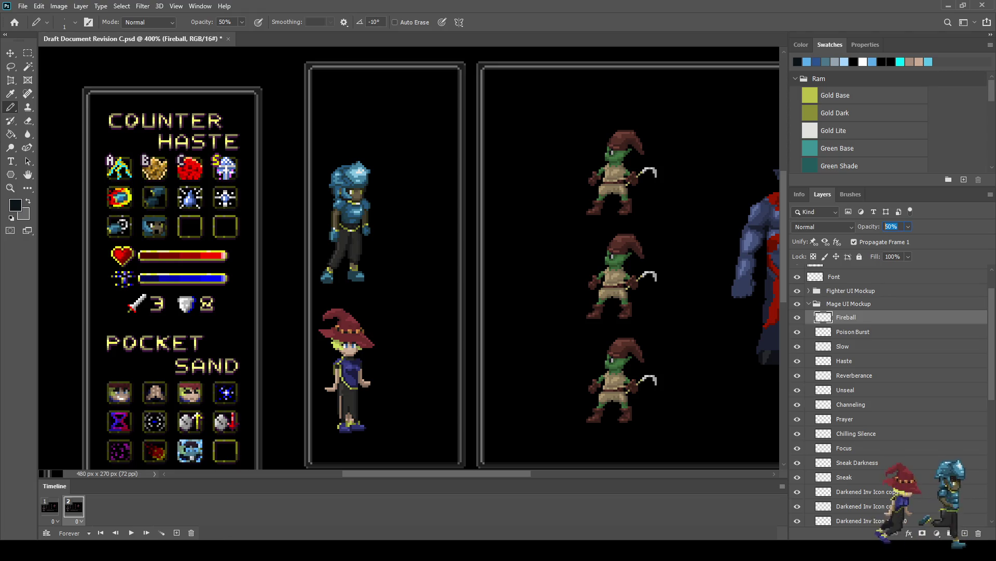
pyautogui.write('100')
pyautogui.press('space')
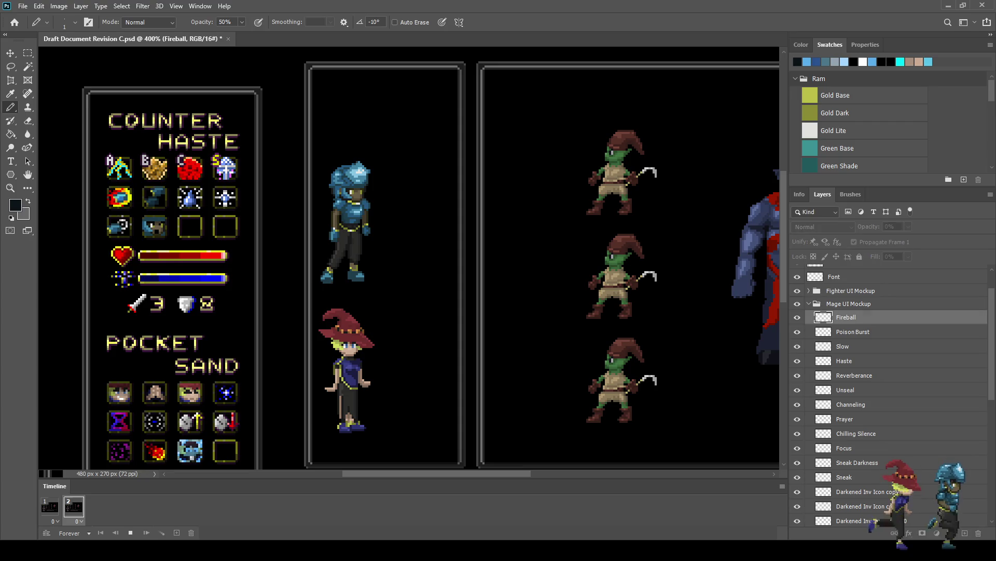
pyautogui.press('space')
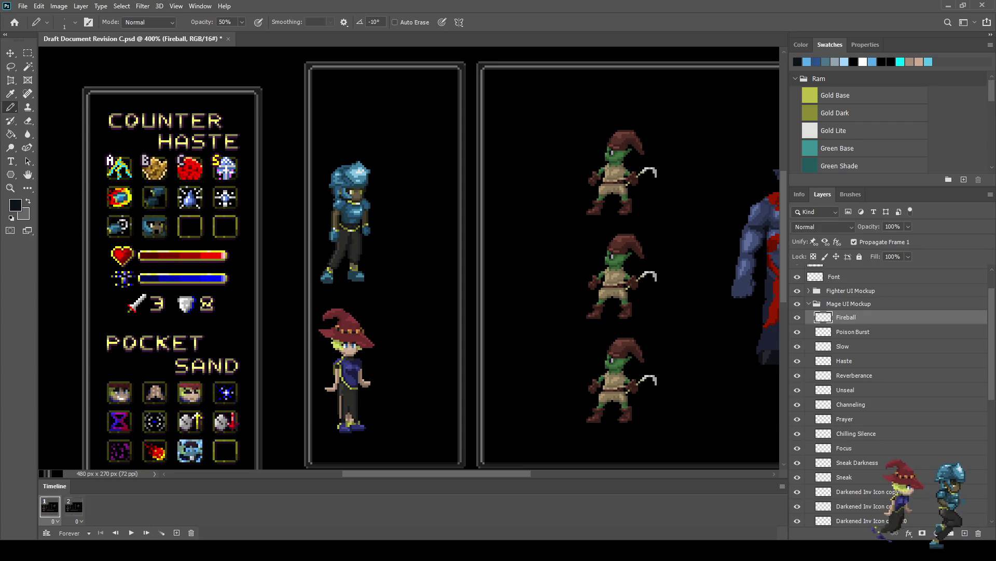
pyautogui.hotkey('ctrl', 's')
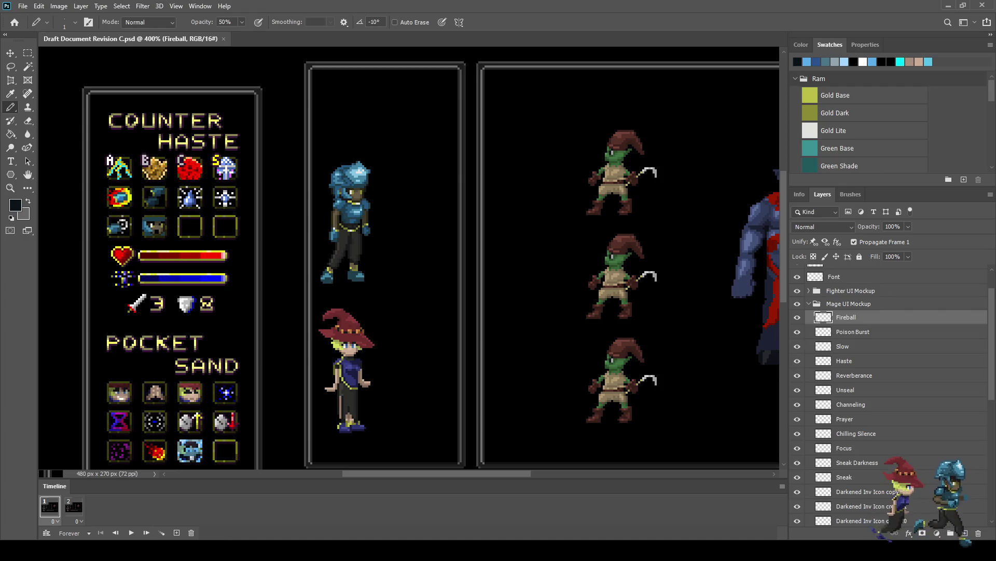
pyautogui.hotkey('ctrl', '1')
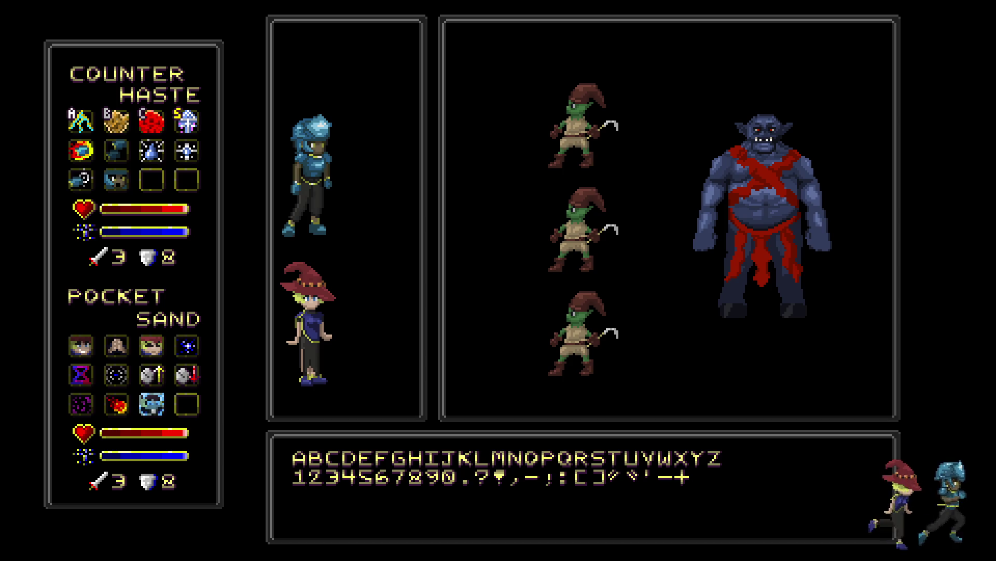
pyautogui.press('f')
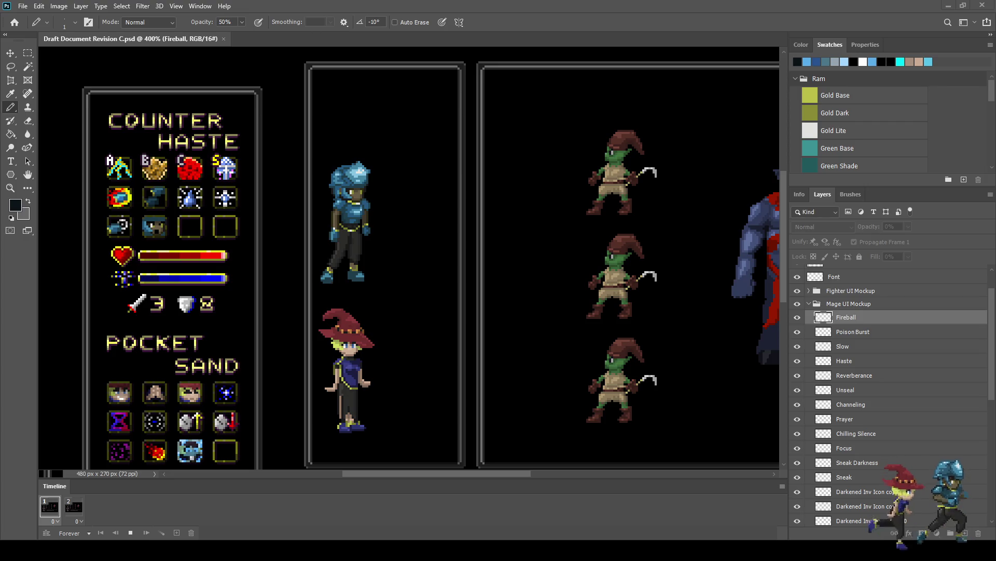
pyautogui.press('space')
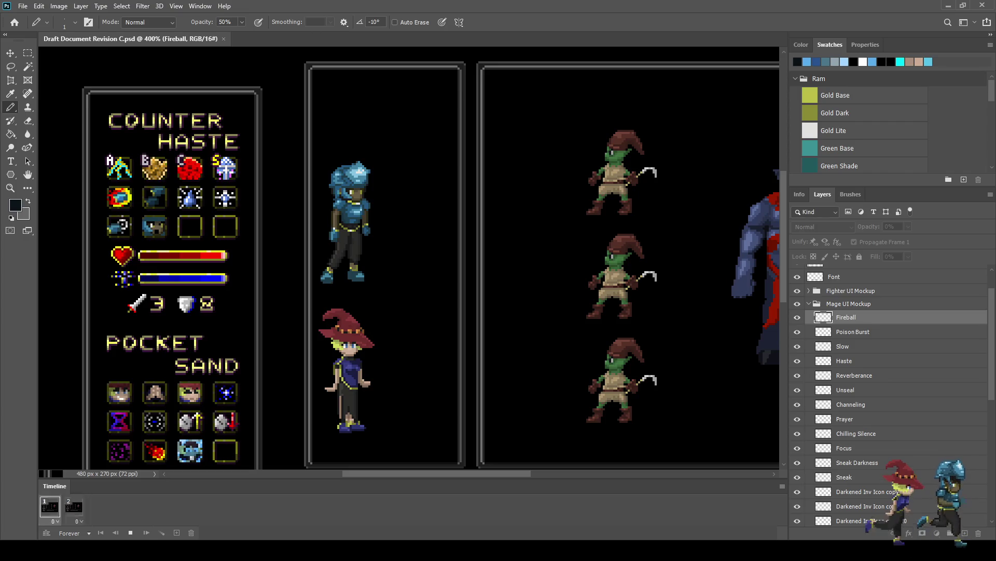
pyautogui.press('space')
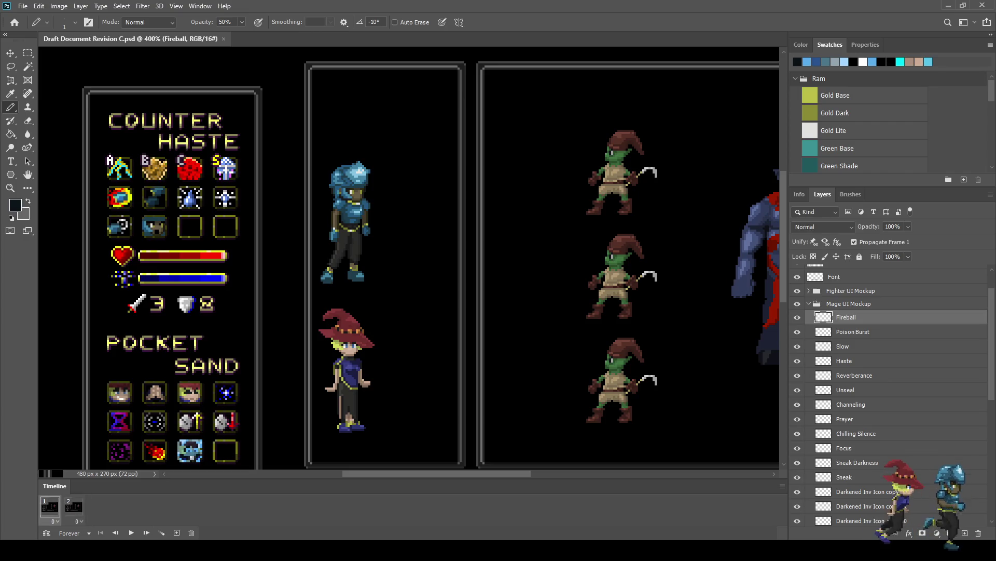
pyautogui.hotkey('ctrl', '1')
pyautogui.hotkey('ctrl', '+')
pyautogui.hotkey('ctrl', '+')
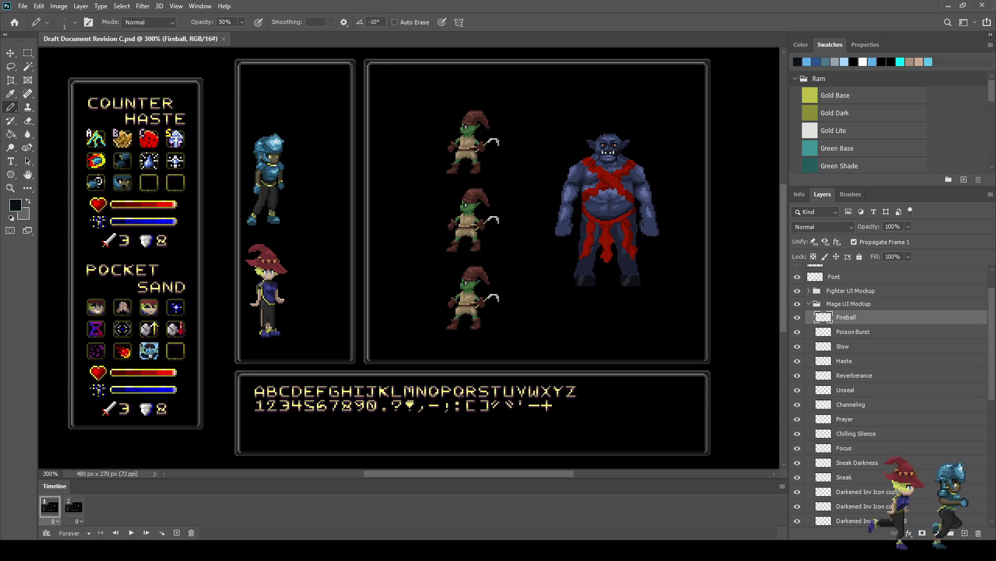
pyautogui.hotkey('ctrl', '+')
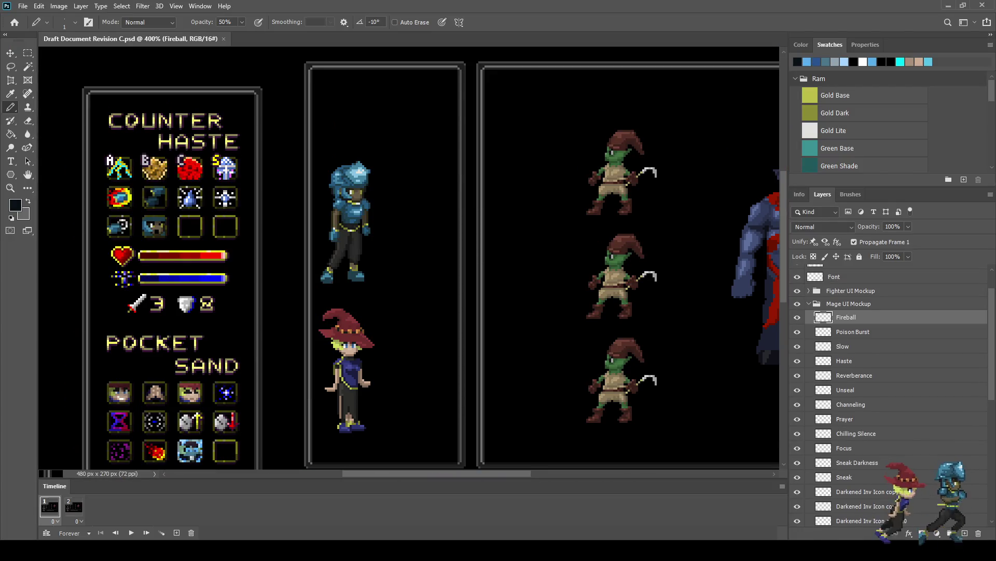
pyautogui.hotkey('ctrl', 'shift', 'alt', 'n')
# Rename the new layer to 'Sealing Wind' and save the document.
pyautogui.doubleClick(846, 317)
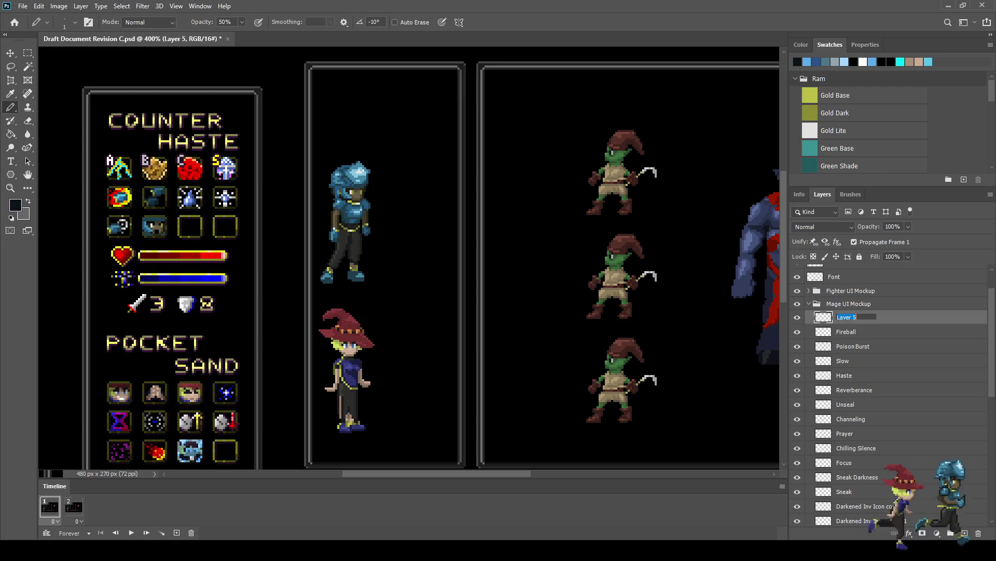
pyautogui.write('Sealing Wind')
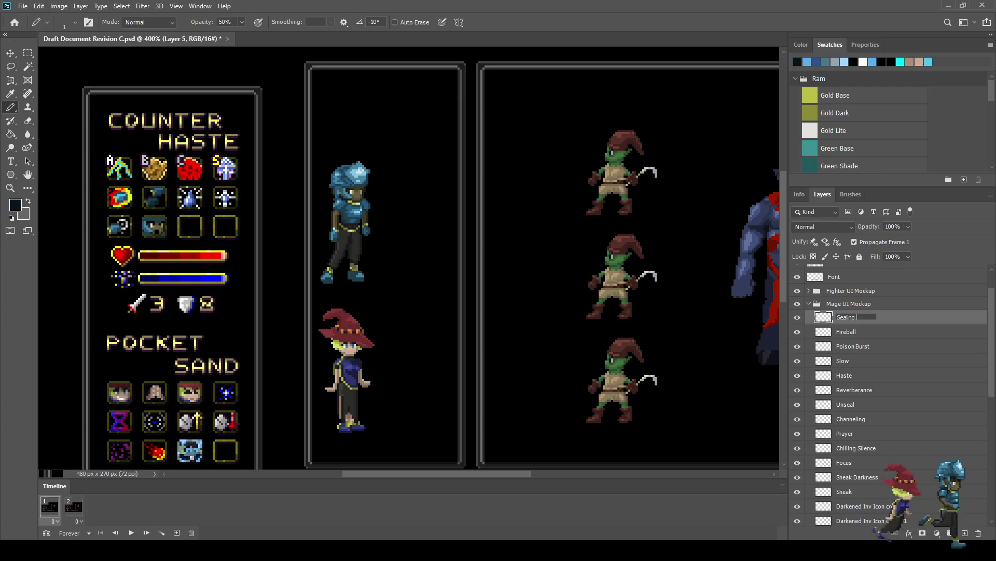
pyautogui.press('Return')
pyautogui.hotkey('ctrl', 's')
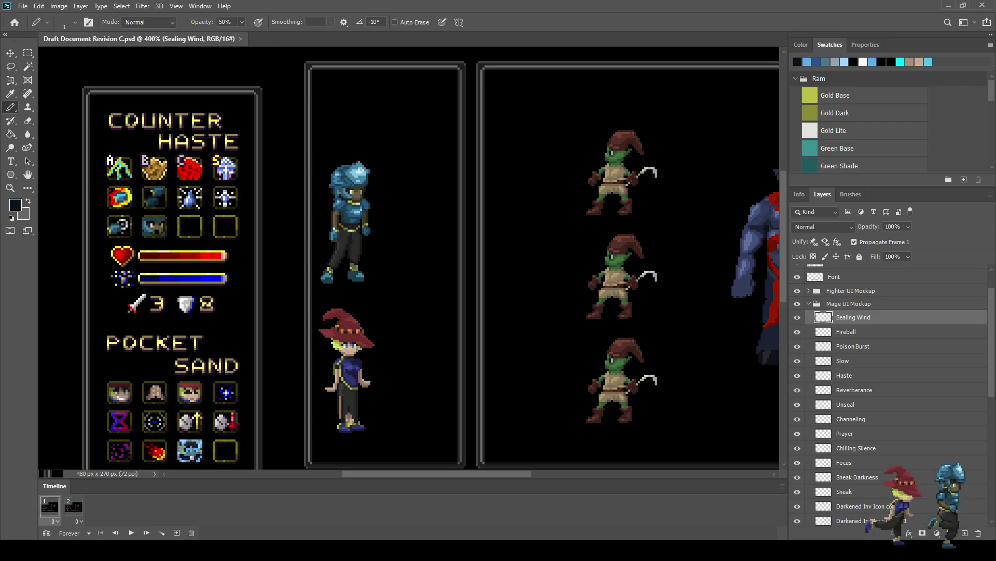
# Switch to colour sampling to pick up the dark green.
pyautogui.scroll(5, 410, 260)
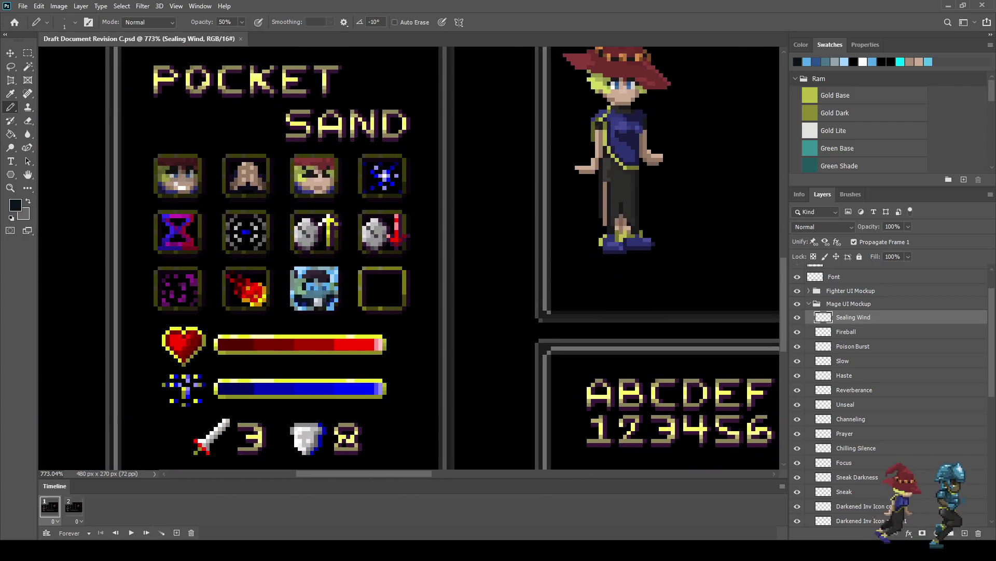
pyautogui.scroll(5, 371, 275)
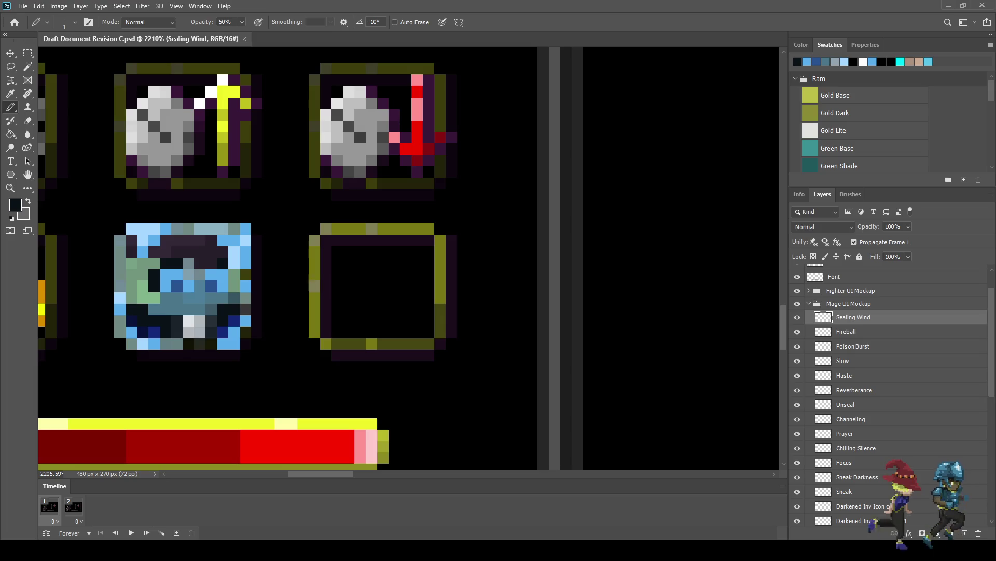
pyautogui.press('alt')
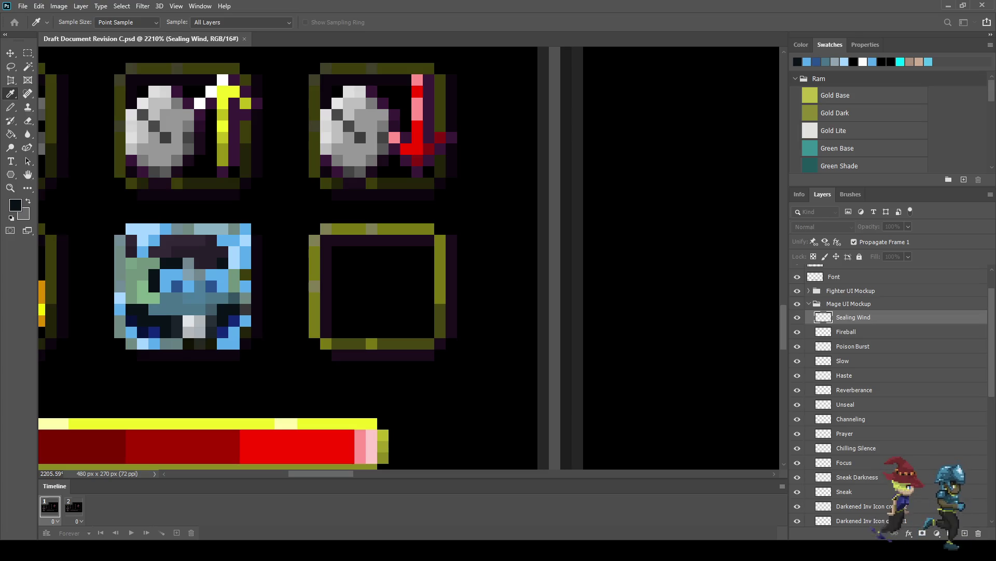
# Draw the dark green tornado funnel in the empty slot, undoing misplaced pixels.
pyautogui.press('b')
pyautogui.moveTo(394, 331); pyautogui.dragTo(383, 331)
pyautogui.click(372, 331)
pyautogui.click(360, 332)
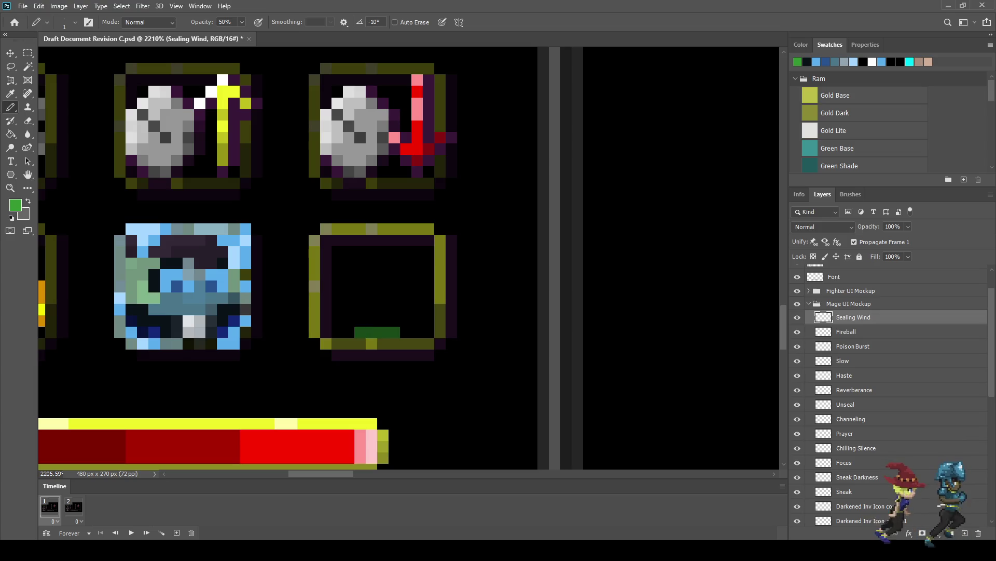
pyautogui.click(359, 321)
pyautogui.hotkey('ctrl', 'z')
pyautogui.hotkey('ctrl', 'z')
pyautogui.hotkey('ctrl', 'z')
pyautogui.hotkey('ctrl', 'z')
pyautogui.moveTo(383, 332)
pyautogui.mouseDown()
pyautogui.moveTo(372, 331)
pyautogui.moveTo(406, 321)
pyautogui.mouseUp()
pyautogui.click(394, 331)
pyautogui.click(349, 263)
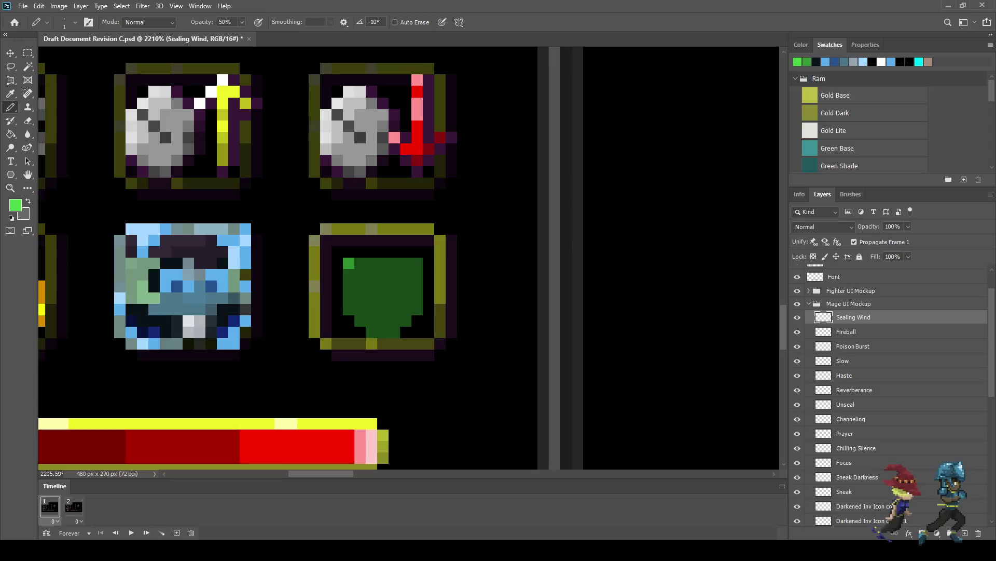
# Add light green horizontal streaks across the funnel's top, middle and lower sections.
pyautogui.moveTo(372, 264)
pyautogui.mouseDown()
pyautogui.moveTo(394, 263)
pyautogui.moveTo(415, 286)
pyautogui.moveTo(383, 287)
pyautogui.mouseUp()
pyautogui.click(360, 286)
pyautogui.hotkey('ctrl', 'z')
pyautogui.hotkey('ctrl', 'z')
pyautogui.moveTo(348, 286); pyautogui.dragTo(372, 287)
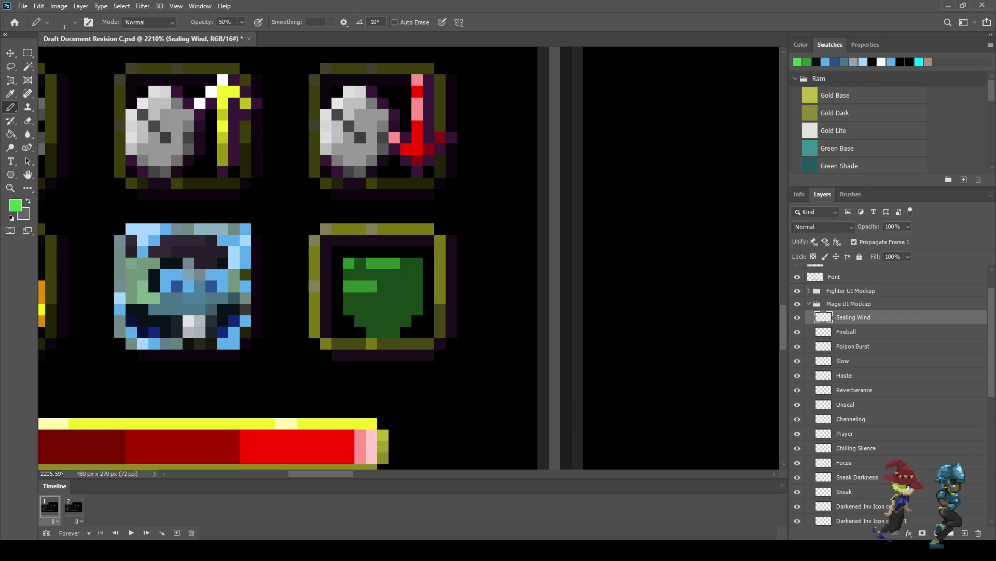
pyautogui.click(394, 286)
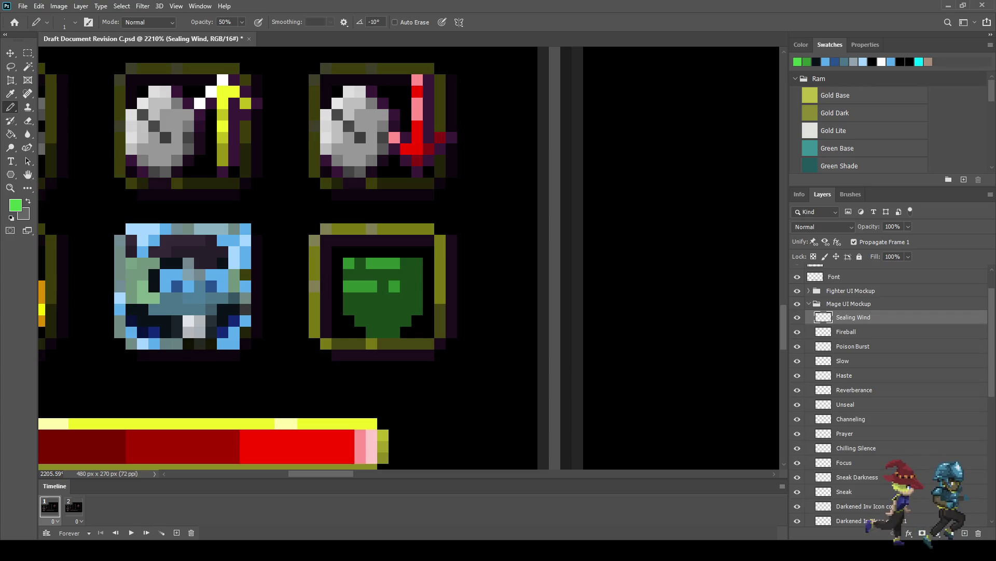
pyautogui.click(406, 286)
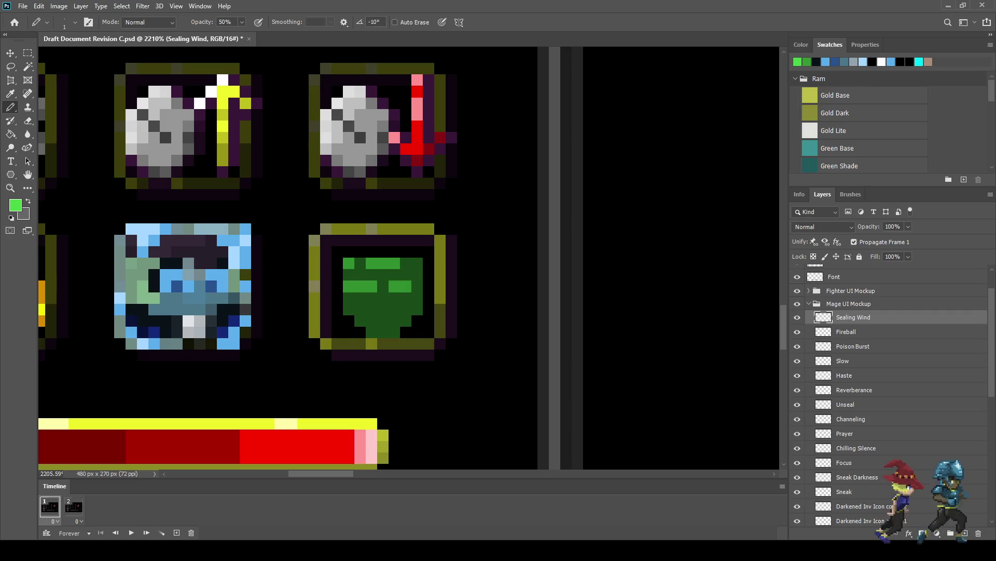
pyautogui.moveTo(406, 310); pyautogui.dragTo(418, 310)
pyautogui.click(394, 310)
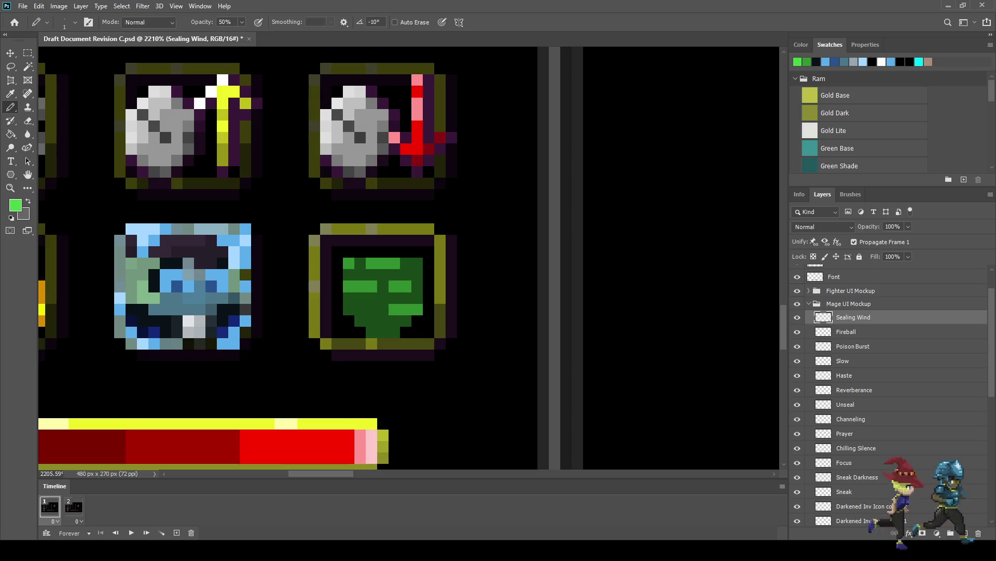
pyautogui.click(383, 310)
pyautogui.click(360, 310)
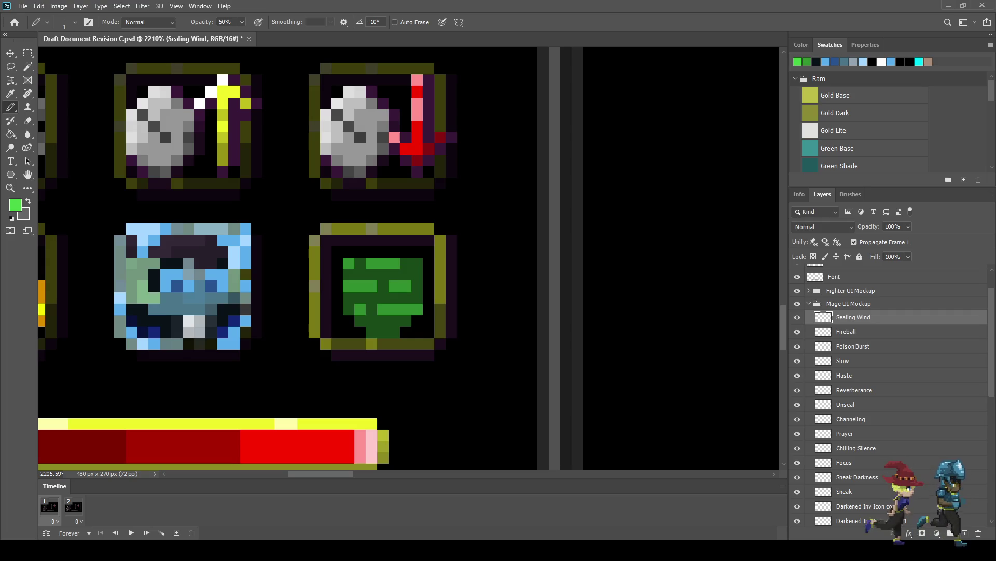
pyautogui.click(418, 263)
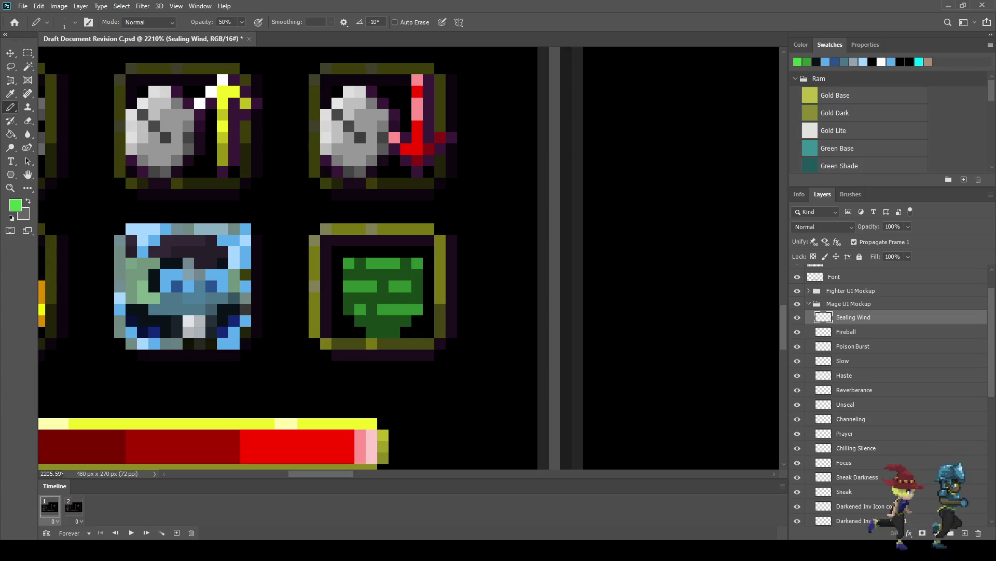
pyautogui.press('i')
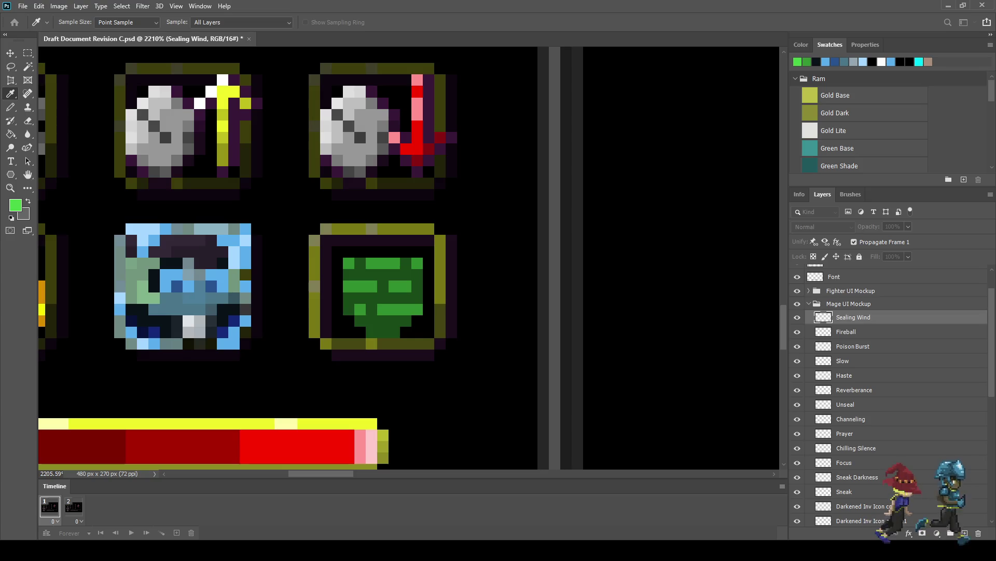
# Shade the tornado's bottom row and right column dark green, set Pencil opacity to 100%, and save.
pyautogui.press('b')
pyautogui.moveTo(394, 332); pyautogui.dragTo(372, 332)
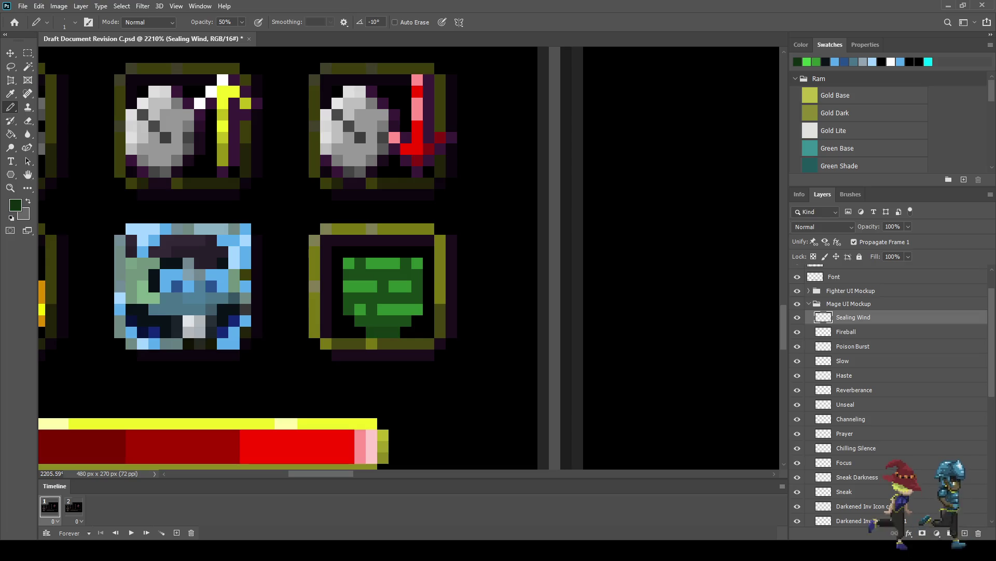
pyautogui.click(406, 322)
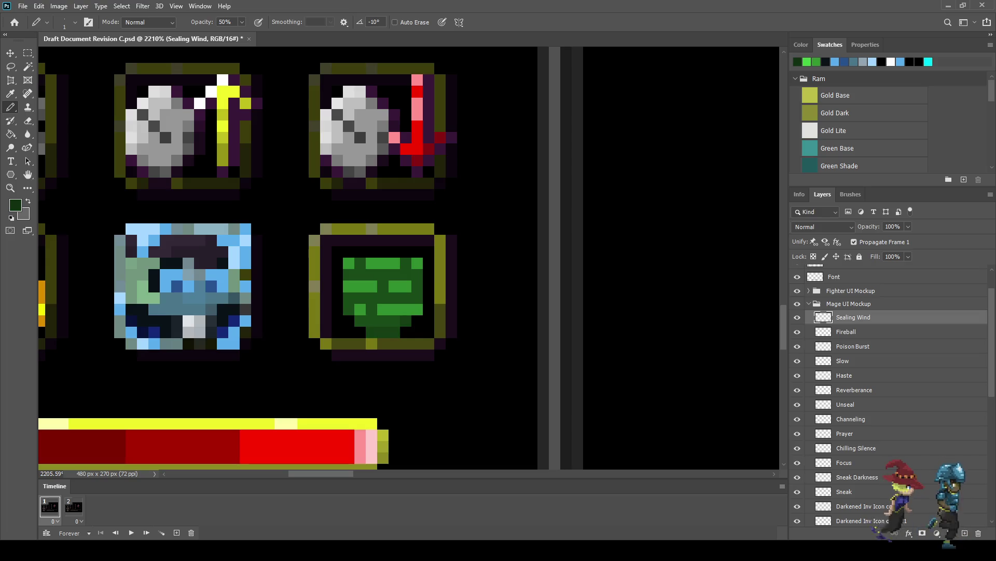
pyautogui.click(384, 320)
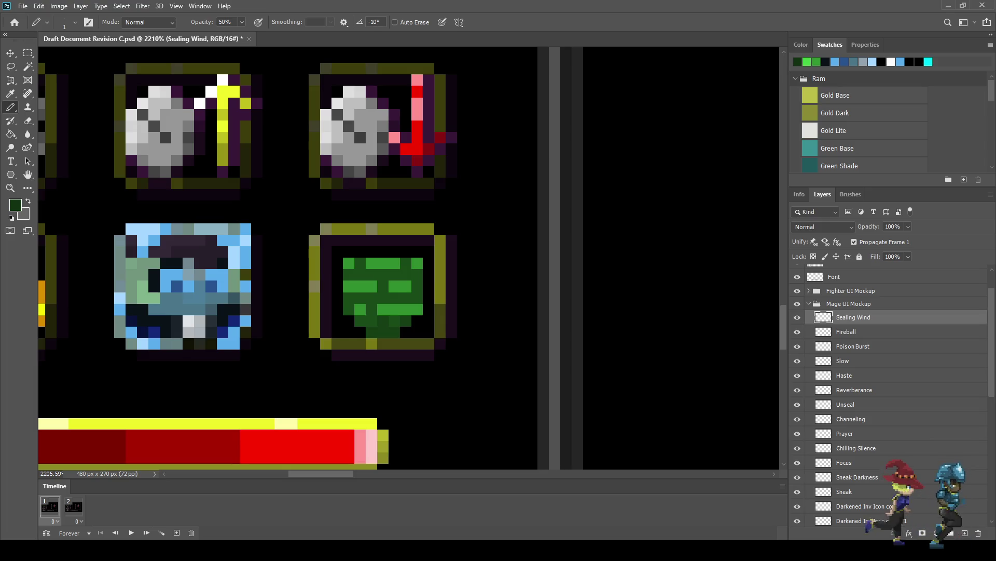
pyautogui.click(349, 298)
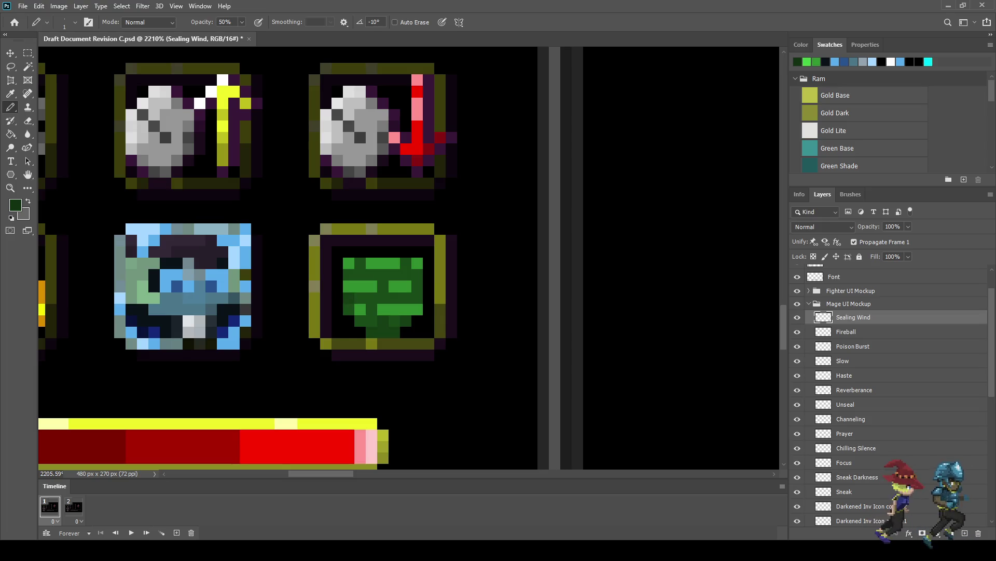
pyautogui.moveTo(417, 298); pyautogui.dragTo(418, 275)
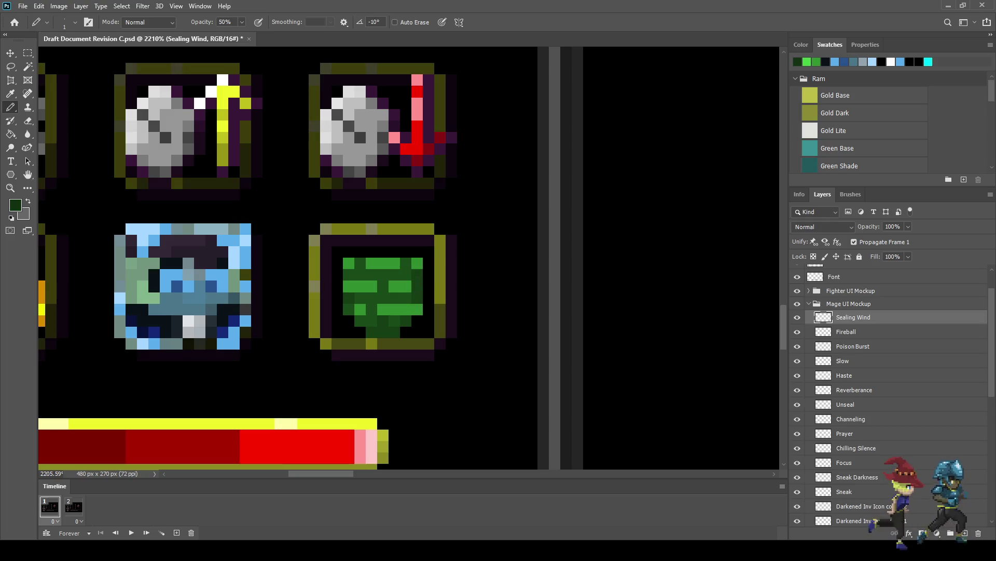
pyautogui.click(405, 275)
pyautogui.click(383, 298)
pyautogui.scroll(-4, 454, 280)
pyautogui.scroll(3, 454, 280)
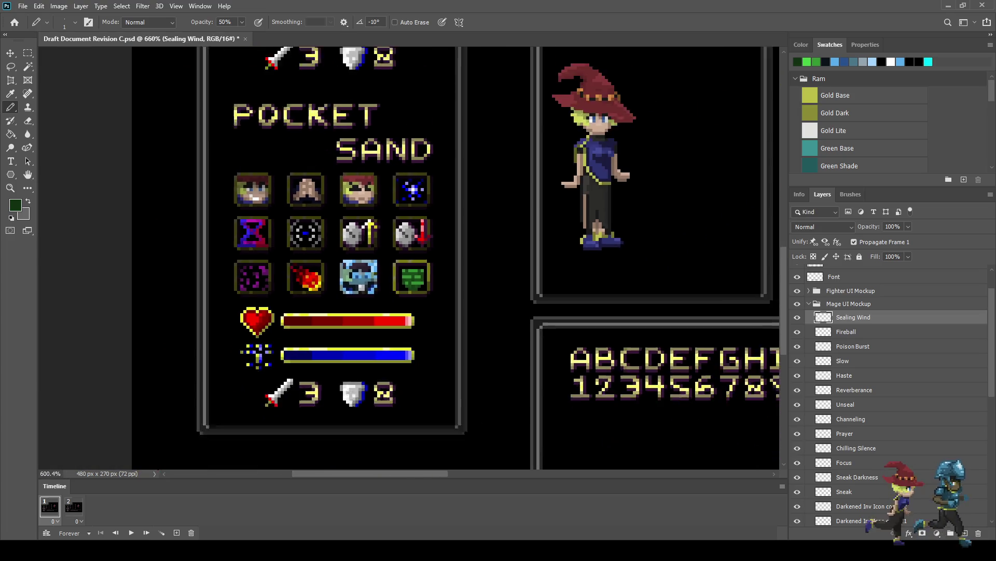
pyautogui.scroll(-3, 453, 280)
pyautogui.scroll(5, 421, 274)
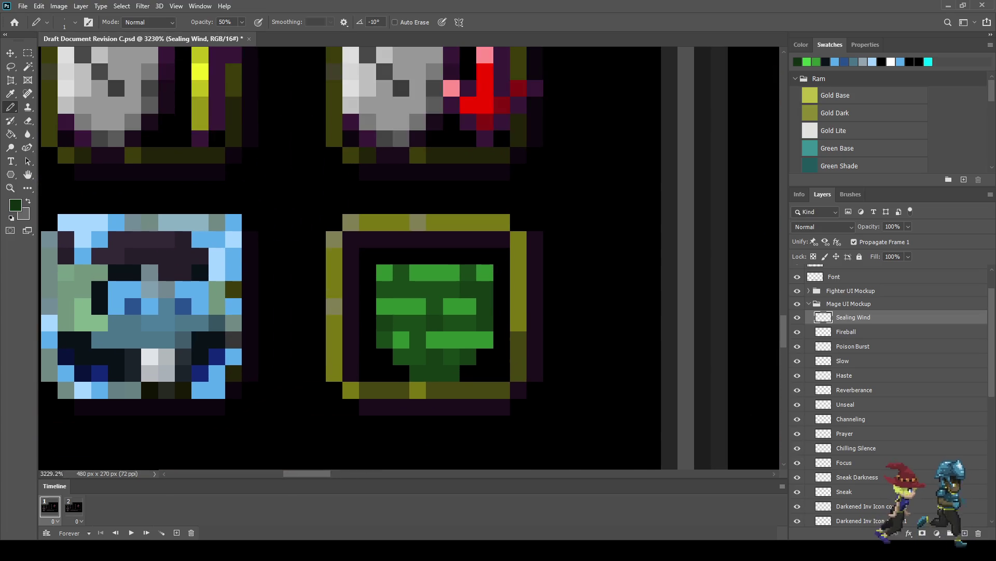
pyautogui.click(417, 306)
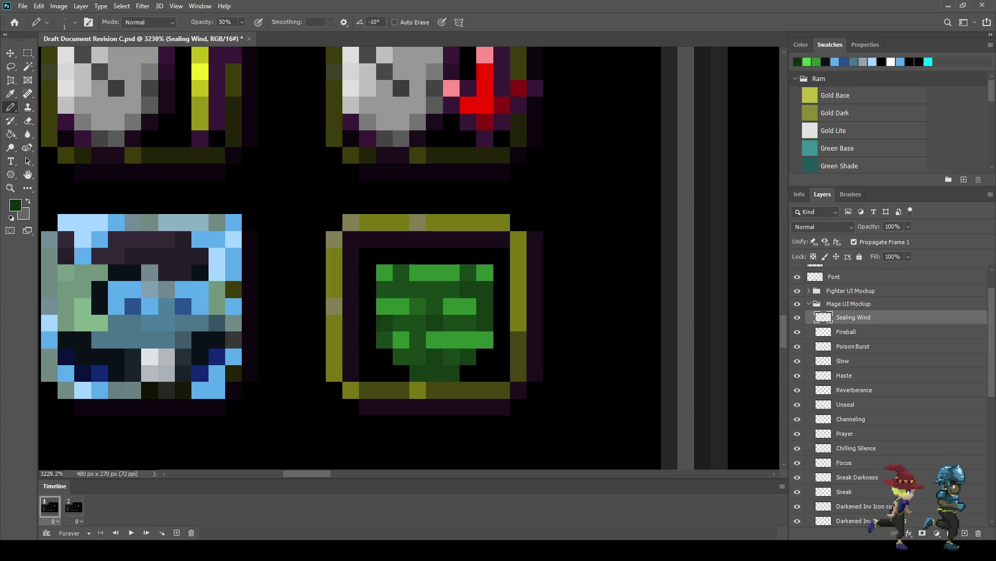
pyautogui.hotkey('ctrl', 'z')
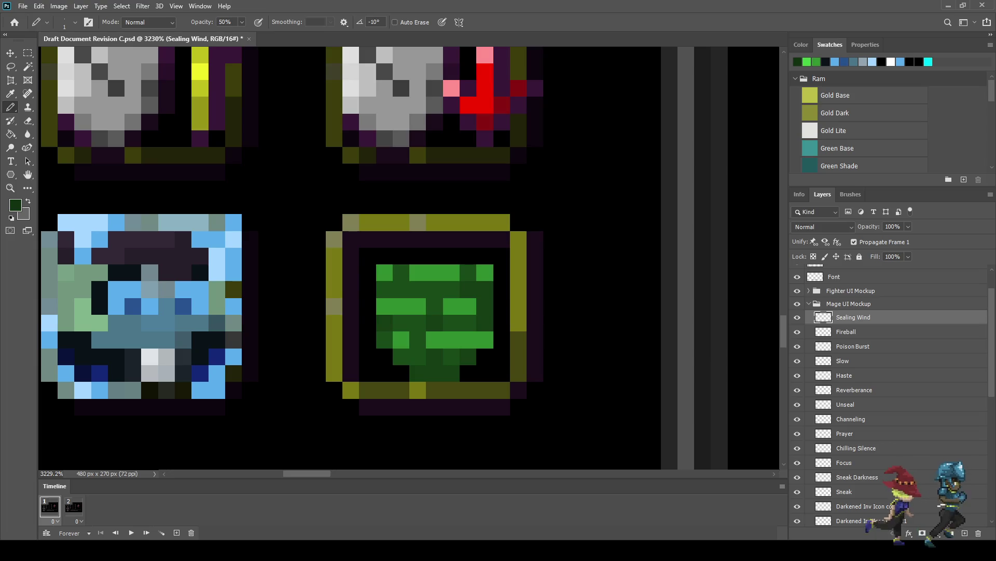
pyautogui.press('0')
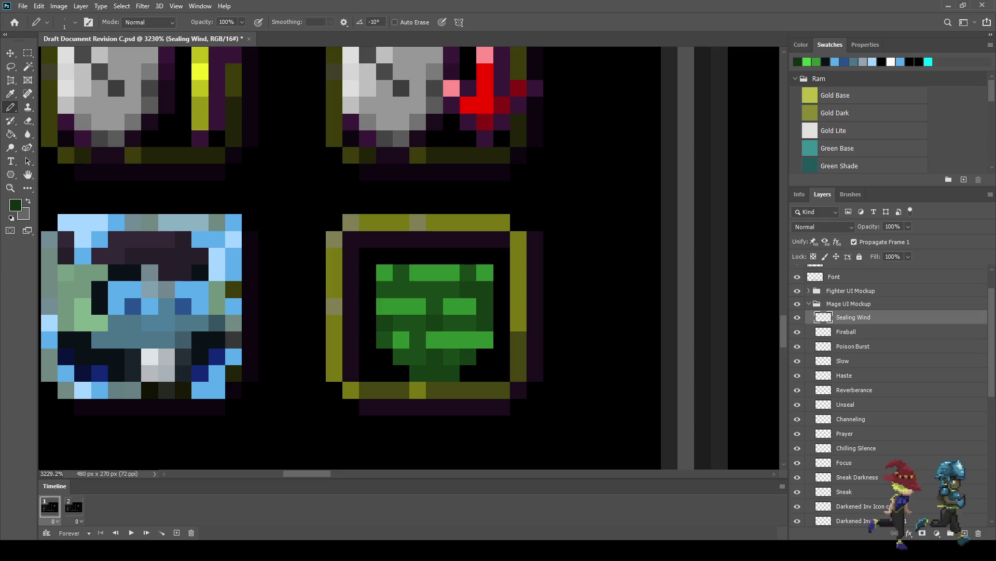
pyautogui.hotkey('ctrl', 's')
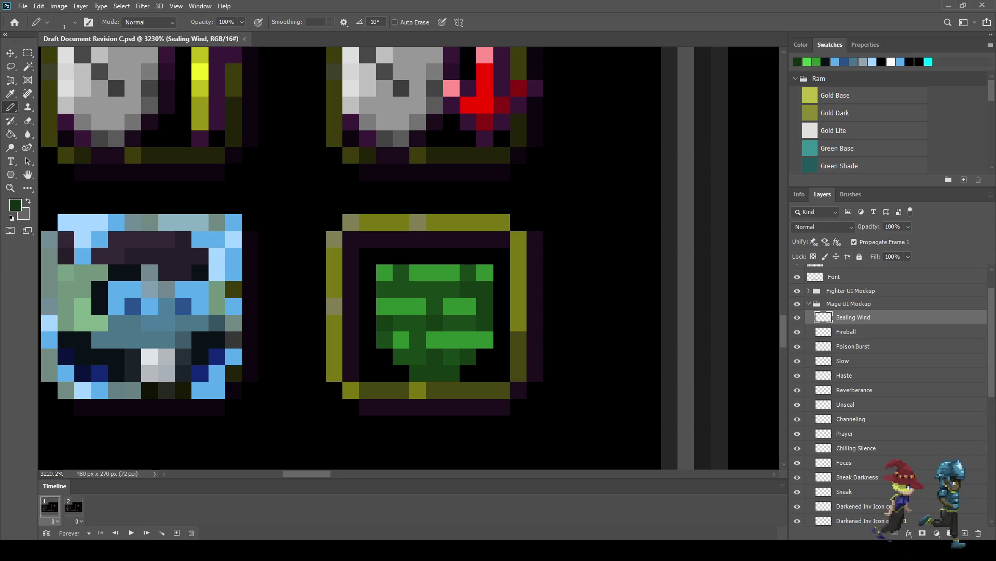
# Darken more pixels along the icon's bottom and right edge with resampled dark green.
pyautogui.moveTo(451, 374); pyautogui.dragTo(435, 374)
pyautogui.click(417, 374)
pyautogui.click(467, 356)
pyautogui.click(485, 322)
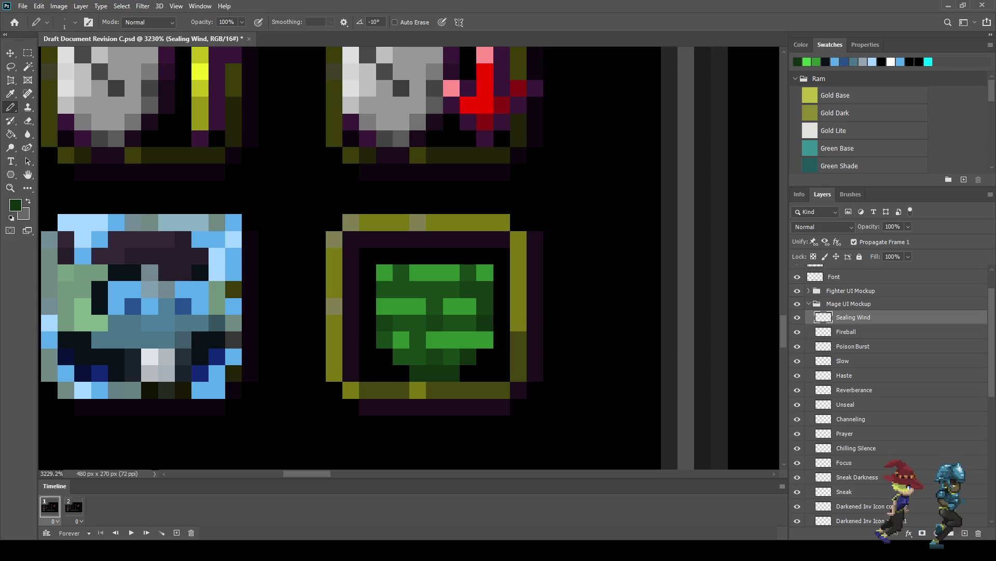
pyautogui.click(486, 307)
pyautogui.click(484, 290)
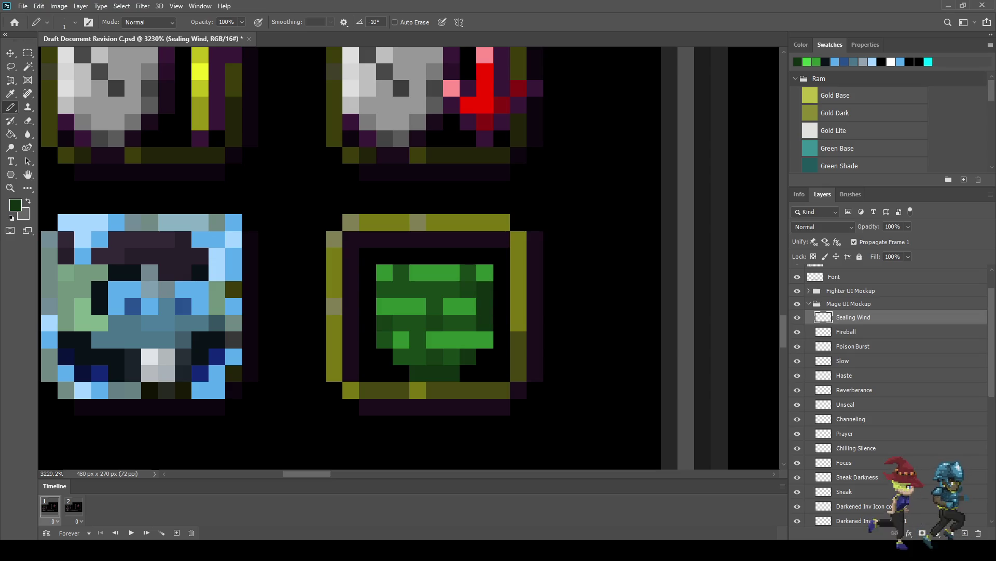
pyautogui.press('i')
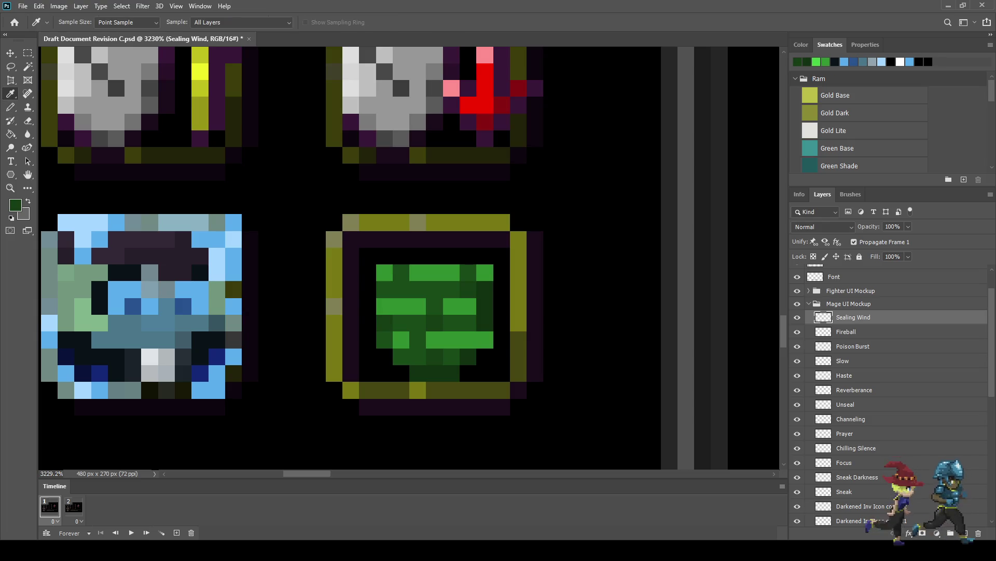
pyautogui.press('b')
pyautogui.click(485, 273)
pyautogui.scroll(-3, 485, 339)
pyautogui.scroll(5, 486, 339)
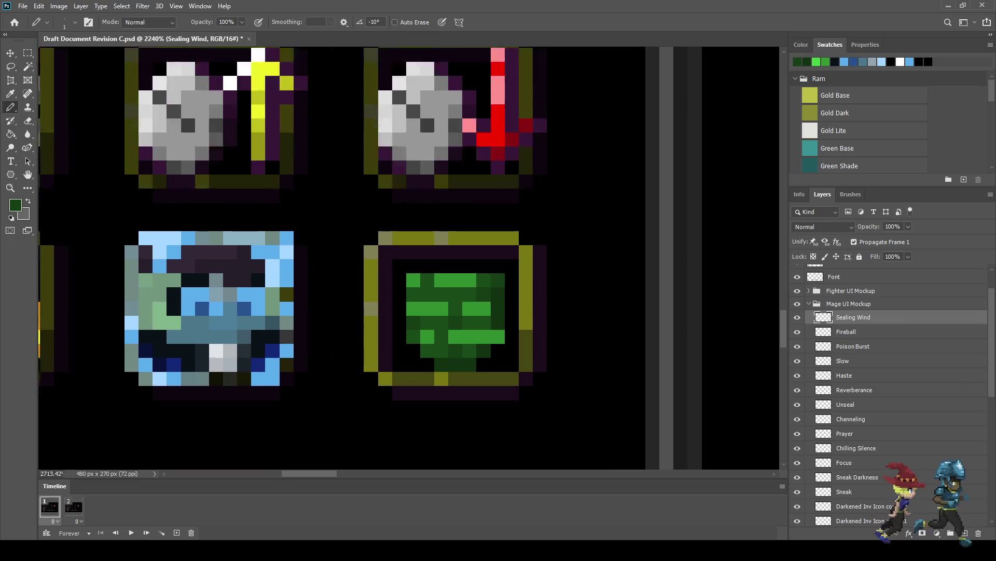
pyautogui.click(485, 339)
pyautogui.scroll(-6, 545, 344)
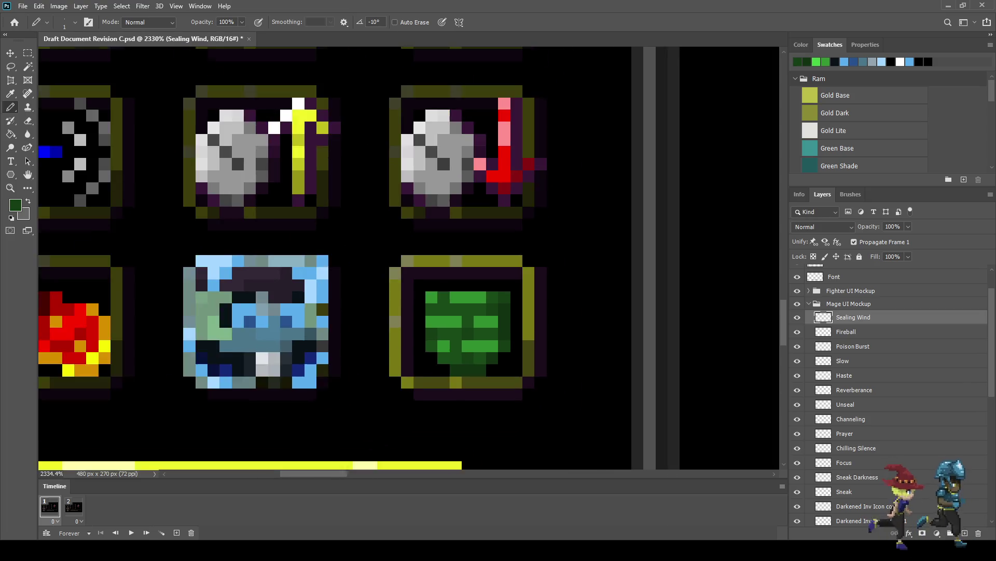
pyautogui.scroll(4, 543, 350)
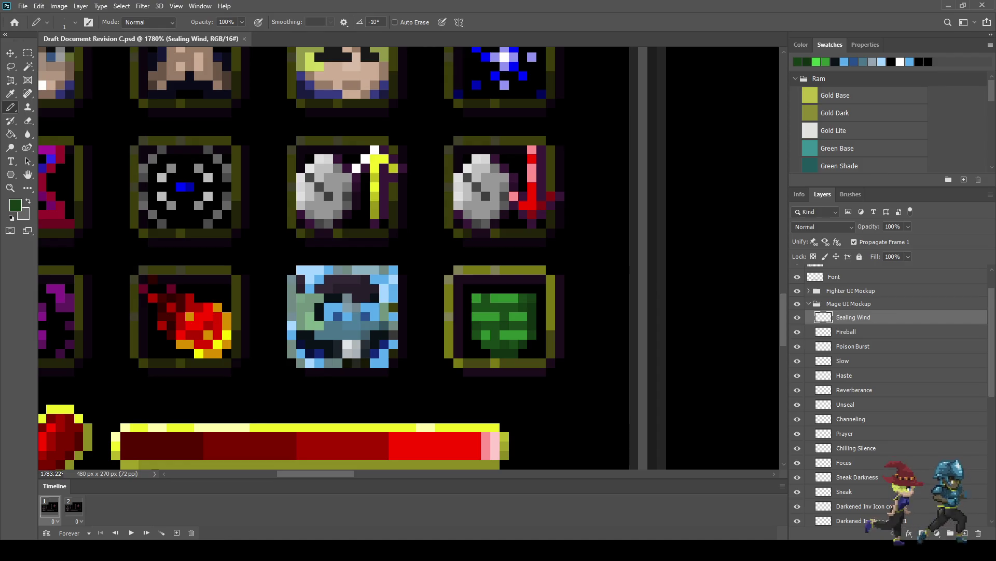
pyautogui.scroll(3, 332, 260)
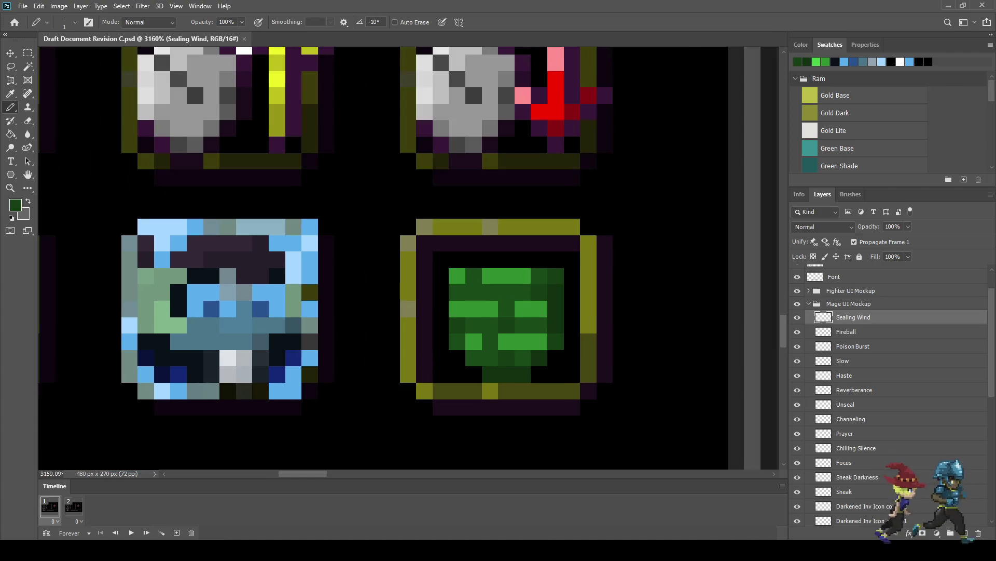
pyautogui.scroll(-5, 332, 260)
pyautogui.scroll(4, 333, 260)
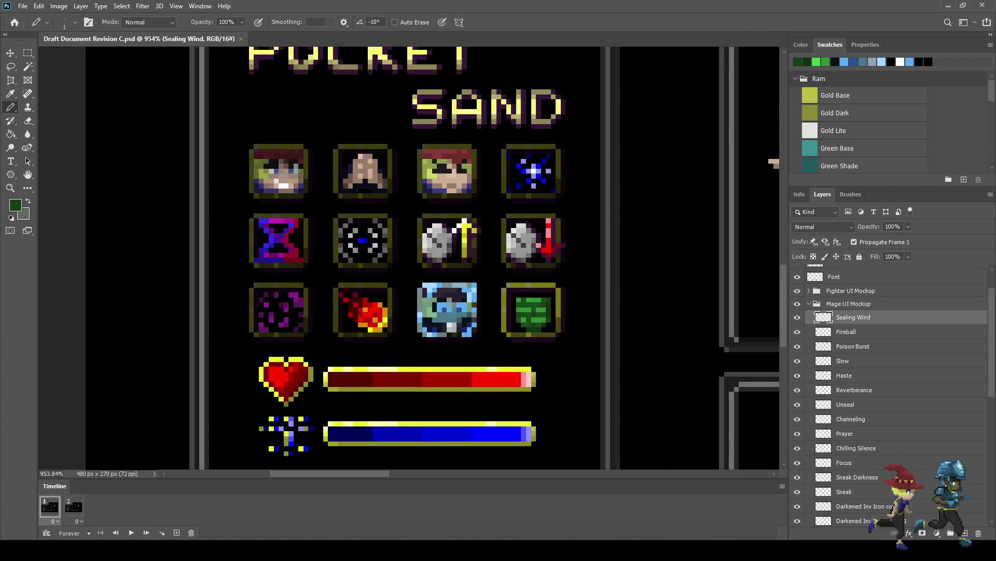
pyautogui.scroll(2, 571, 317)
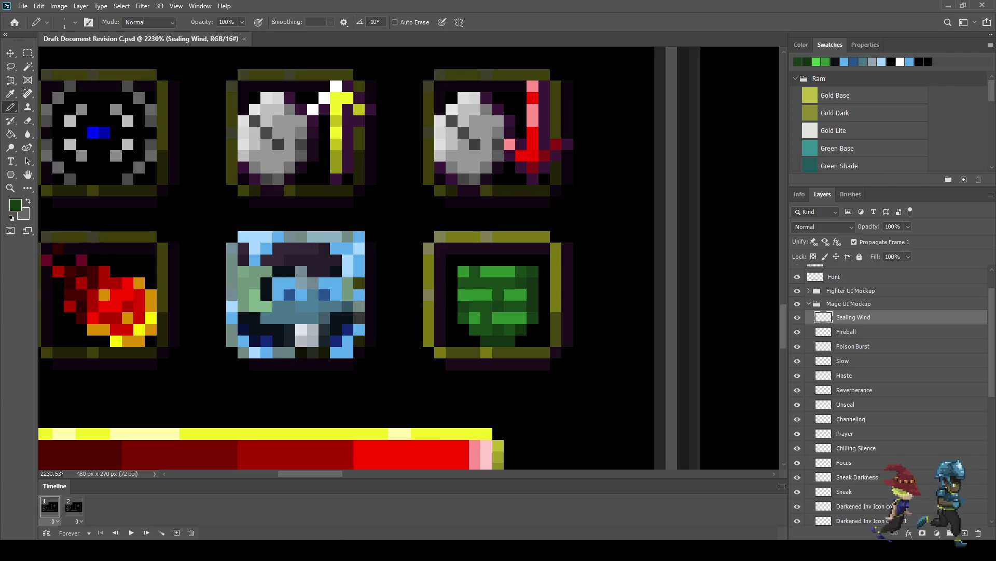
# Nudge the green tornado layer up one pixel.
pyautogui.hotkey('ctrl', 'Up')
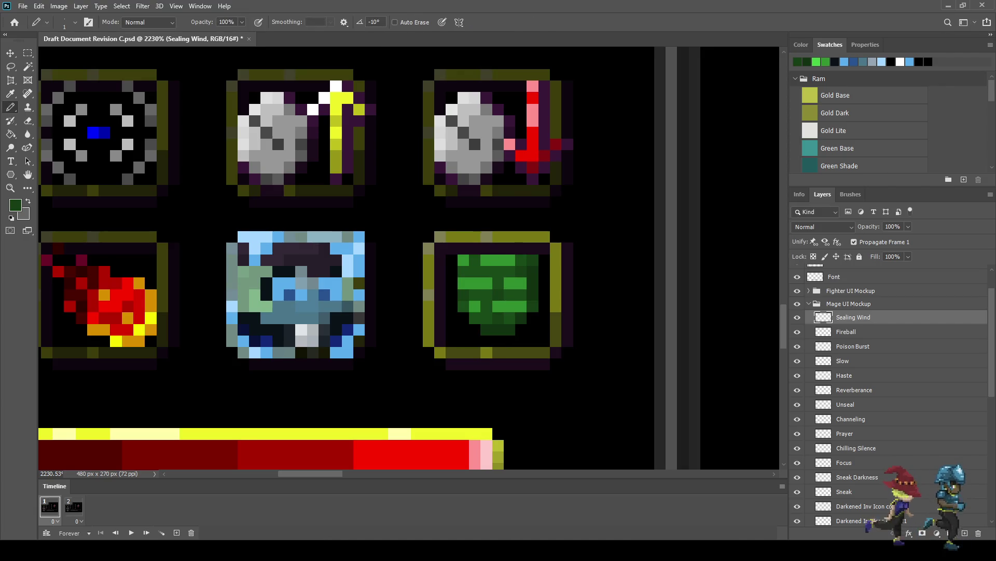
pyautogui.scroll(-5, 332, 260)
pyautogui.scroll(3, 332, 259)
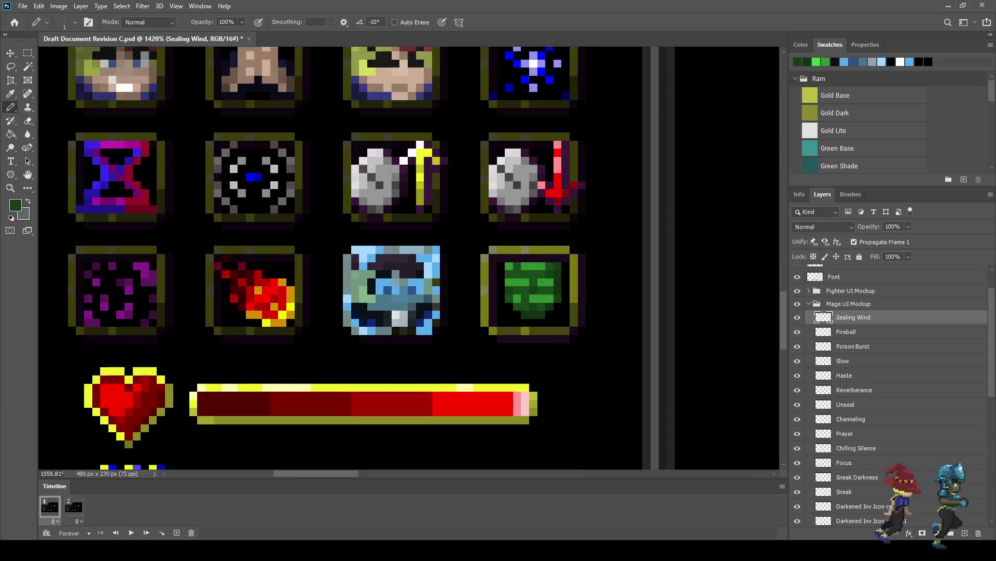
pyautogui.scroll(3, 547, 315)
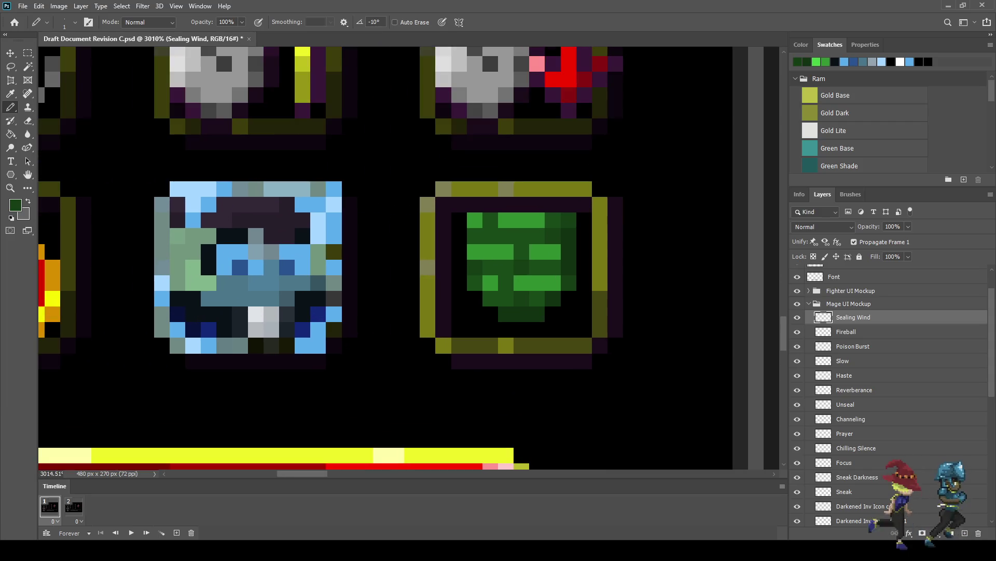
# Erase four corner pixels from the tornado's left and right edges to taper it.
pyautogui.press('e')
pyautogui.click(569, 282)
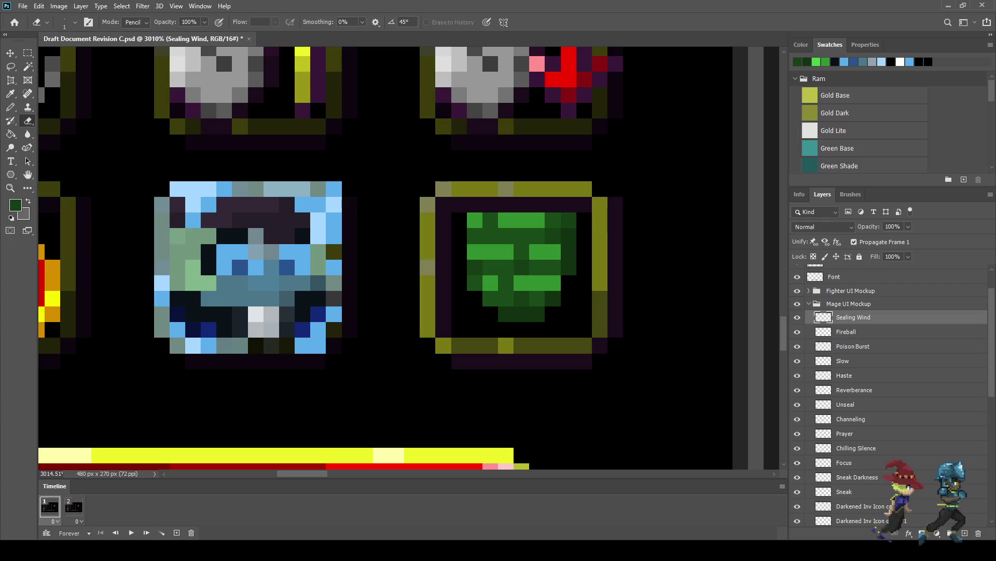
pyautogui.click(475, 283)
pyautogui.click(475, 266)
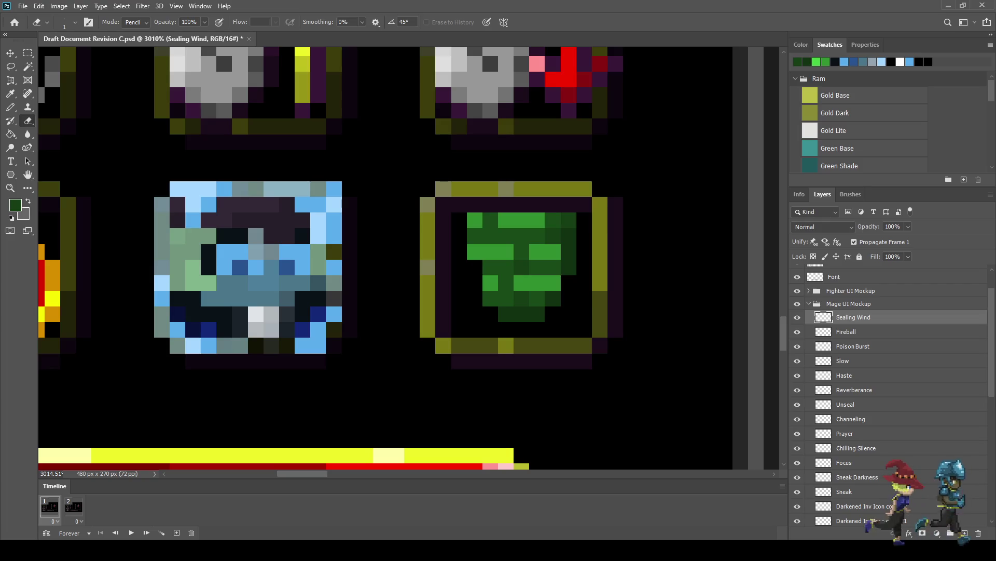
pyautogui.click(569, 266)
pyautogui.scroll(-5, 577, 312)
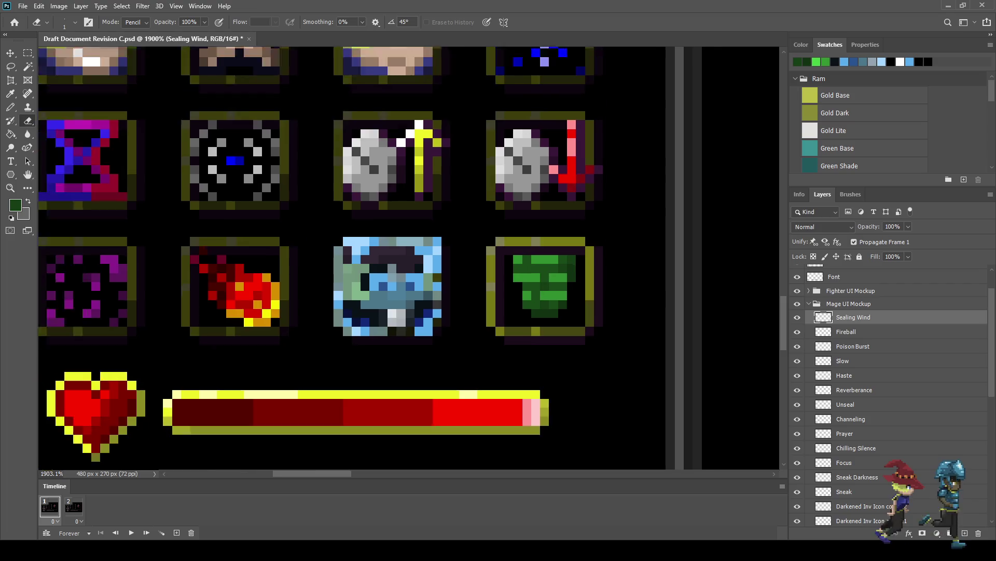
pyautogui.scroll(5, 550, 293)
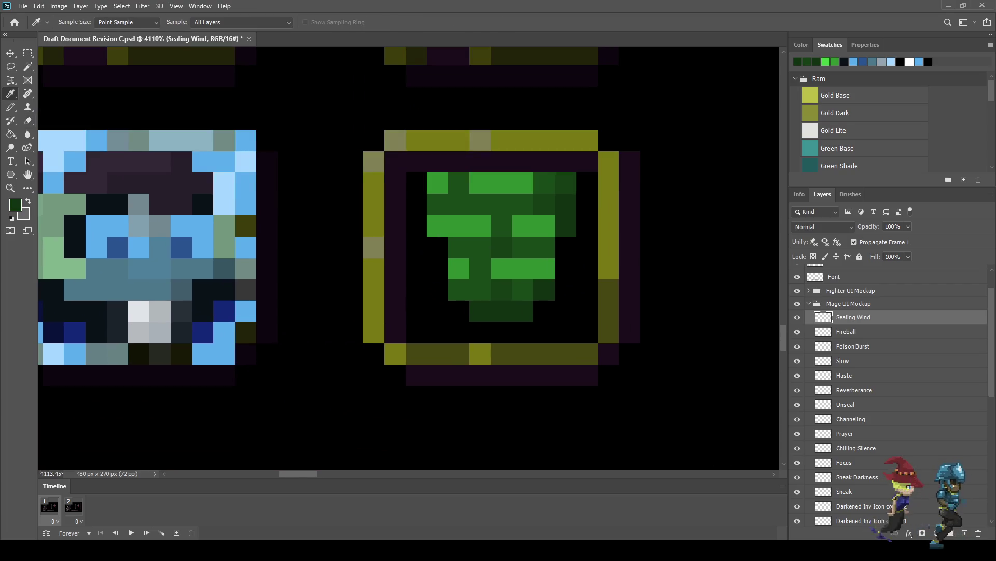
# Add two dark-green pixels at the tornado's base, then sample light green.
pyautogui.press('b')
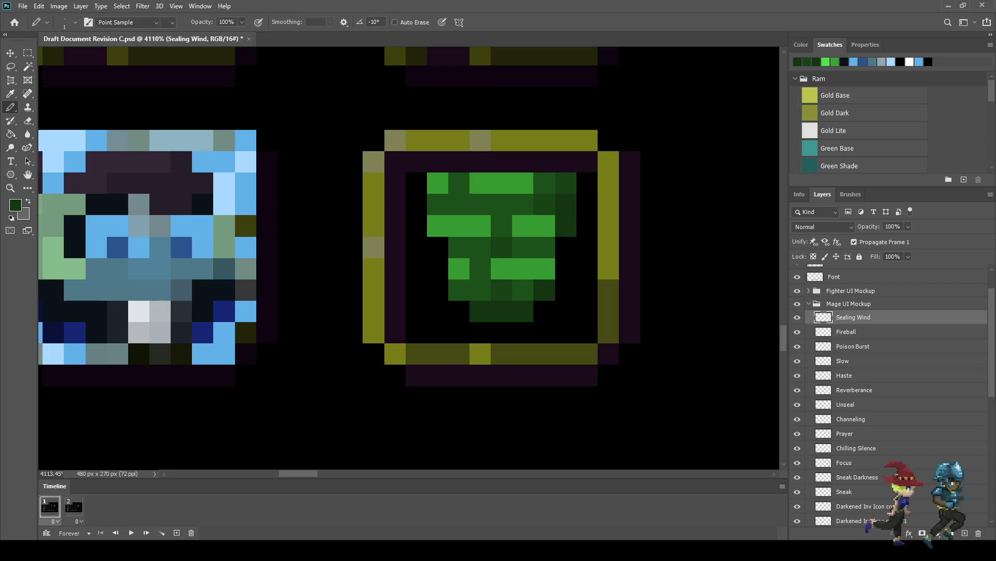
pyautogui.press('i')
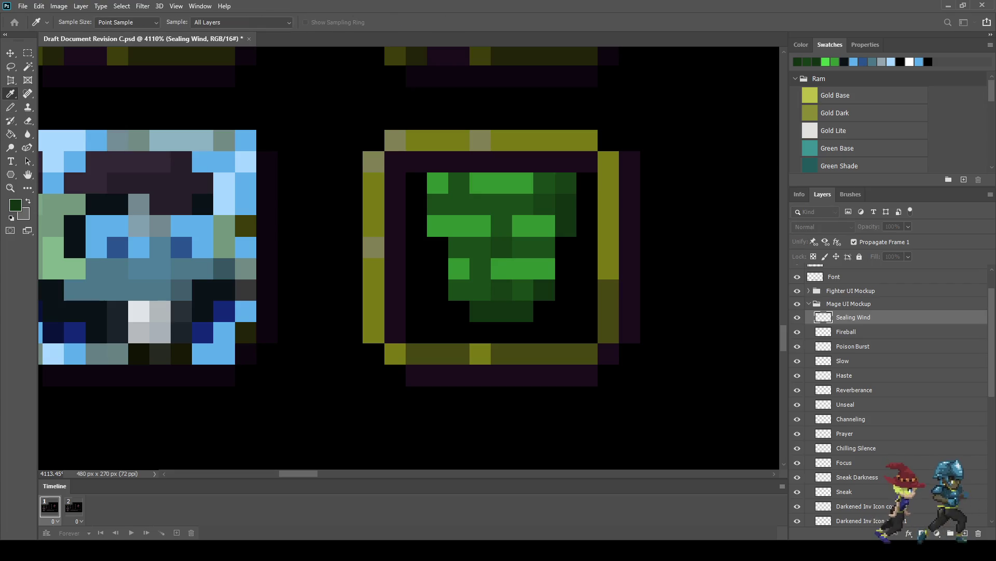
pyautogui.press('b')
pyautogui.click(501, 333)
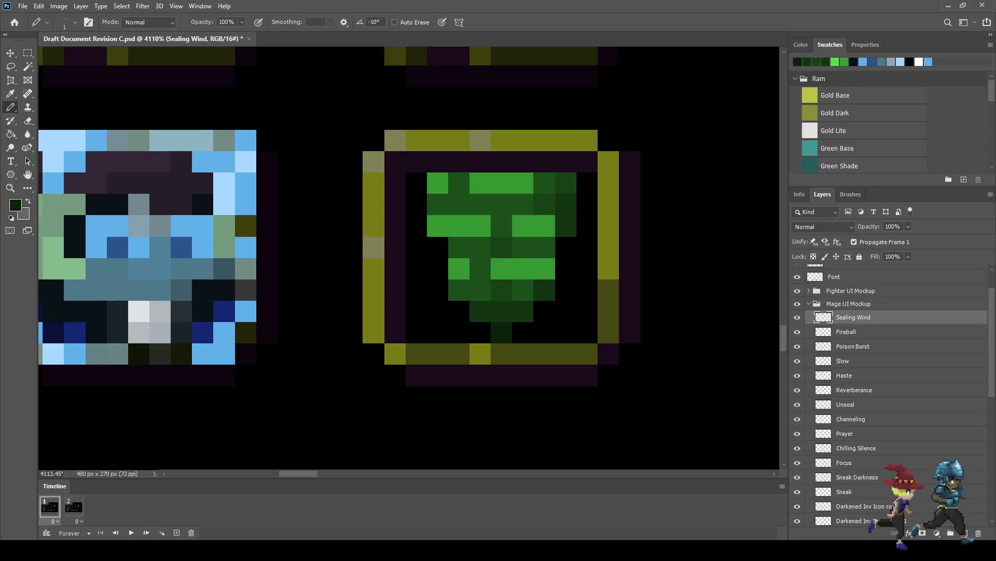
pyautogui.click(524, 333)
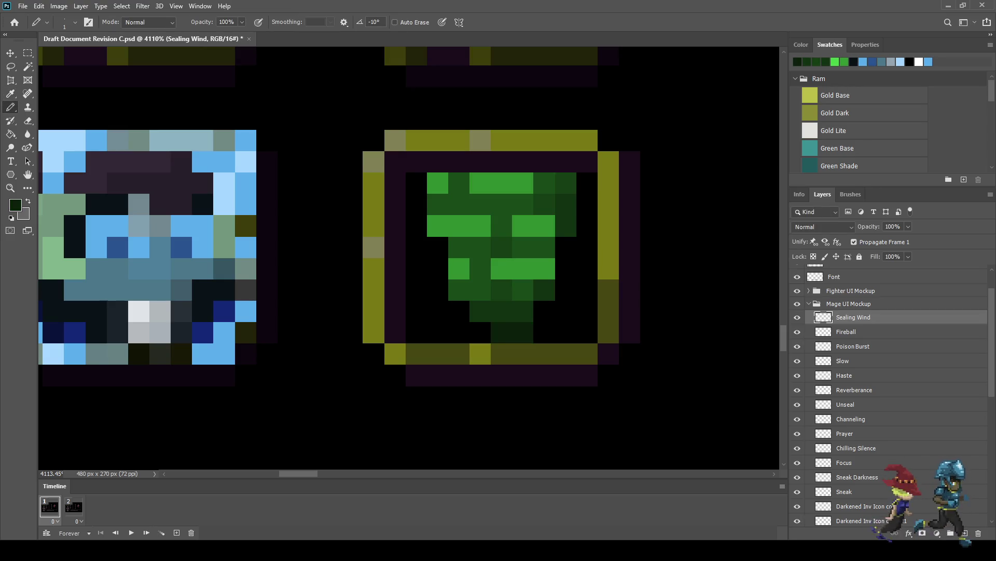
pyautogui.scroll(-3, 570, 355)
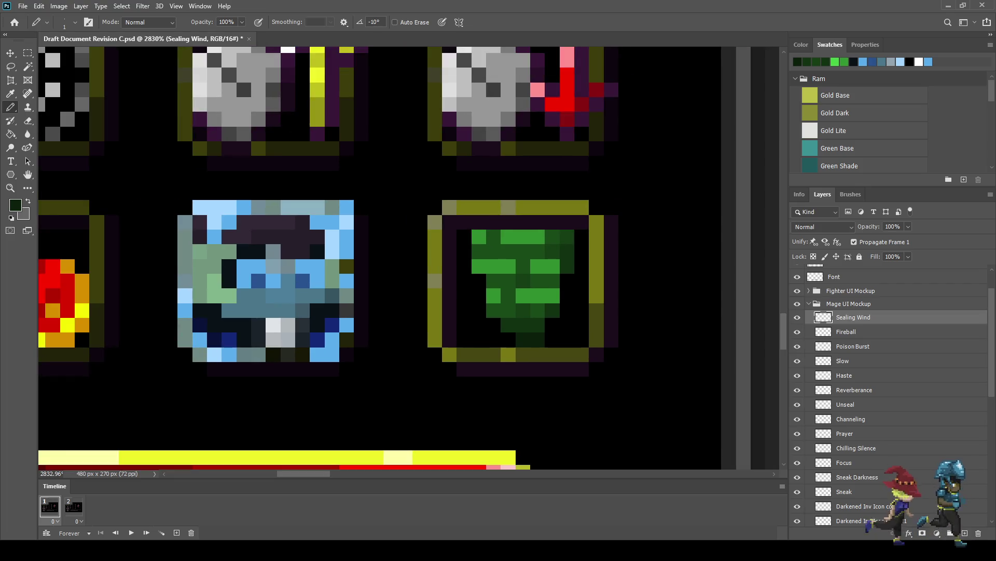
pyautogui.scroll(-10, 570, 355)
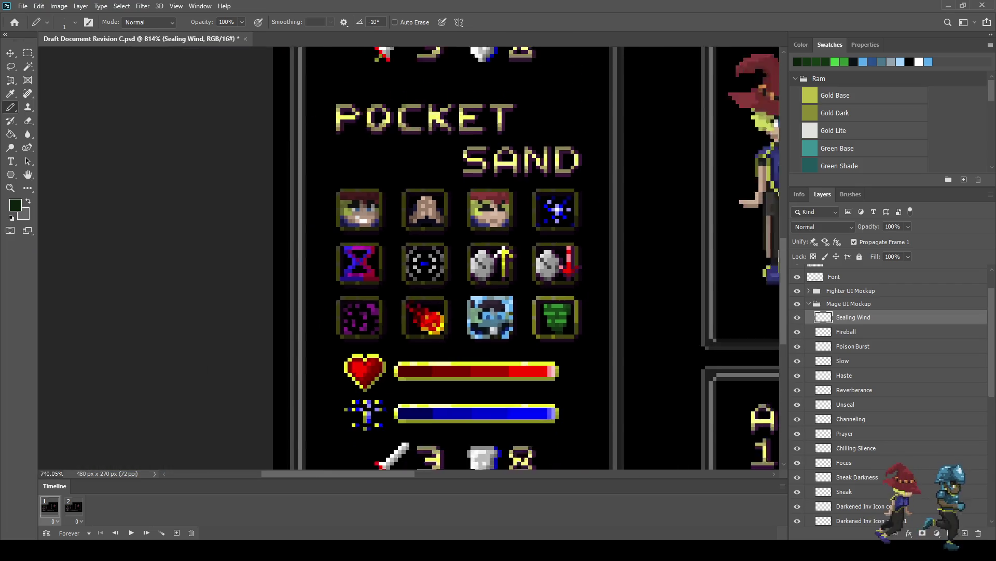
pyautogui.scroll(10, 571, 319)
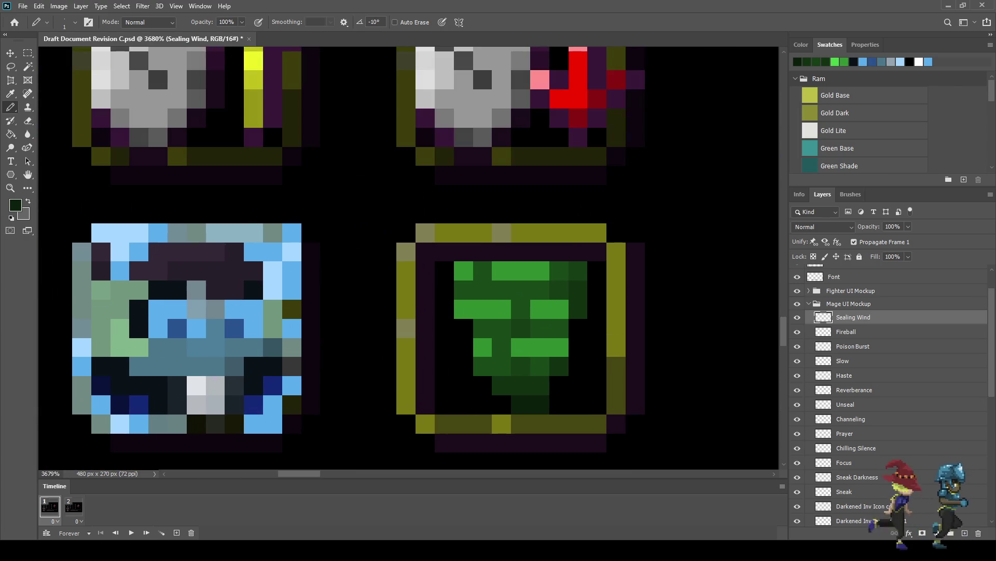
pyautogui.press('i')
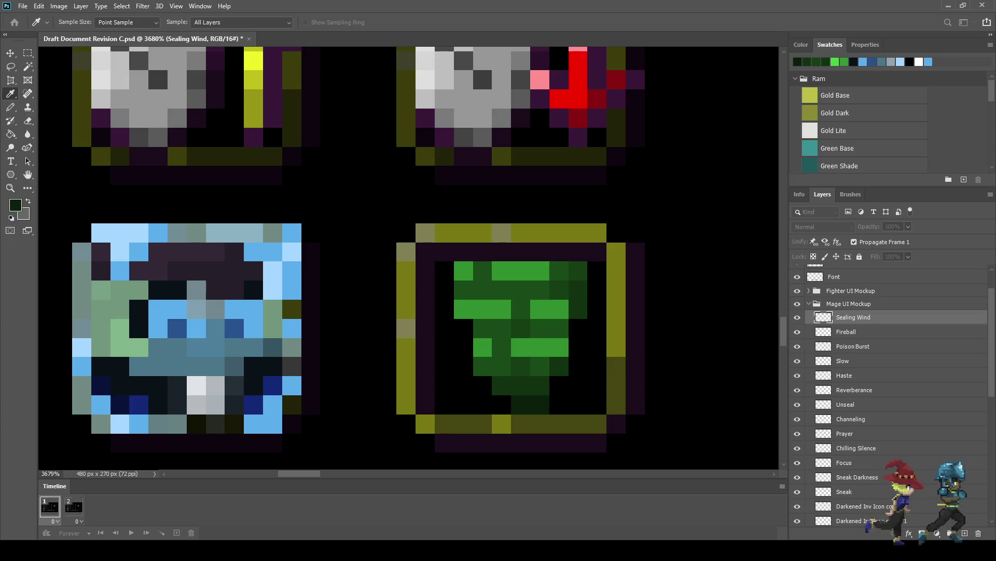
# Place light-green highlight pixels on the top band and left end of the second band.
pyautogui.press('b')
pyautogui.click(521, 270)
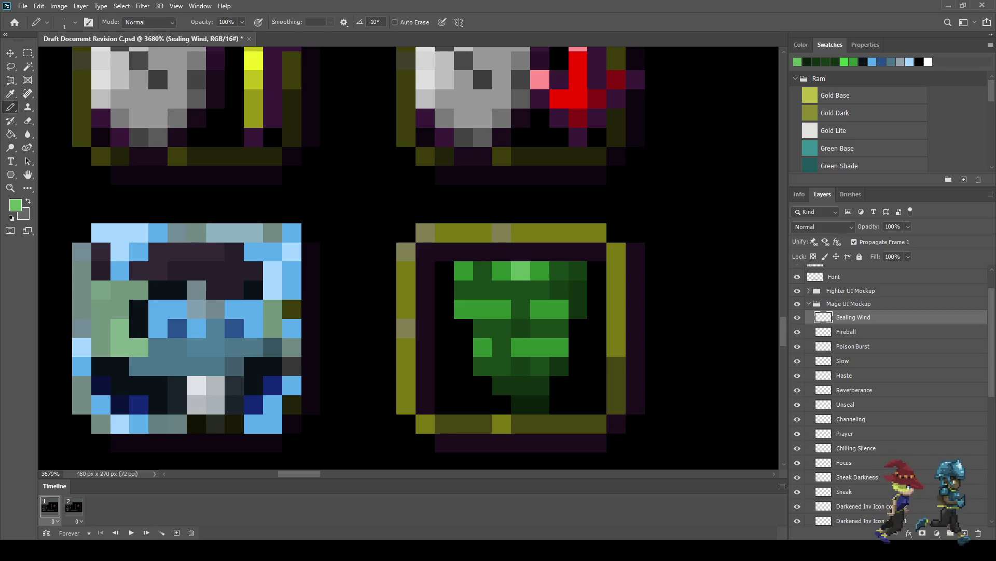
pyautogui.click(502, 270)
pyautogui.hotkey('ctrl', 'z')
pyautogui.click(483, 308)
pyautogui.click(464, 309)
pyautogui.scroll(-10, 505, 355)
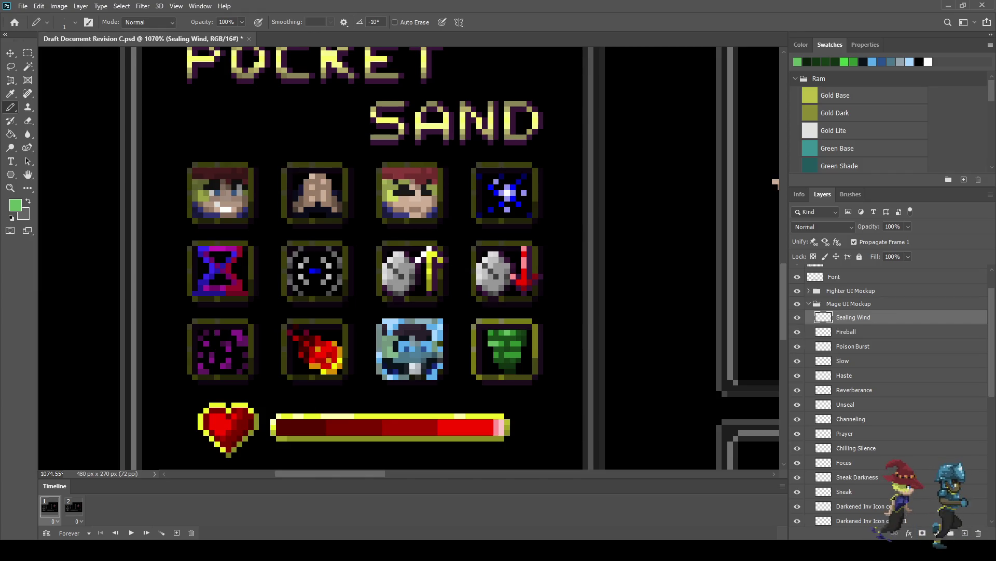
# Fit the whole canvas in view, then zoom back in on the icon.
pyautogui.hotkey('ctrl', '1')
pyautogui.hotkey('ctrl', '+')
pyautogui.hotkey('ctrl', '+')
pyautogui.hotkey('ctrl', '+')
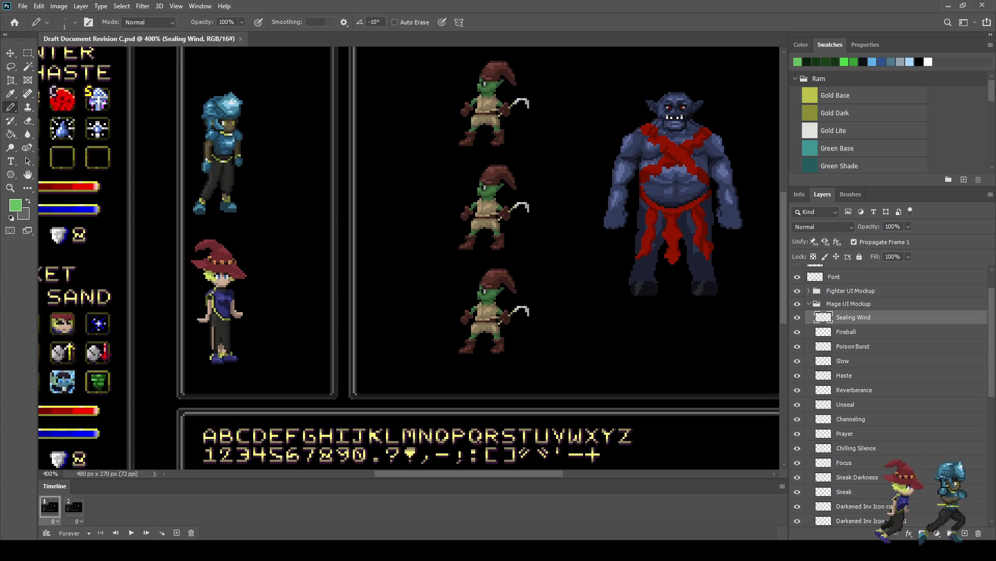
pyautogui.scroll(5, 409, 261)
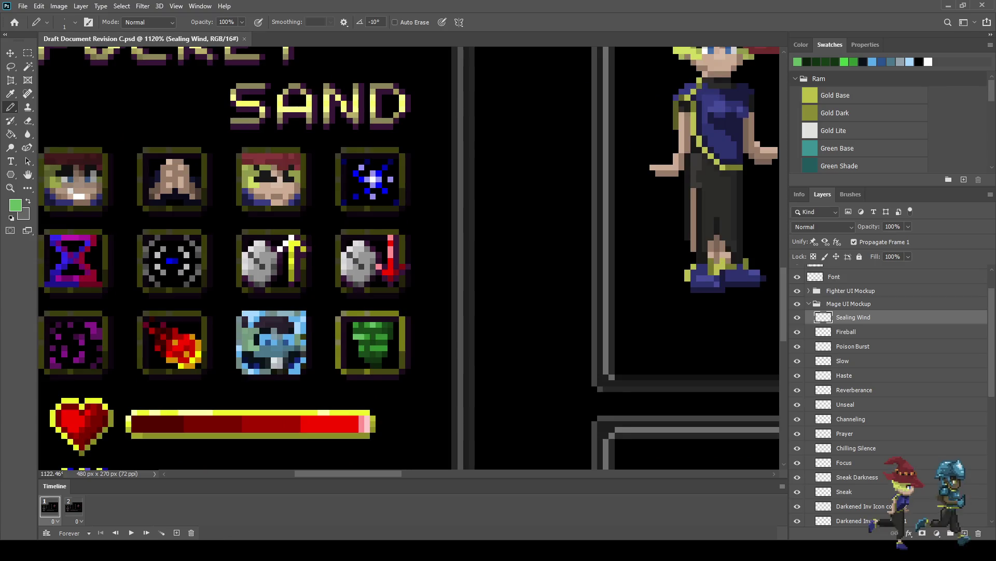
pyautogui.scroll(3, 409, 262)
pyautogui.scroll(-4, 410, 262)
pyautogui.scroll(-5, 410, 262)
pyautogui.scroll(8, 410, 262)
# Sample the dark purple and draw an outline down the tornado's right side.
pyautogui.press('i')
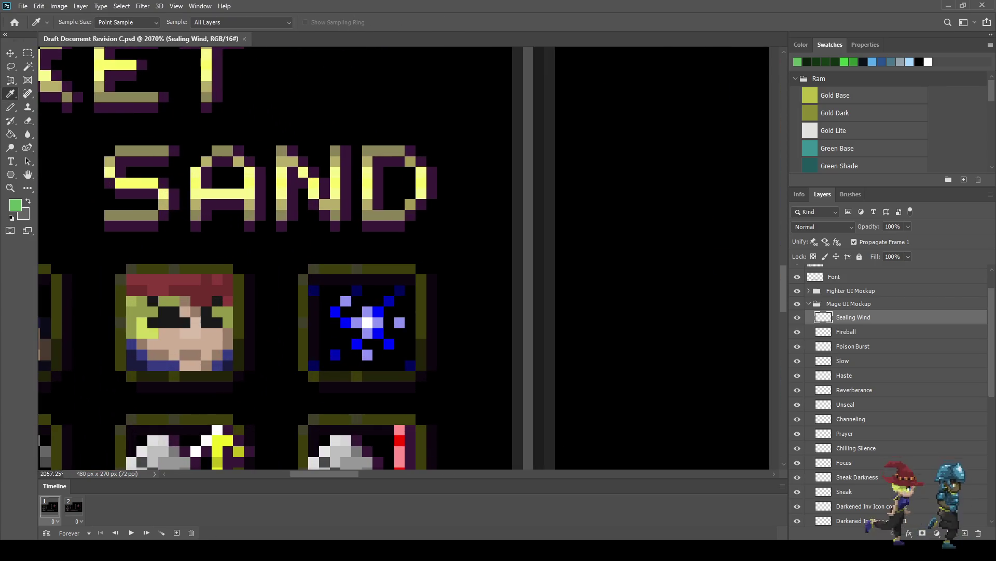
pyautogui.click(405, 223)
pyautogui.scroll(-10, 409, 262)
pyautogui.press('b')
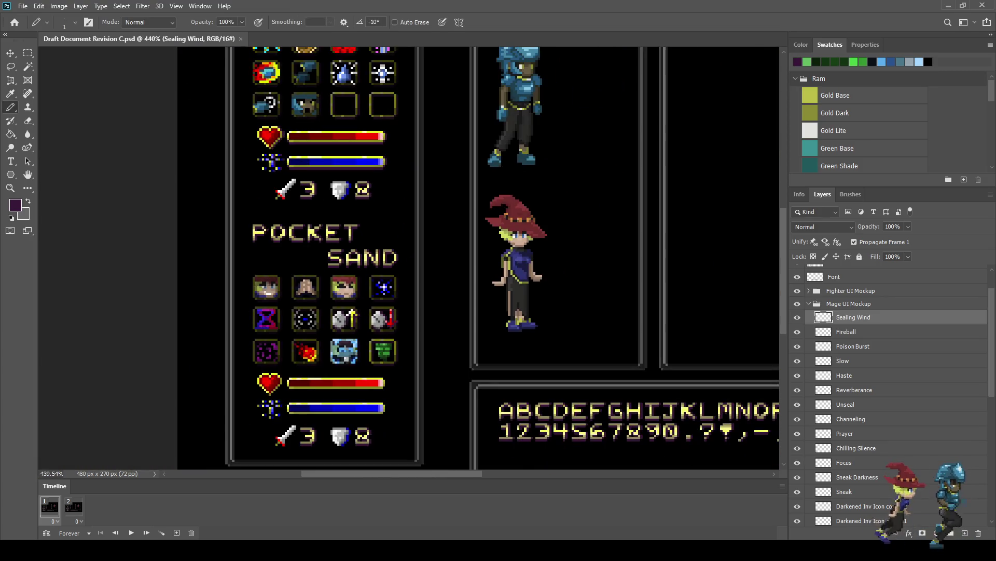
pyautogui.scroll(12, 388, 364)
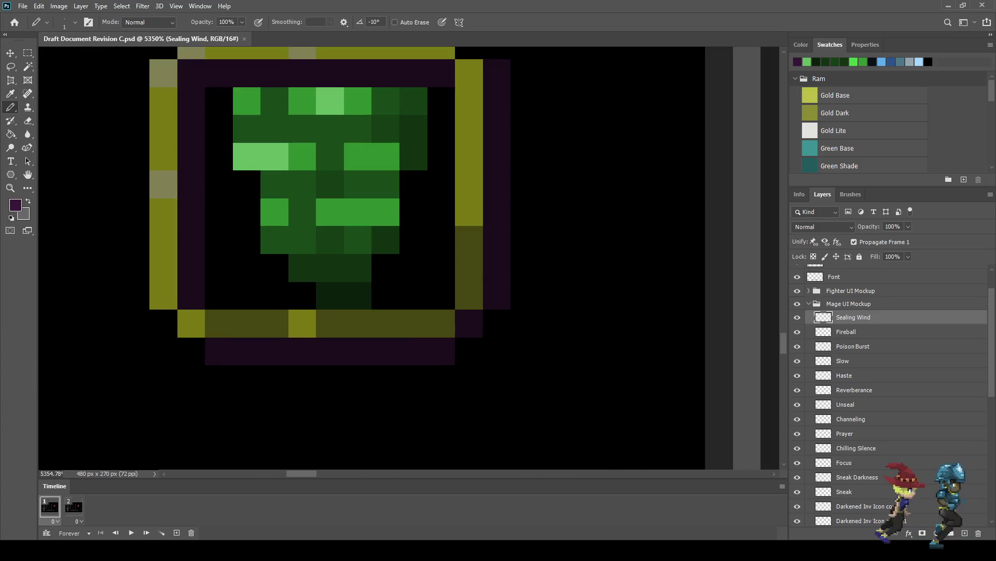
pyautogui.moveTo(385, 296)
pyautogui.mouseDown()
pyautogui.moveTo(413, 185)
pyautogui.moveTo(441, 143)
pyautogui.moveTo(441, 101)
pyautogui.moveTo(407, 73)
pyautogui.moveTo(244, 73)
pyautogui.moveTo(218, 129)
pyautogui.moveTo(219, 156)
pyautogui.moveTo(246, 185)
pyautogui.moveTo(247, 240)
pyautogui.moveTo(302, 296)
pyautogui.moveTo(358, 323)
pyautogui.mouseUp()
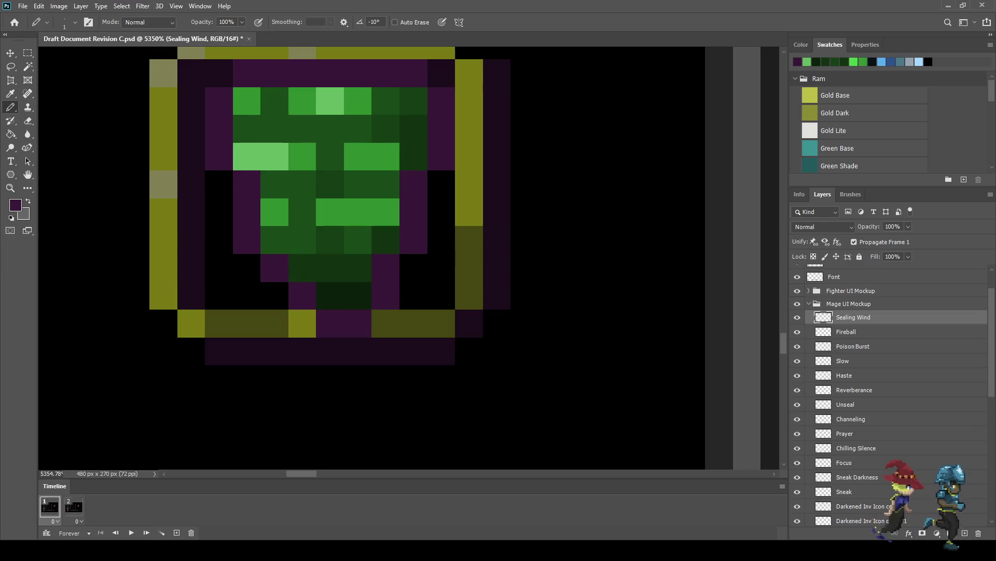
pyautogui.scroll(-1, 455, 319)
pyautogui.scroll(-10, 455, 319)
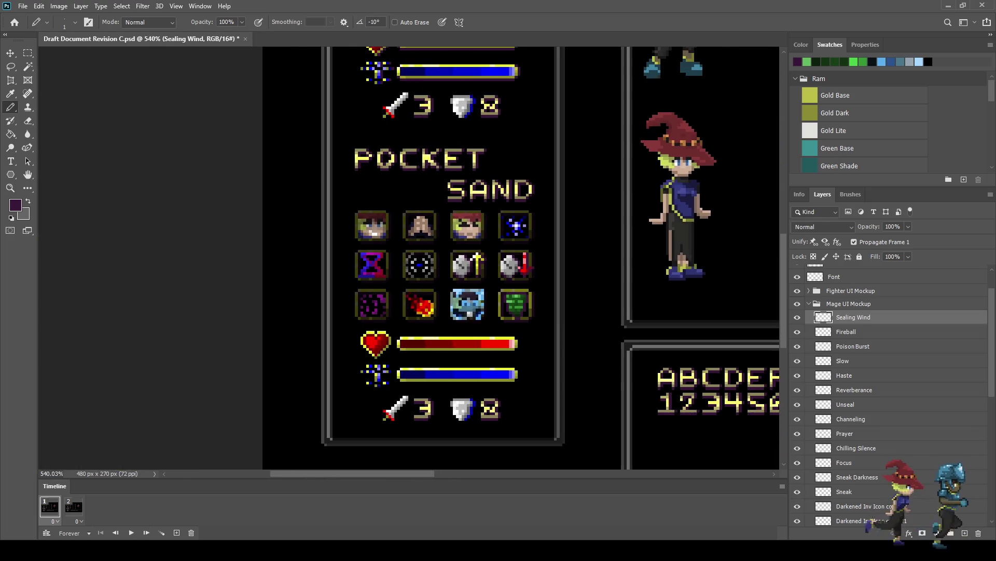
pyautogui.scroll(-4, 456, 319)
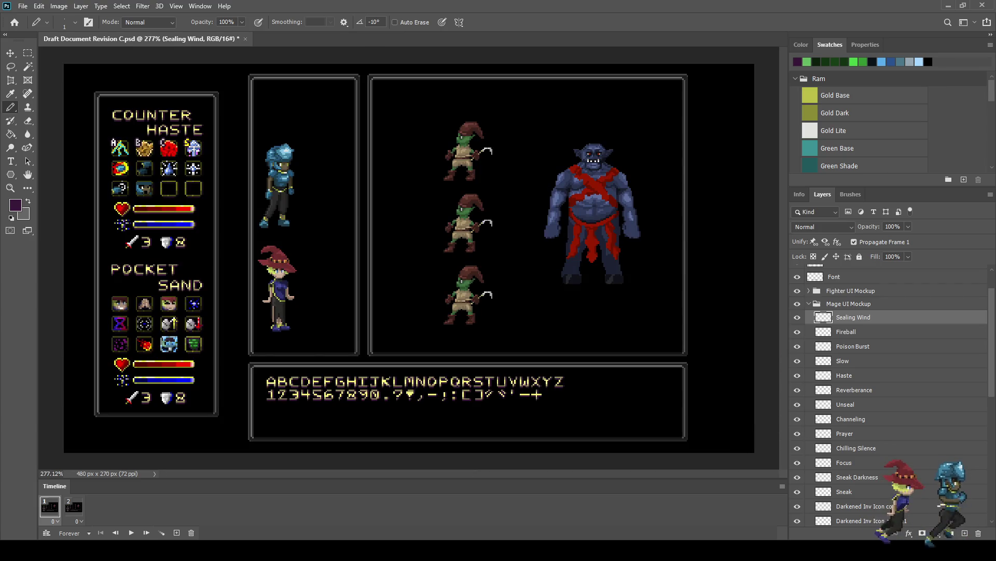
pyautogui.scroll(5, 128, 342)
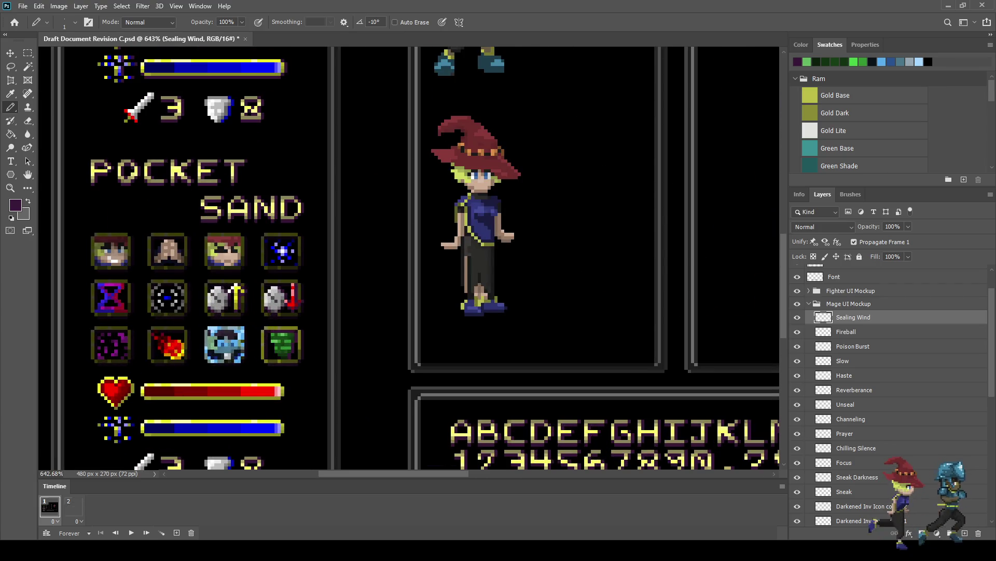
pyautogui.scroll(8, 267, 352)
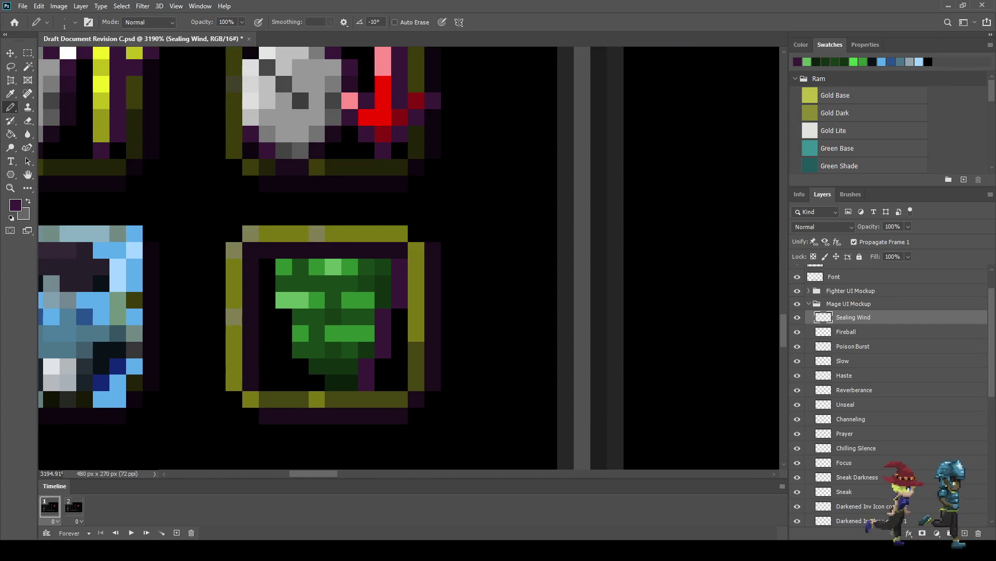
pyautogui.scroll(-6, 429, 419)
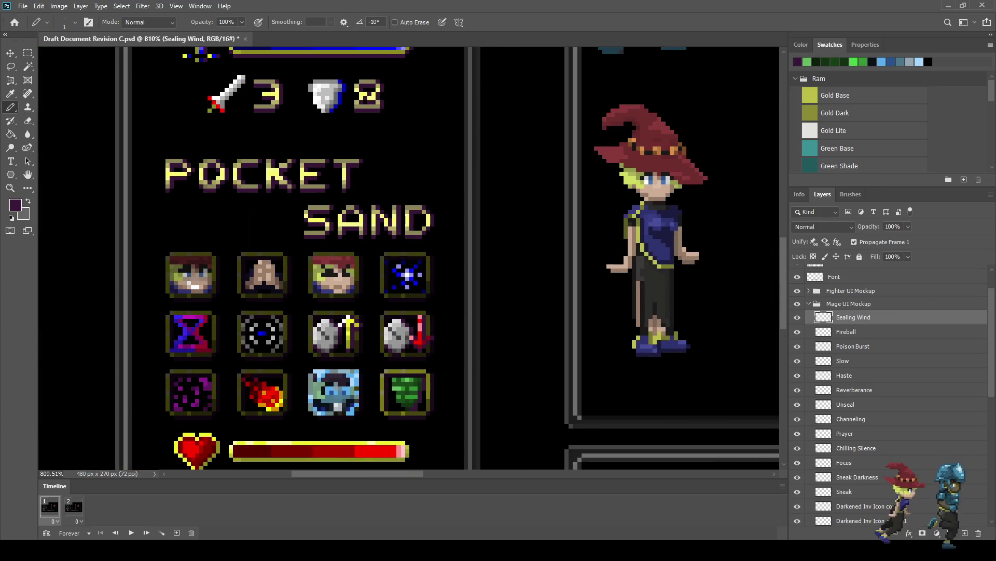
pyautogui.scroll(7, 416, 416)
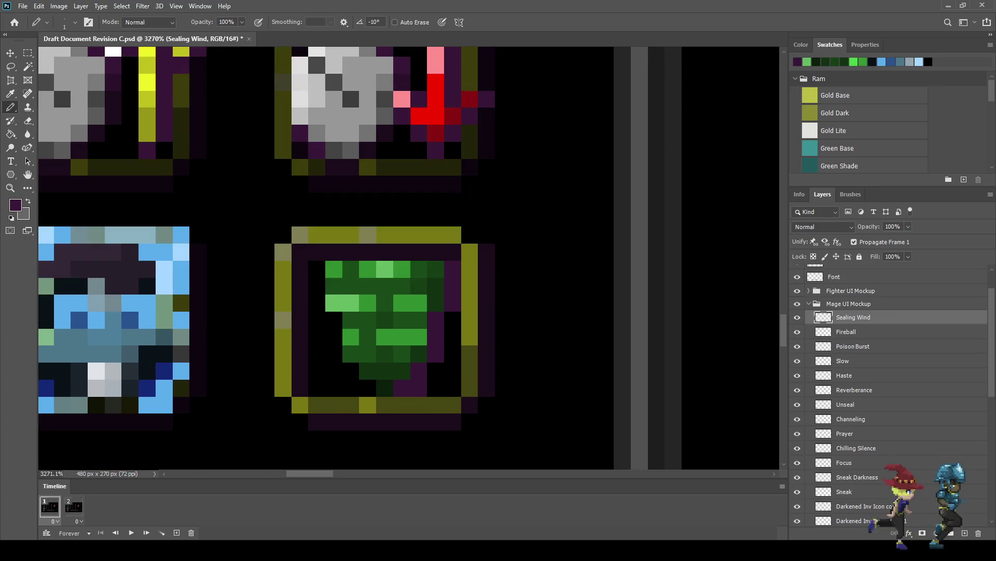
# Nudge the tornado icon one pixel left and save the document.
pyautogui.press('e')
pyautogui.scroll(-4, 419, 388)
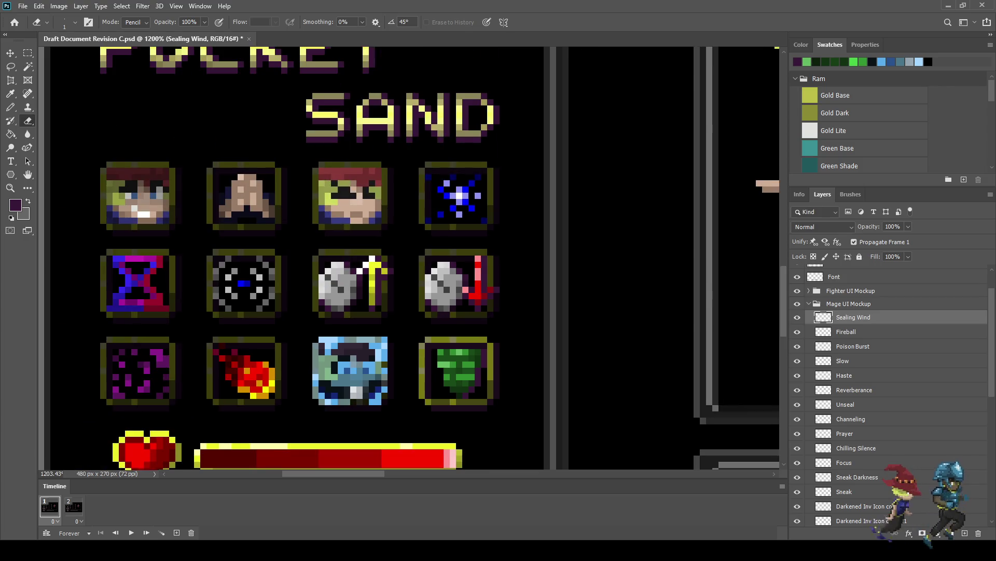
pyautogui.hotkey('ctrl', 'Left')
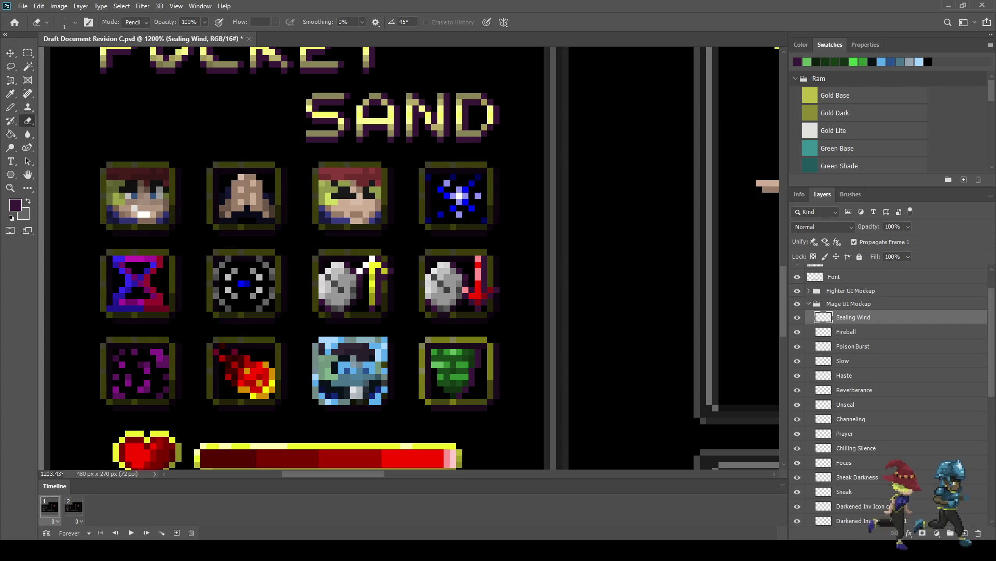
pyautogui.hotkey('ctrl', 's')
pyautogui.hotkey('ctrl', '1')
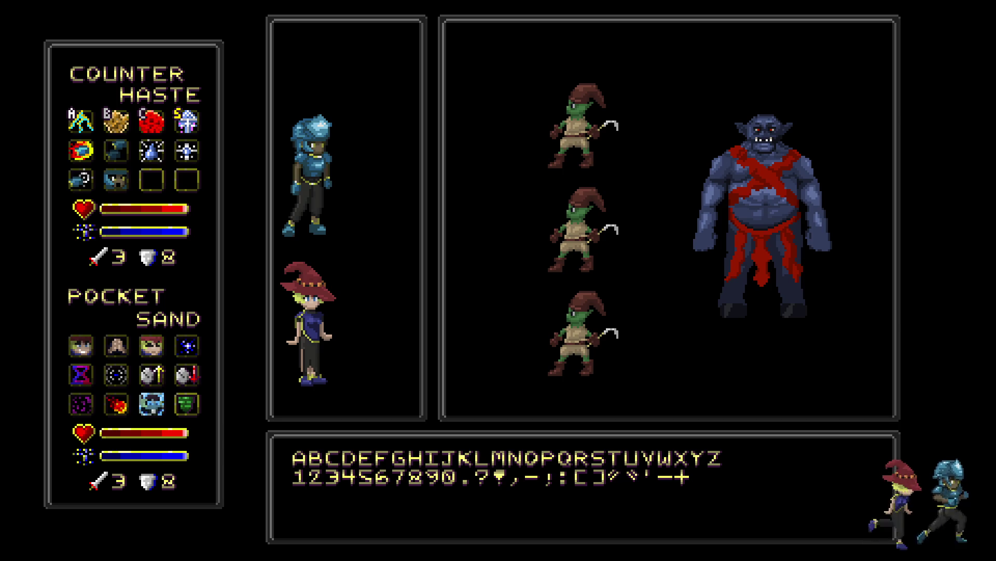
pyautogui.press('f')
pyautogui.scroll(-2, 216, 462)
pyautogui.scroll(6, 216, 462)
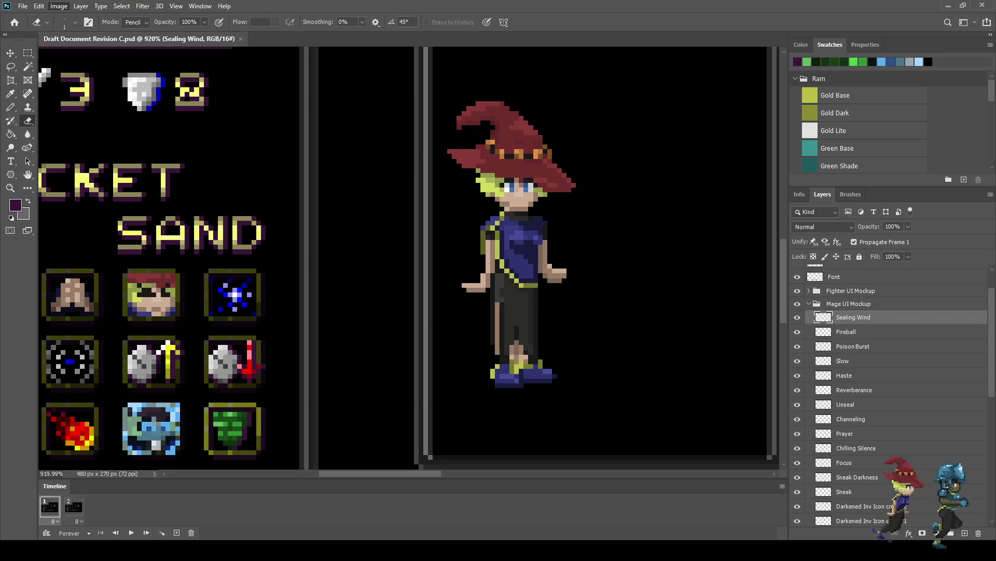
pyautogui.press('i')
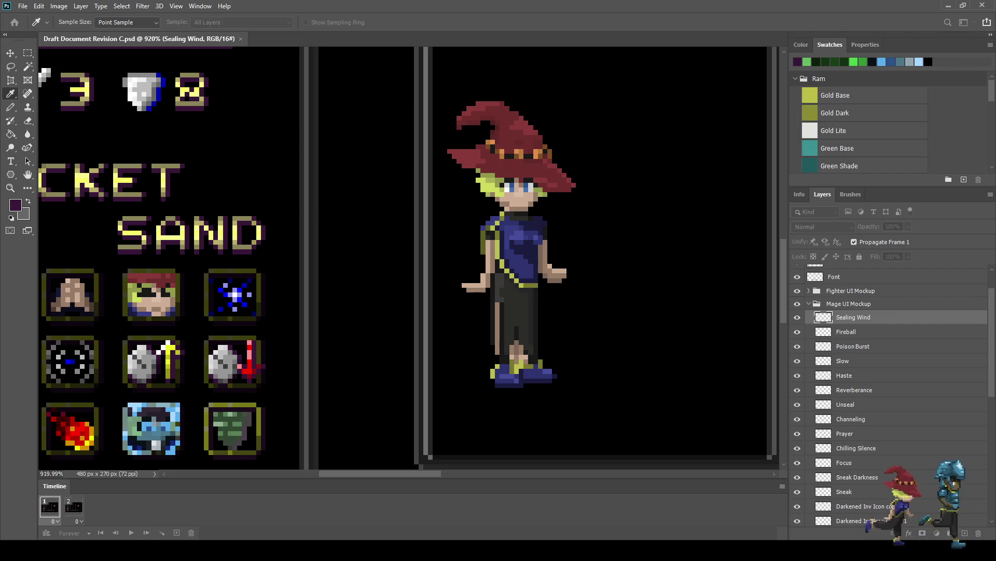
pyautogui.press('e')
pyautogui.scroll(-5, 558, 283)
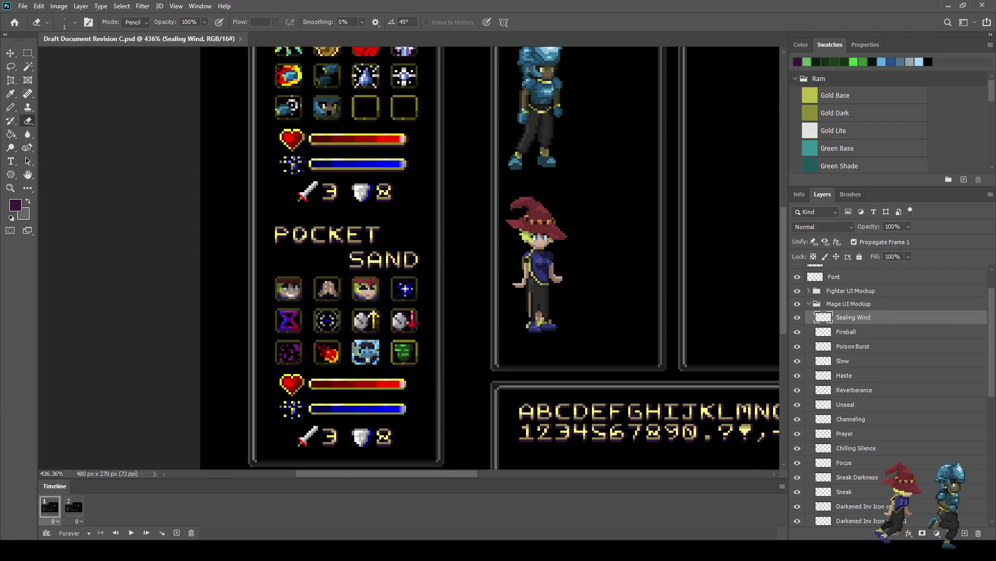
pyautogui.hotkey('ctrl', '1')
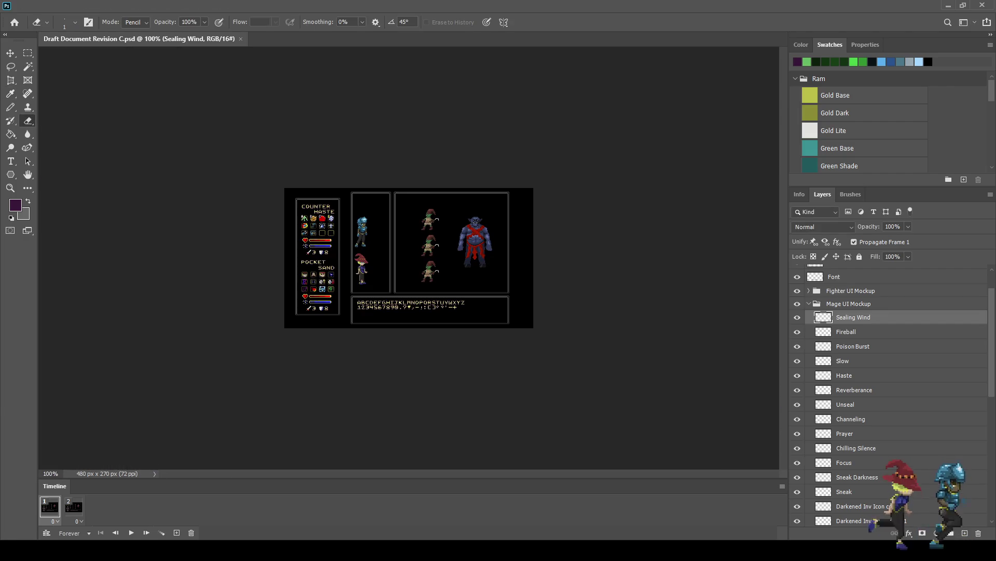
pyautogui.press('Tab')
pyautogui.press('f')
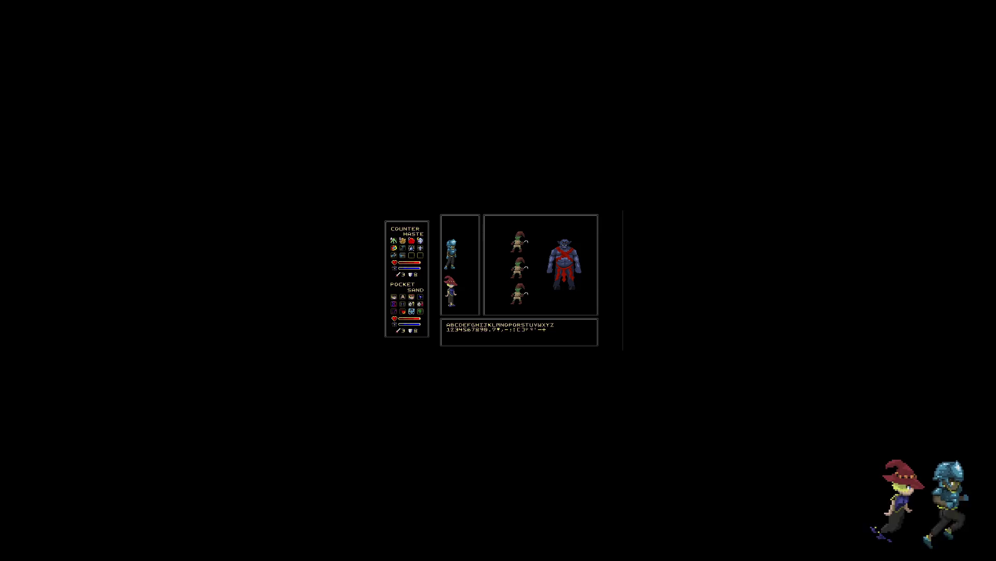
pyautogui.hotkey('ctrl', '0')
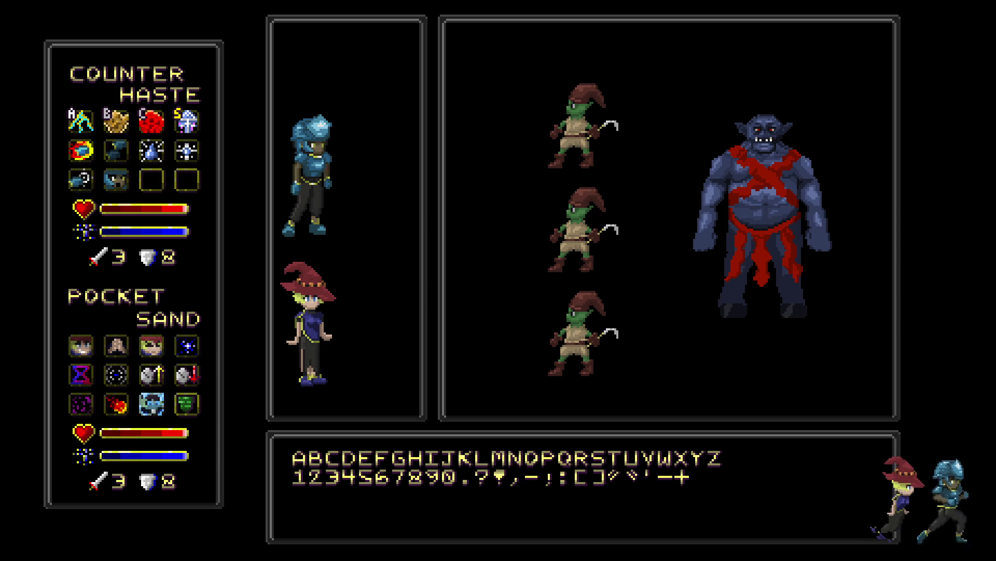
pyautogui.press('f')
# Sample black from the artwork and set the Pencil to 50% opacity.
pyautogui.scroll(-3, 409, 259)
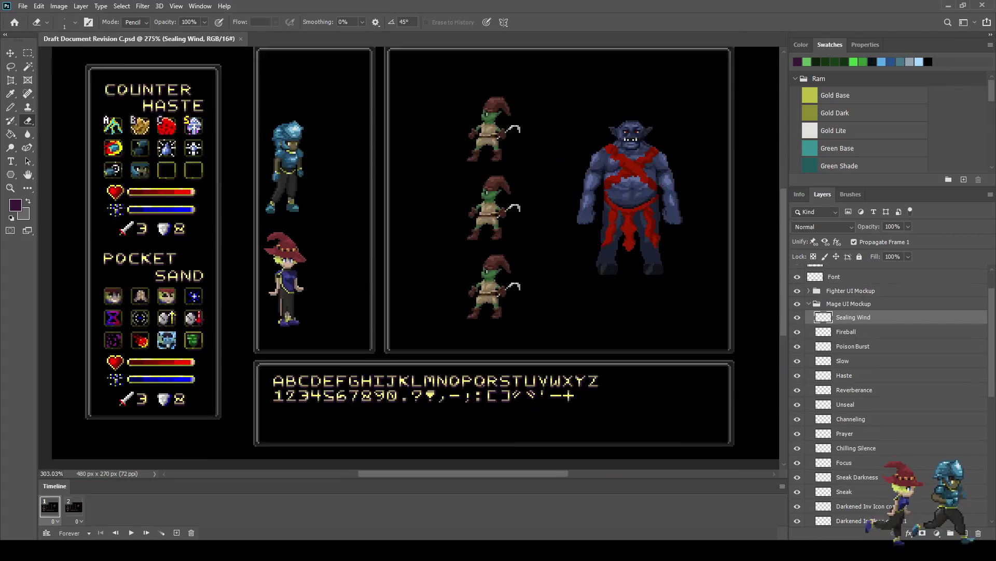
pyautogui.scroll(8, 409, 260)
pyautogui.scroll(8, 341, 301)
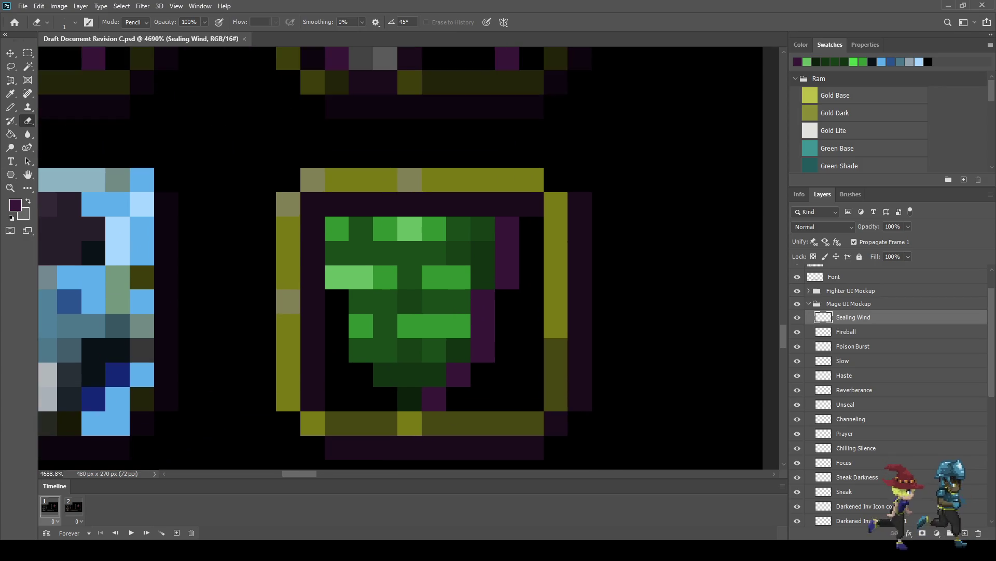
pyautogui.press('i')
pyautogui.click(481, 156)
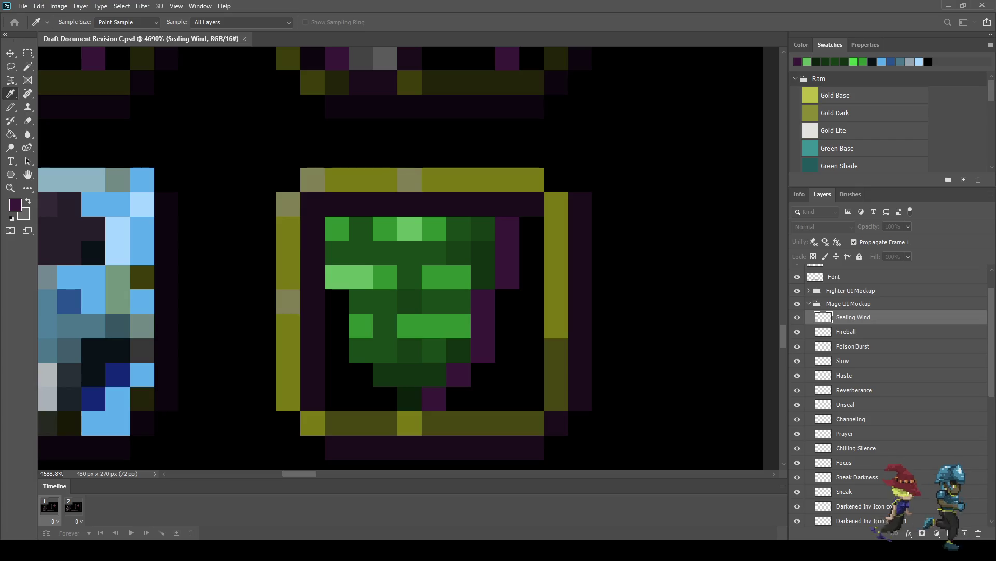
pyautogui.press('e')
pyautogui.press('b')
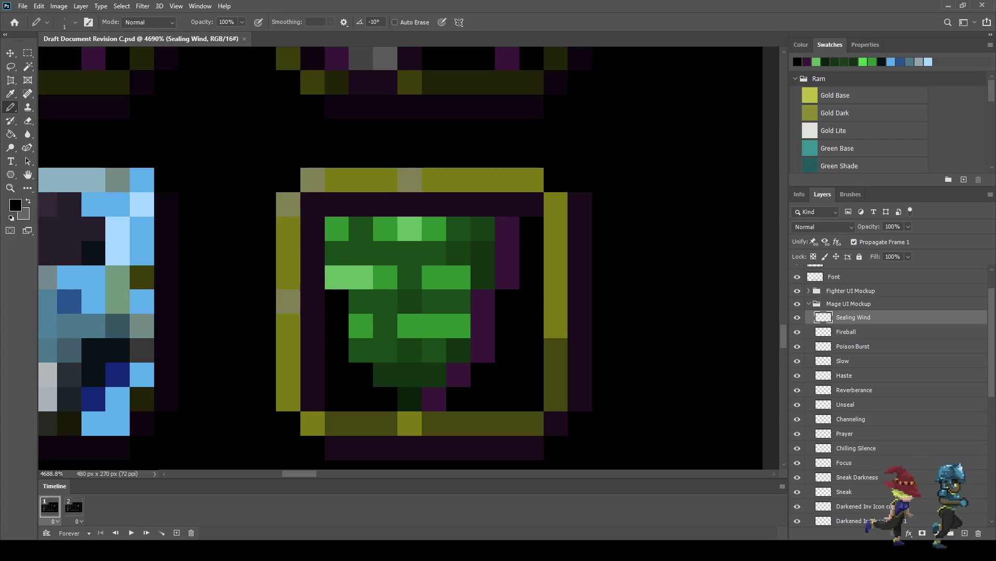
pyautogui.click(235, 22)
pyautogui.write('50')
pyautogui.press('Return')
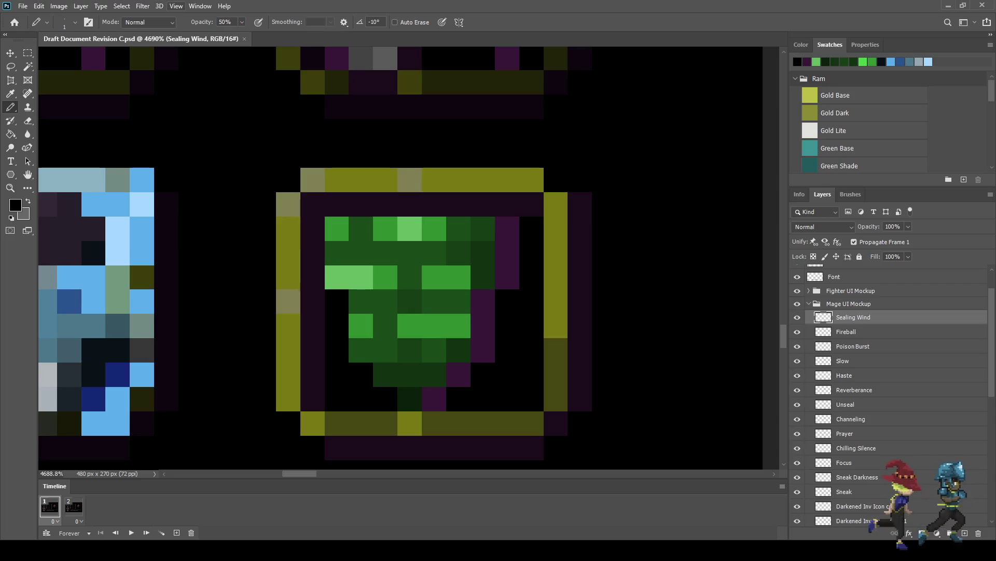
# Darken the tornado's left edge, inner column and tail pixels at half opacity.
pyautogui.moveTo(336, 229); pyautogui.dragTo(336, 253)
pyautogui.click(336, 278)
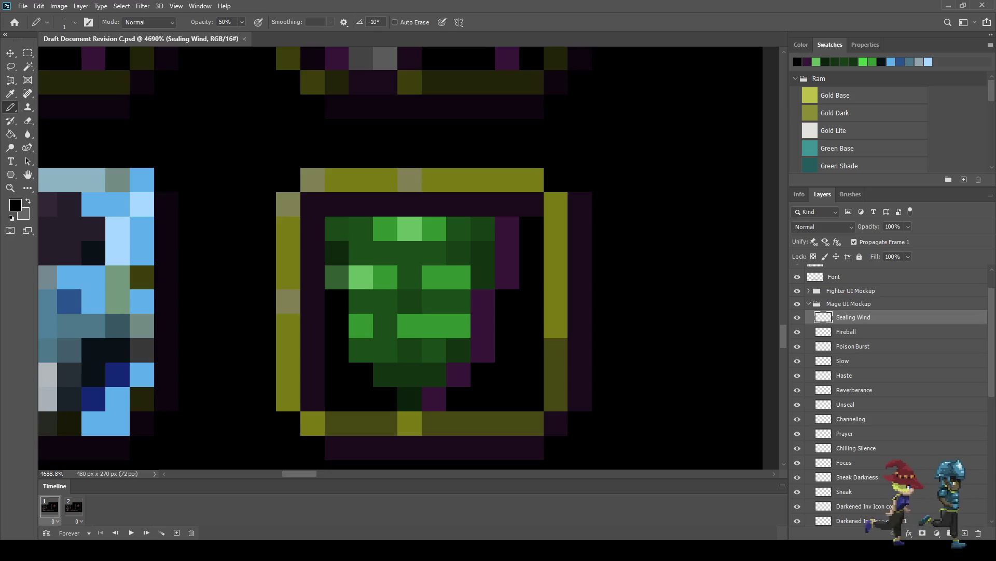
pyautogui.moveTo(361, 301); pyautogui.dragTo(361, 351)
pyautogui.click(385, 374)
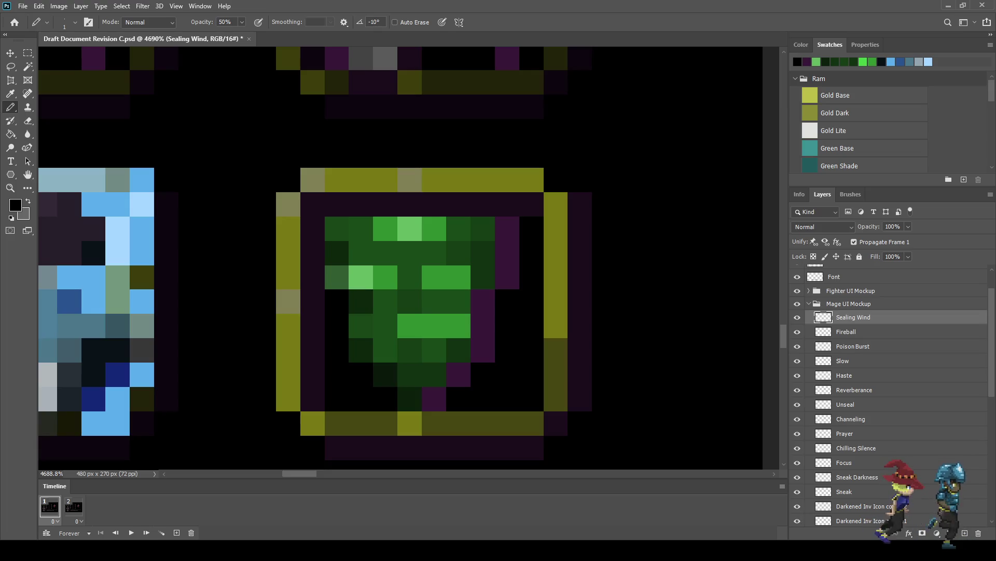
pyautogui.moveTo(336, 228)
pyautogui.mouseDown()
pyautogui.moveTo(336, 277)
pyautogui.moveTo(361, 350)
pyautogui.mouseUp()
pyautogui.click(385, 373)
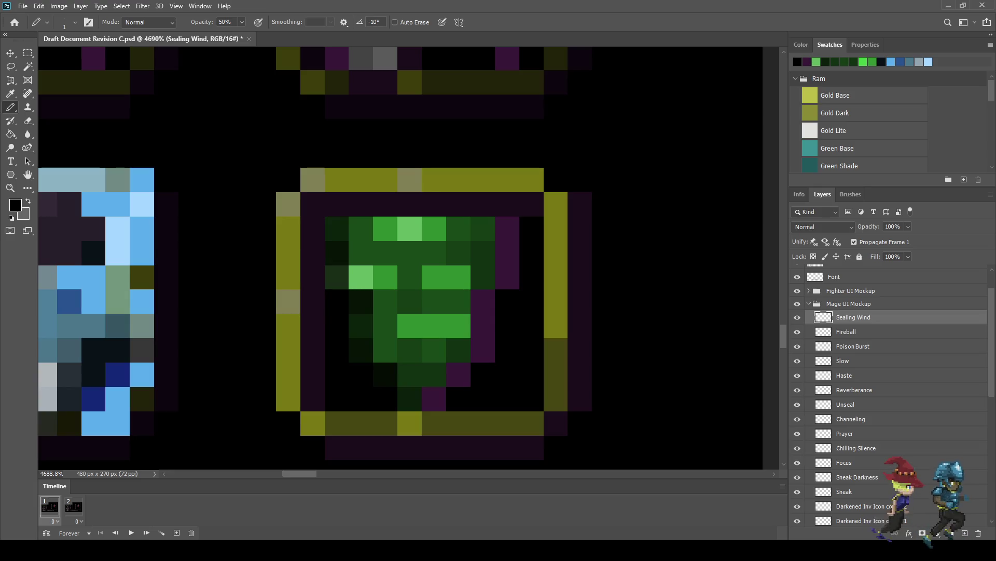
pyautogui.click(409, 399)
# Shade the light-green pixels and a vertical run down toward the tornado's base.
pyautogui.scroll(-6, 502, 387)
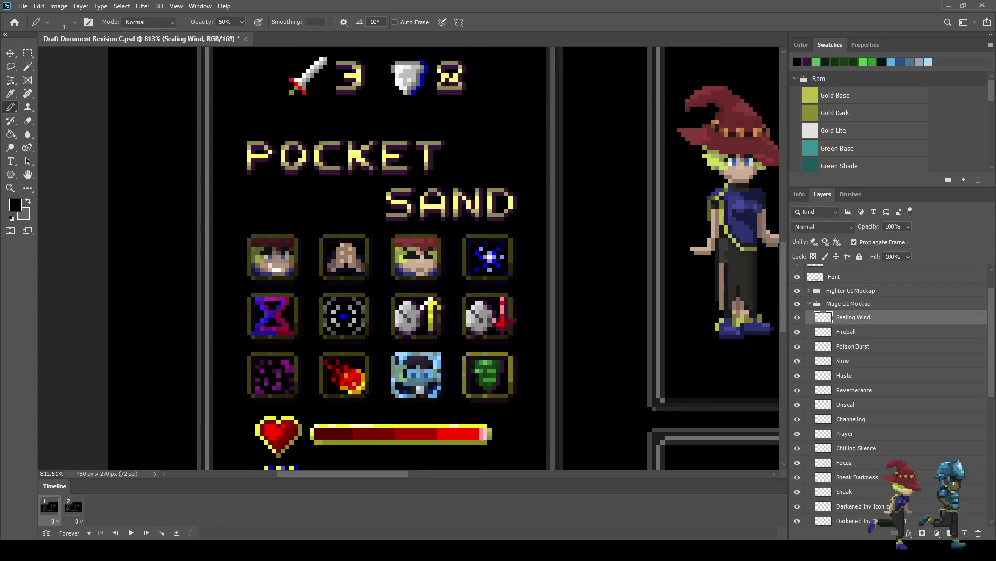
pyautogui.scroll(5, 481, 368)
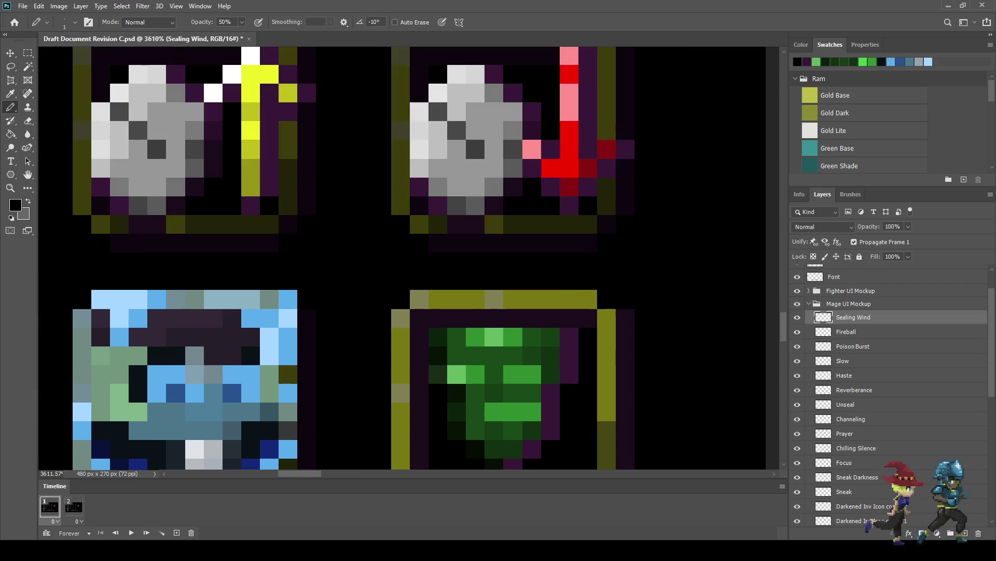
pyautogui.click(457, 337)
pyautogui.click(457, 374)
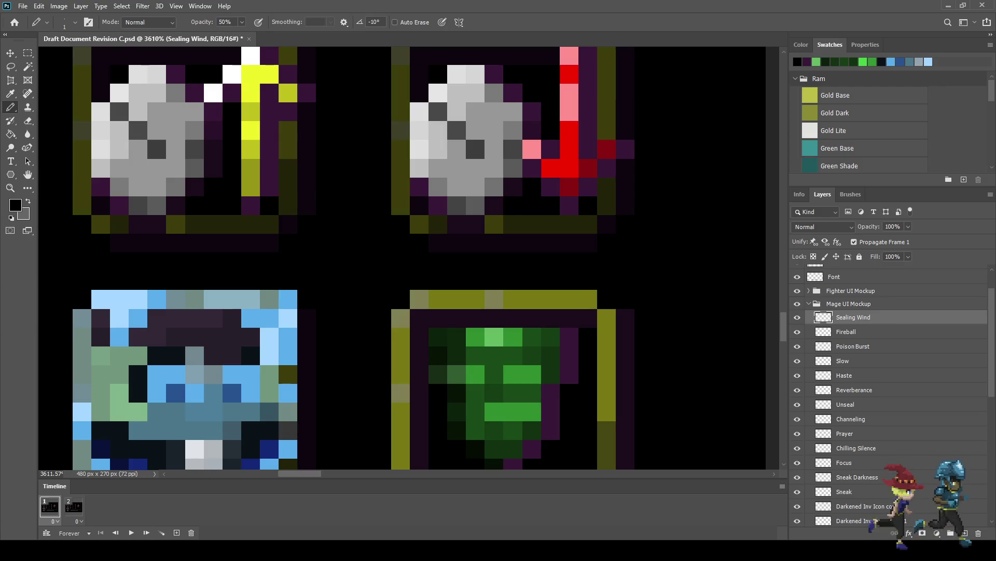
pyautogui.moveTo(475, 392); pyautogui.dragTo(475, 430)
pyautogui.click(494, 448)
pyautogui.scroll(-5, 568, 440)
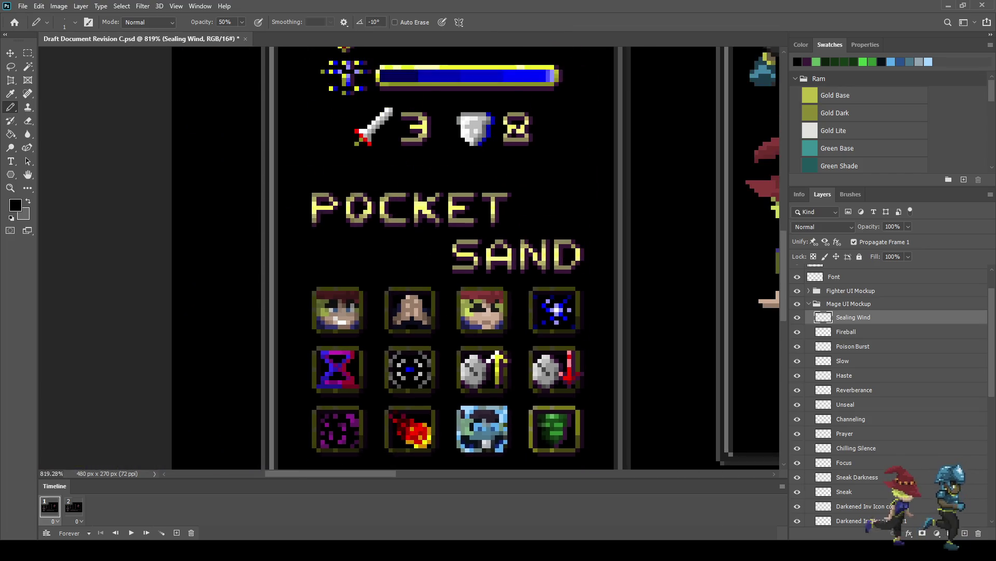
pyautogui.scroll(6, 563, 444)
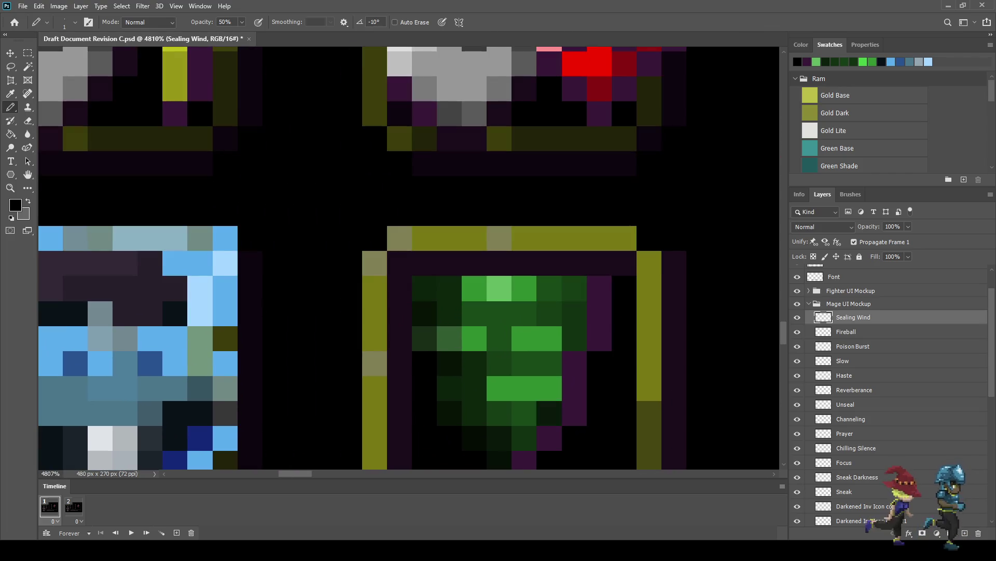
# Darken pixels along the tornado's right side and right edge.
pyautogui.moveTo(550, 388)
pyautogui.mouseDown()
pyautogui.moveTo(549, 364)
pyautogui.moveTo(574, 338)
pyautogui.moveTo(575, 288)
pyautogui.mouseUp()
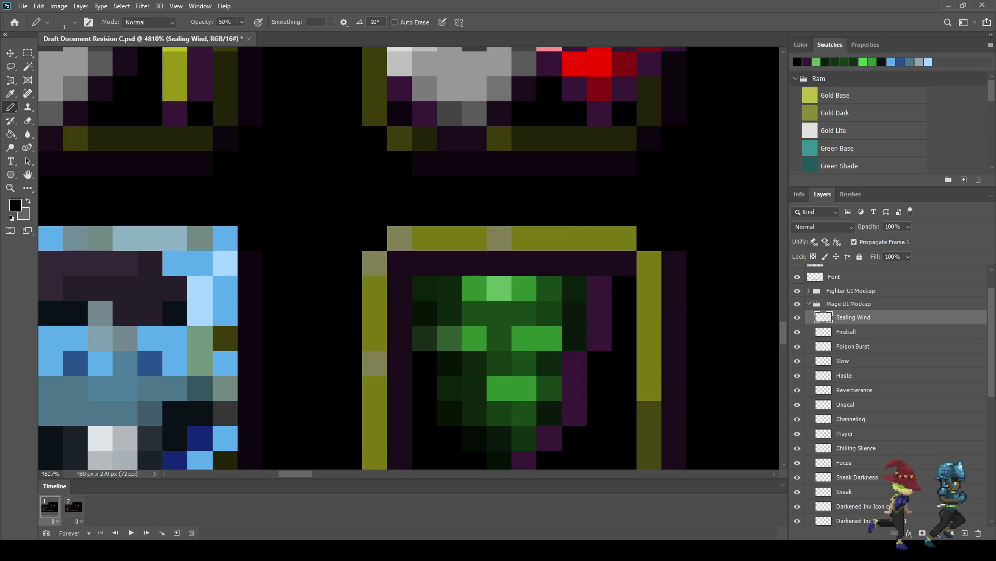
pyautogui.scroll(-3, 593, 374)
pyautogui.scroll(-3, 601, 439)
pyautogui.scroll(6, 601, 439)
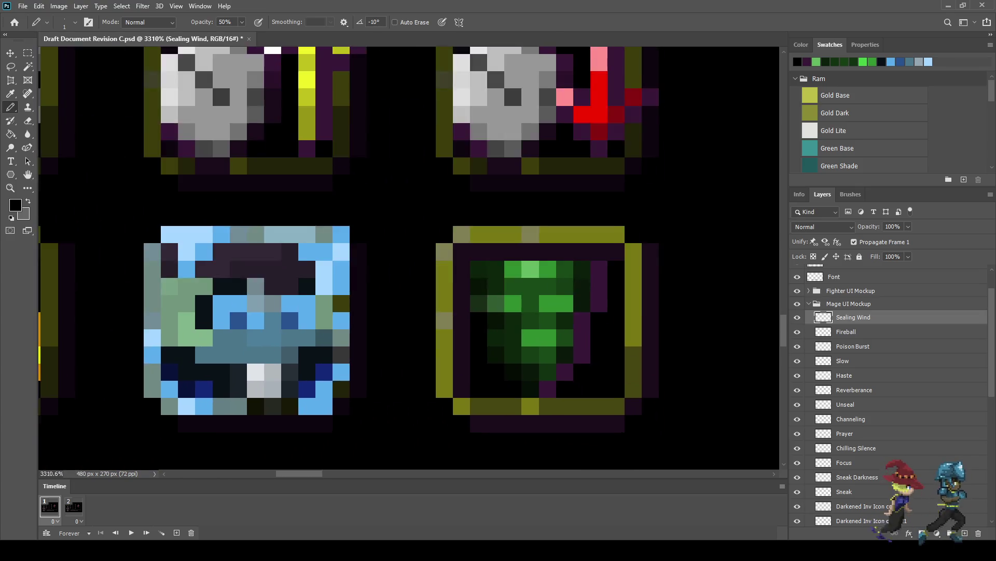
pyautogui.moveTo(539, 387)
pyautogui.mouseDown()
pyautogui.moveTo(560, 366)
pyautogui.moveTo(581, 303)
pyautogui.mouseUp()
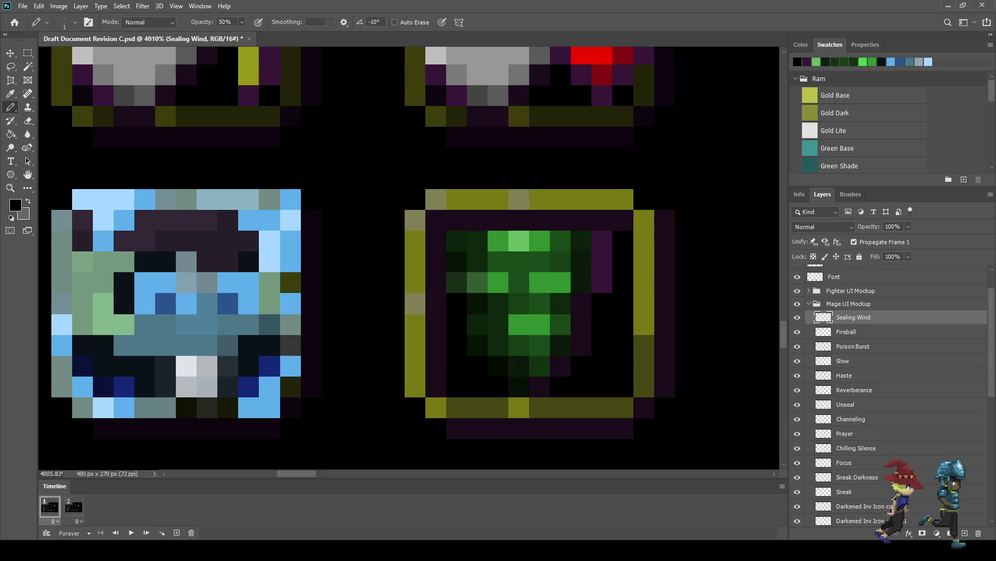
pyautogui.scroll(-4, 596, 327)
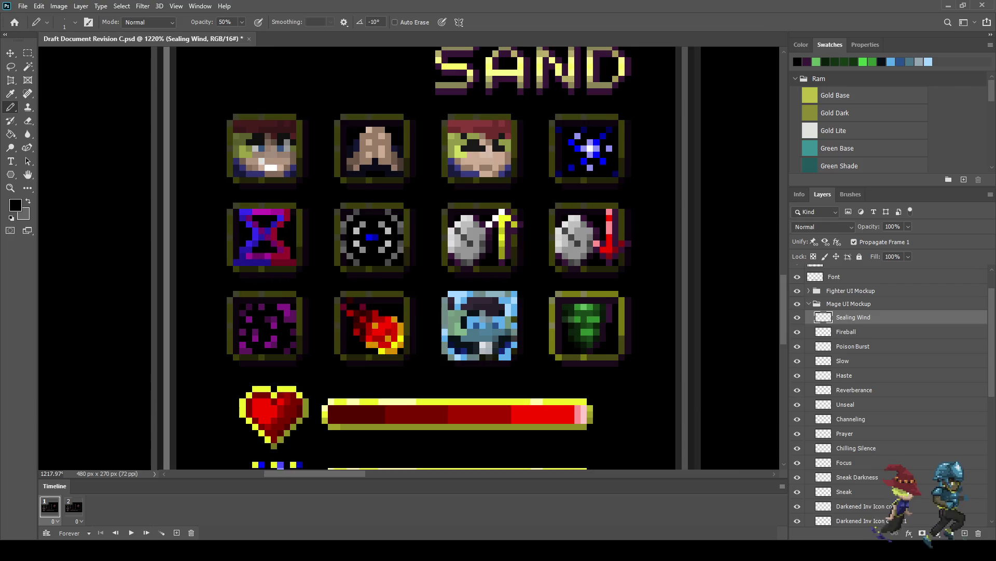
pyautogui.scroll(2, 597, 327)
pyautogui.moveTo(604, 305); pyautogui.dragTo(605, 280)
pyautogui.scroll(-4, 604, 280)
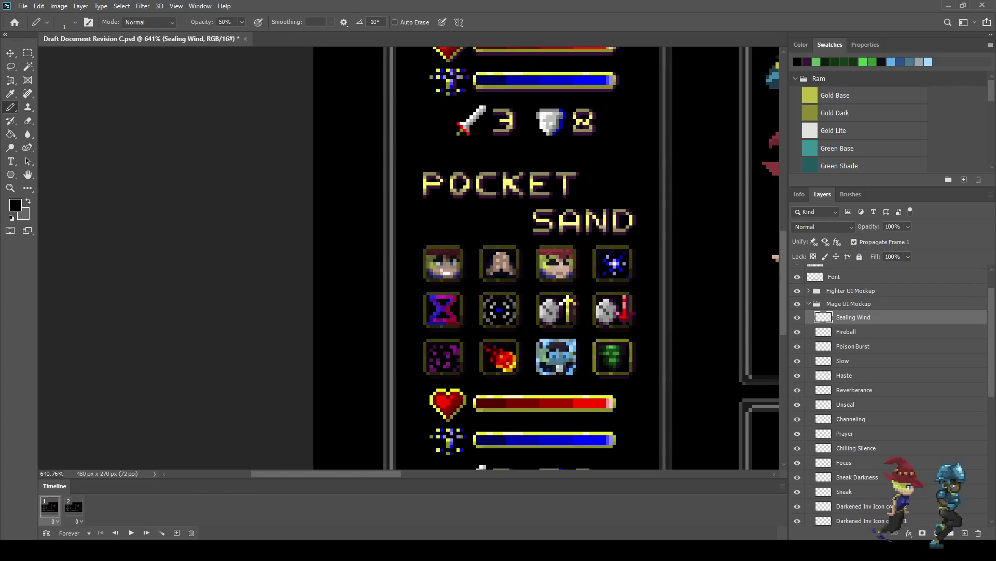
pyautogui.scroll(-2, 638, 363)
pyautogui.scroll(6, 639, 363)
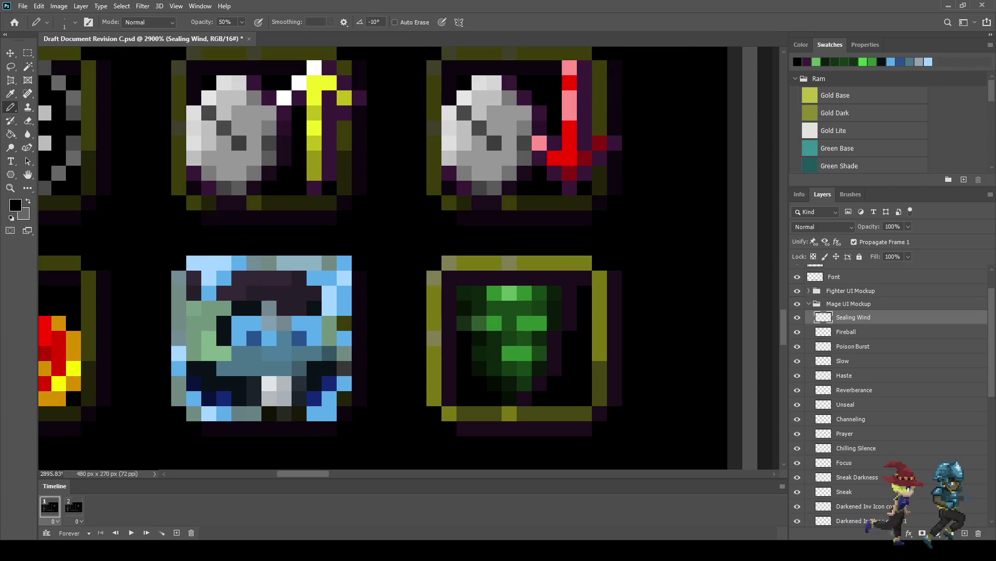
pyautogui.scroll(1, 593, 333)
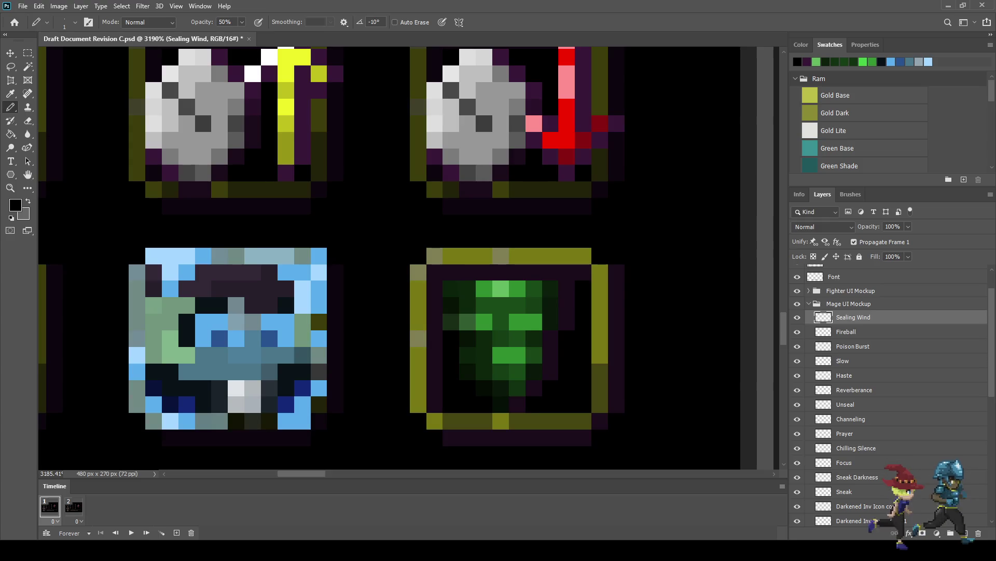
pyautogui.scroll(-6, 591, 333)
pyautogui.scroll(-2, 618, 344)
pyautogui.scroll(6, 617, 345)
pyautogui.scroll(3, 581, 338)
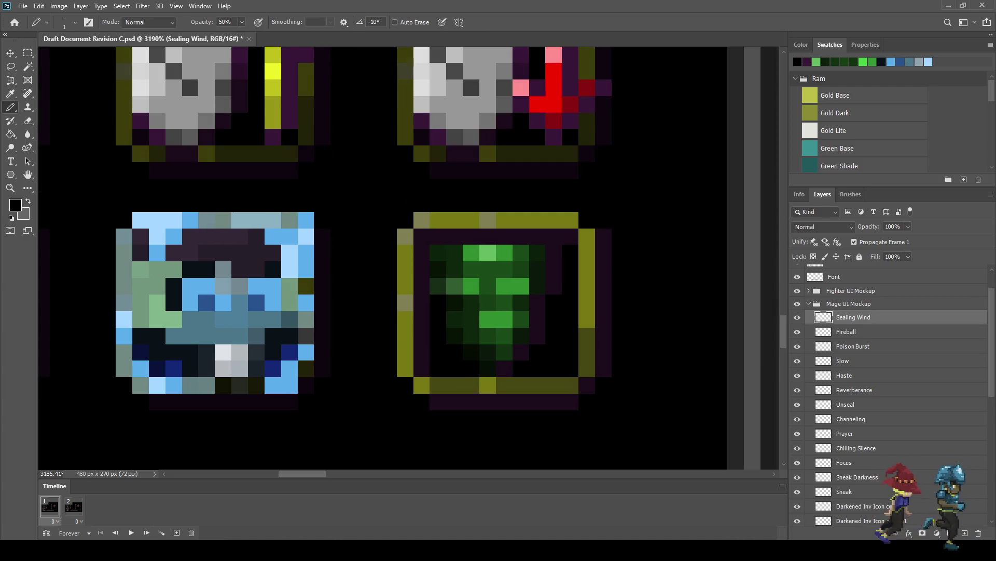
# Save the document and view the whole battle mockup at 100%.
pyautogui.hotkey('ctrl', 's')
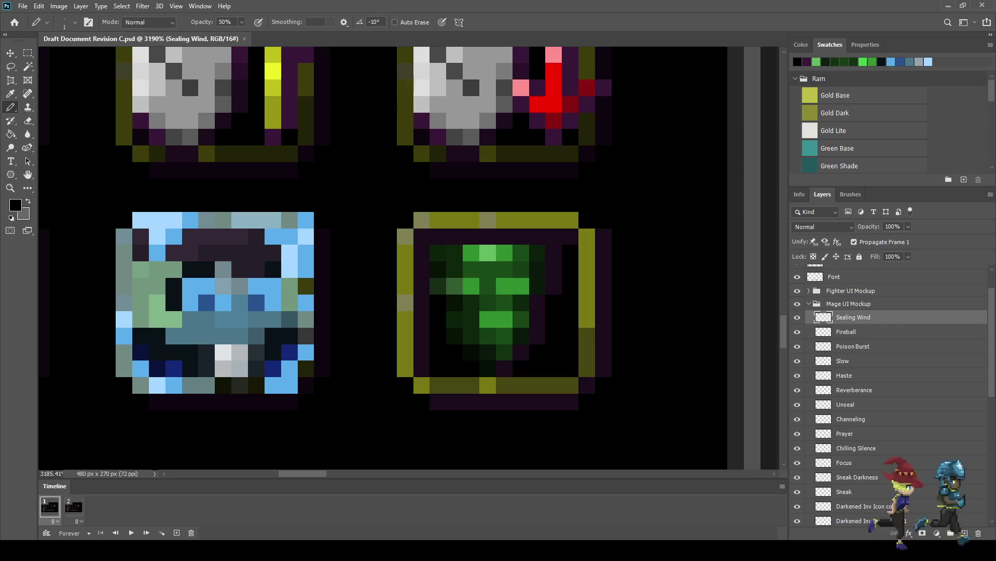
pyautogui.hotkey('ctrl', '1')
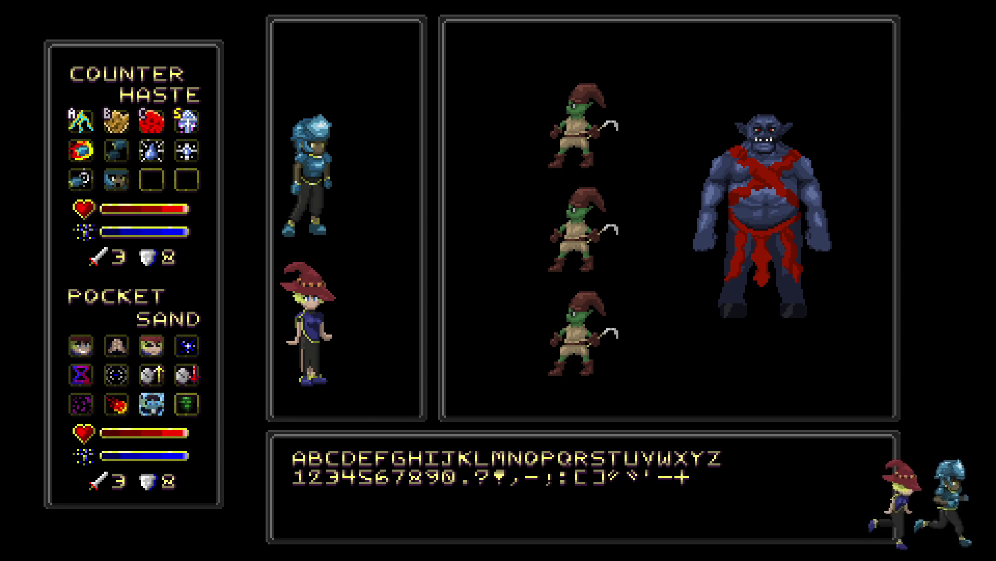
# Leave full-screen view, reset to 100%, then zoom the canvas to 300%.
pyautogui.press('f')
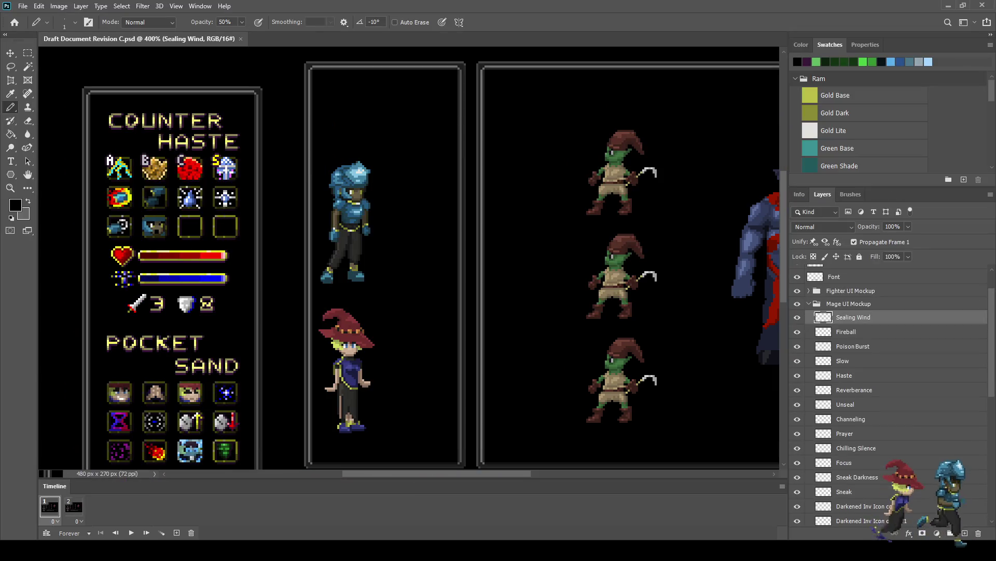
pyautogui.hotkey('ctrl', '1')
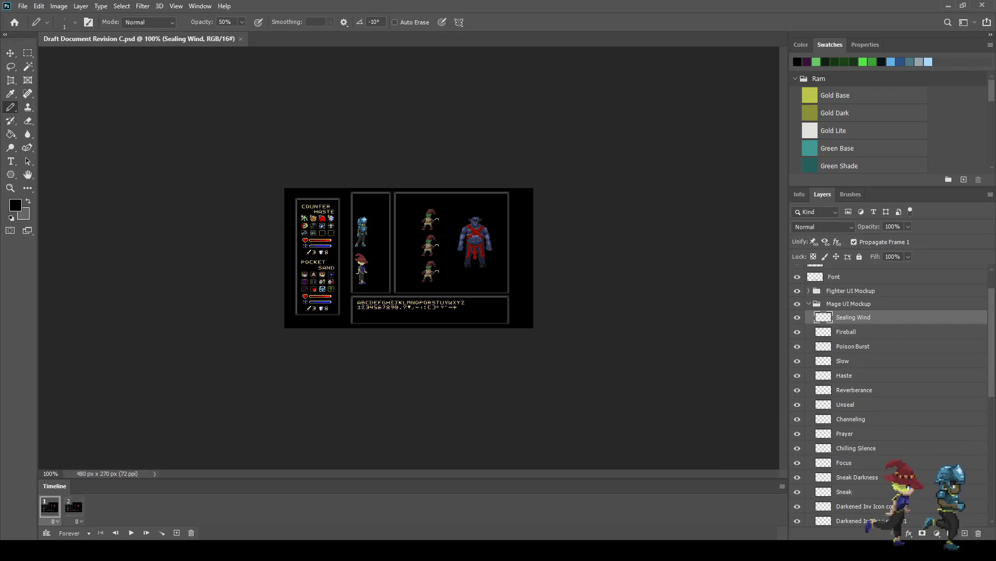
pyautogui.hotkey('ctrl', '+')
pyautogui.hotkey('ctrl', '+')
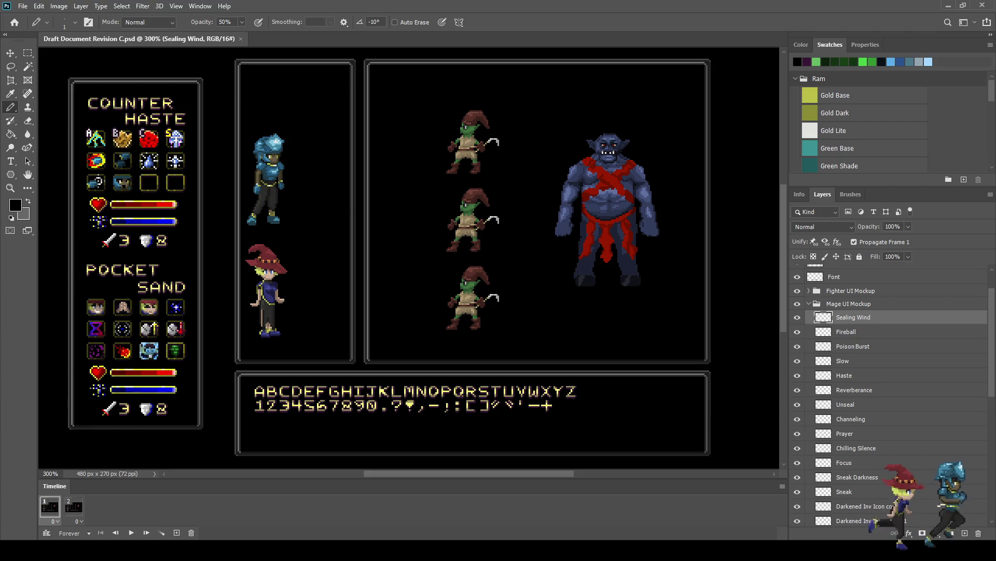
pyautogui.scroll(-2, 410, 259)
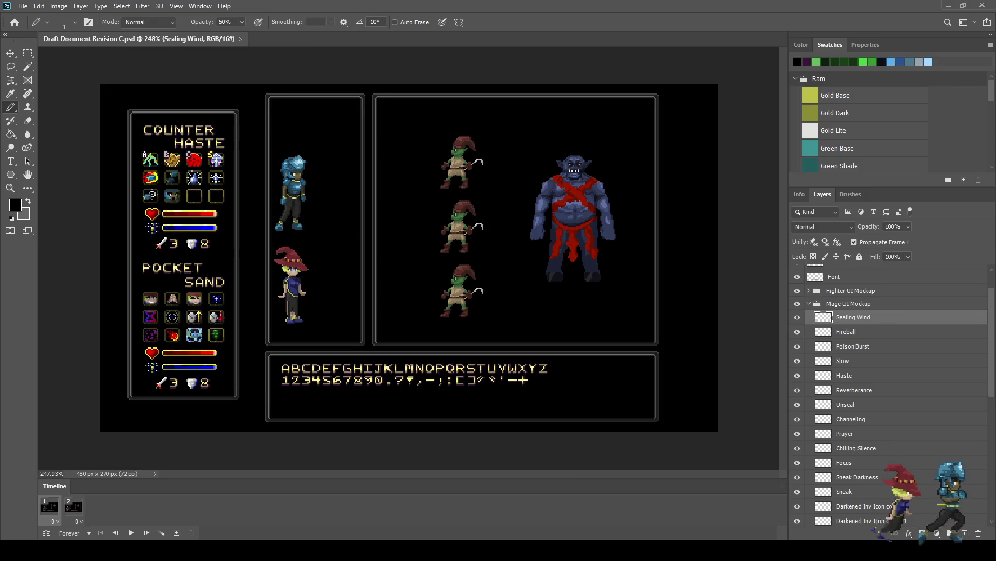
# Reset to 100%, enter Full Screen Mode and fit the mockup to the screen with Ctrl+0.
pyautogui.scroll(3, 410, 259)
pyautogui.scroll(2, 410, 259)
pyautogui.scroll(-2, 410, 259)
pyautogui.scroll(2, 410, 259)
pyautogui.scroll(3, 410, 260)
pyautogui.scroll(-3, 410, 260)
pyautogui.scroll(2, 410, 260)
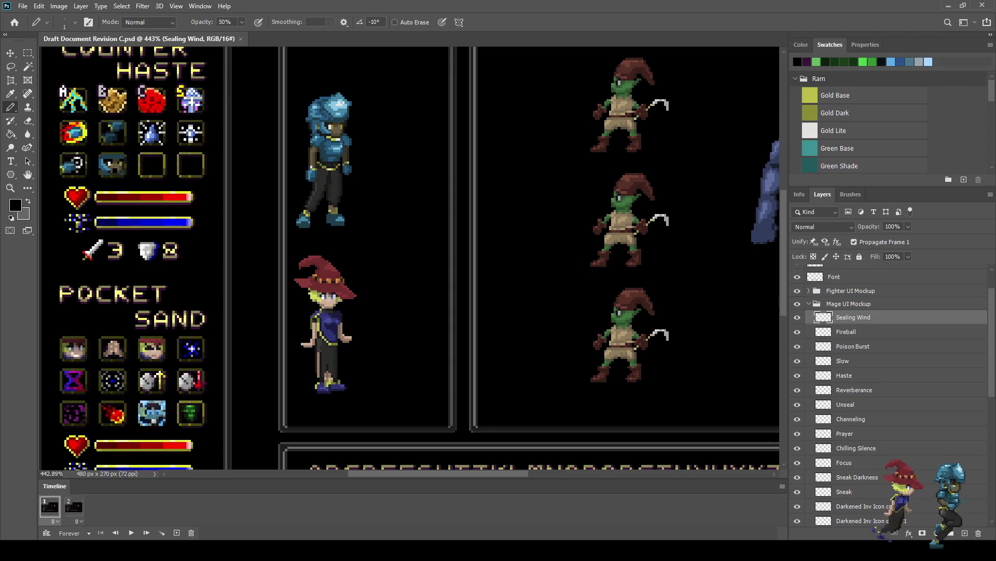
pyautogui.hotkey('ctrl', '1')
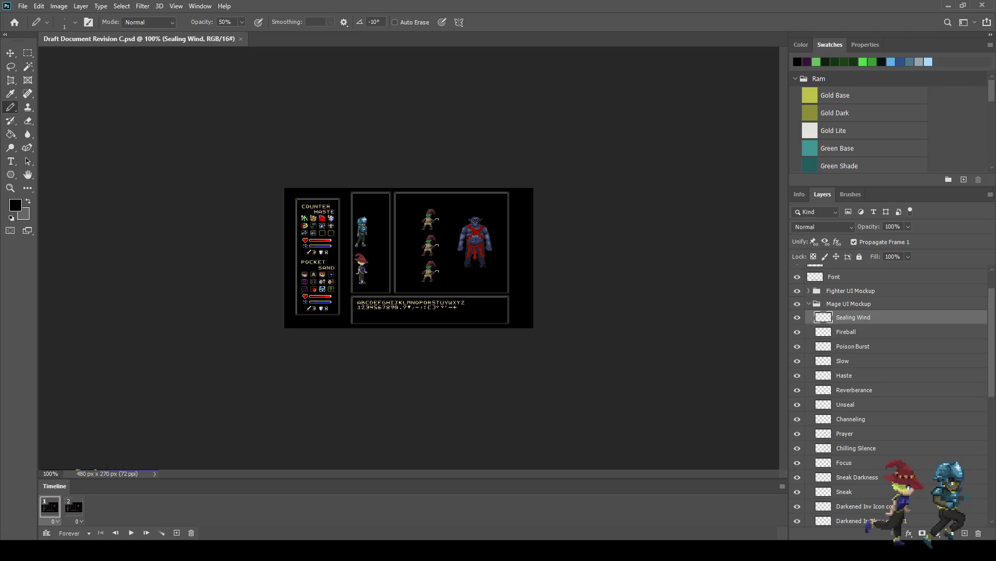
pyautogui.press('f')
pyautogui.press('f')
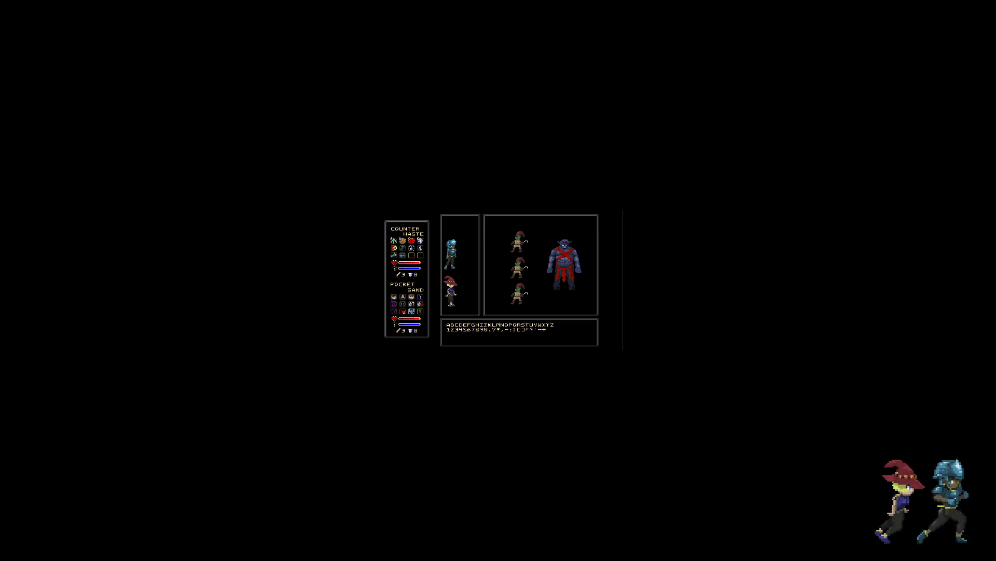
pyautogui.hotkey('ctrl', '0')
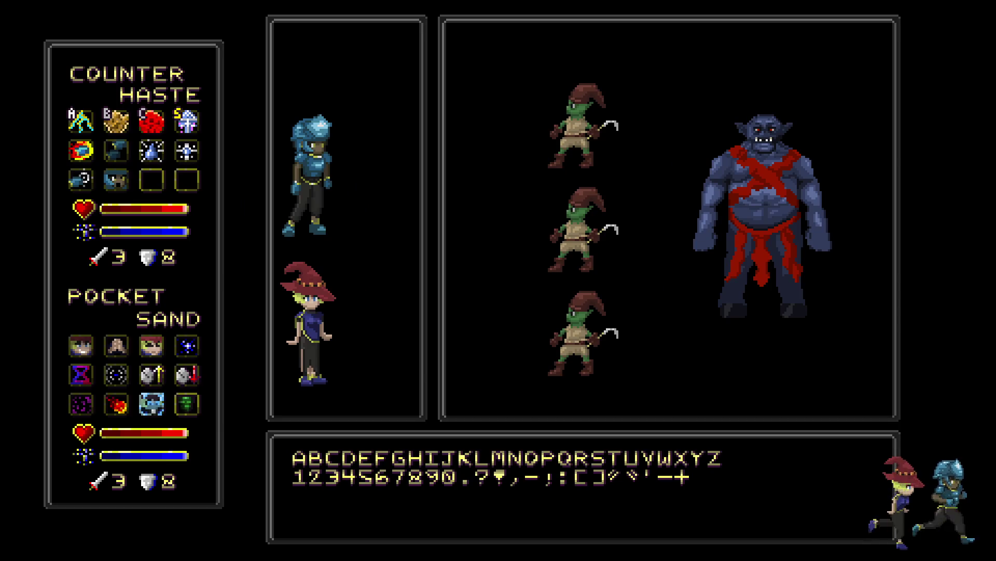
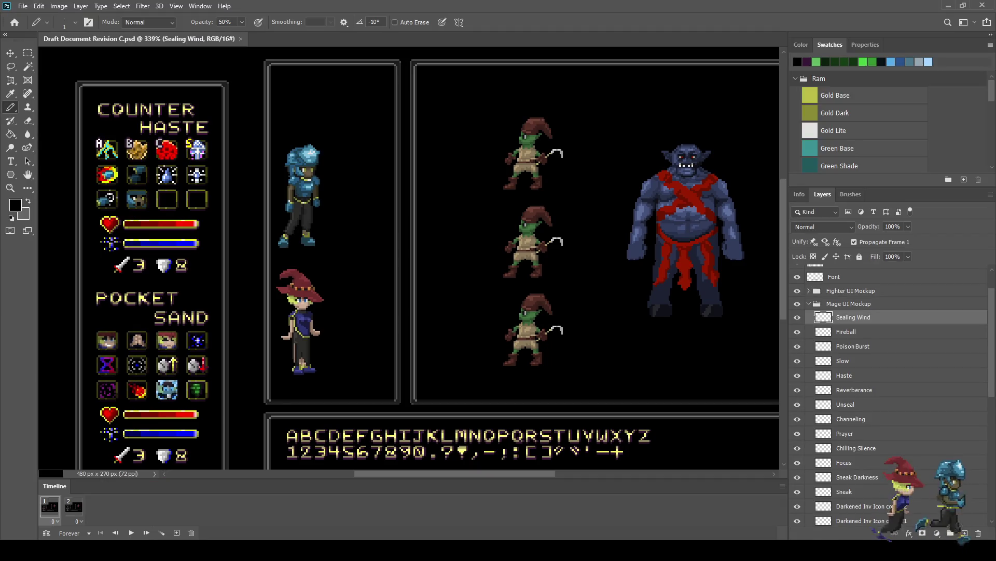
# Preview the sprite animation, return to frame 1, and close the Timeline panel.
pyautogui.press('space')
pyautogui.press('space')
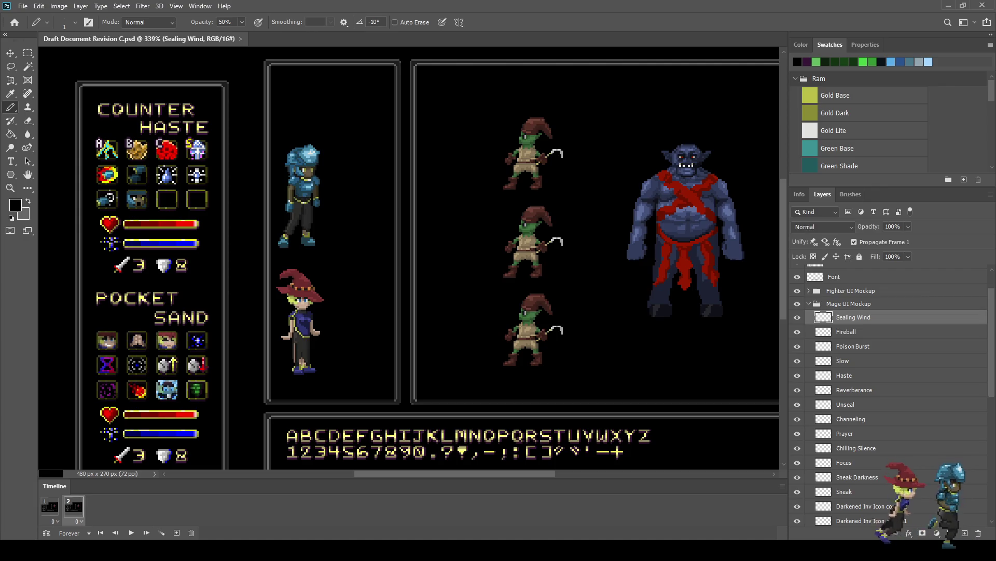
pyautogui.click(50, 506)
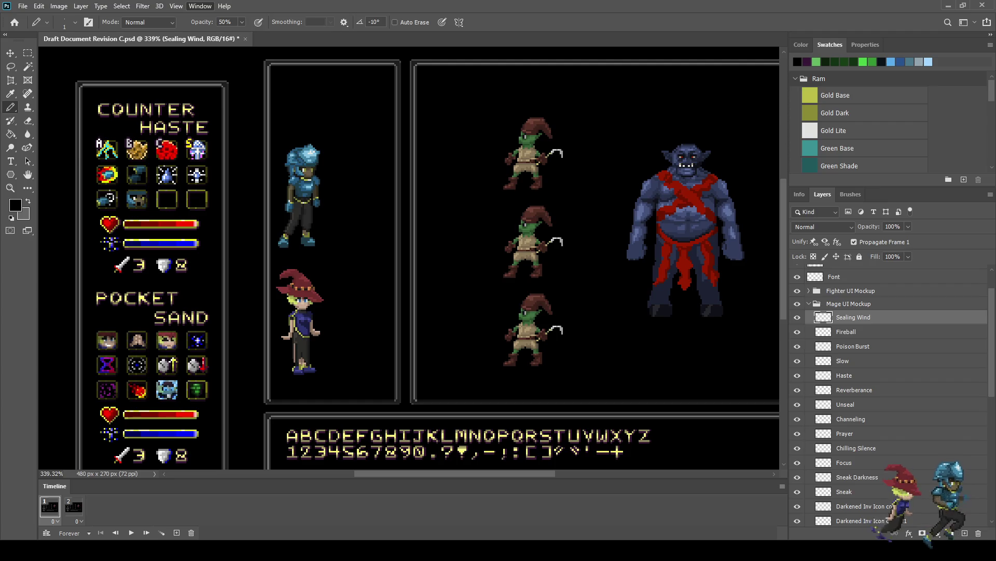
pyautogui.click(223, 410)
# Collapse the Mage UI Mockup layer group.
pyautogui.scroll(-3, 285, 233)
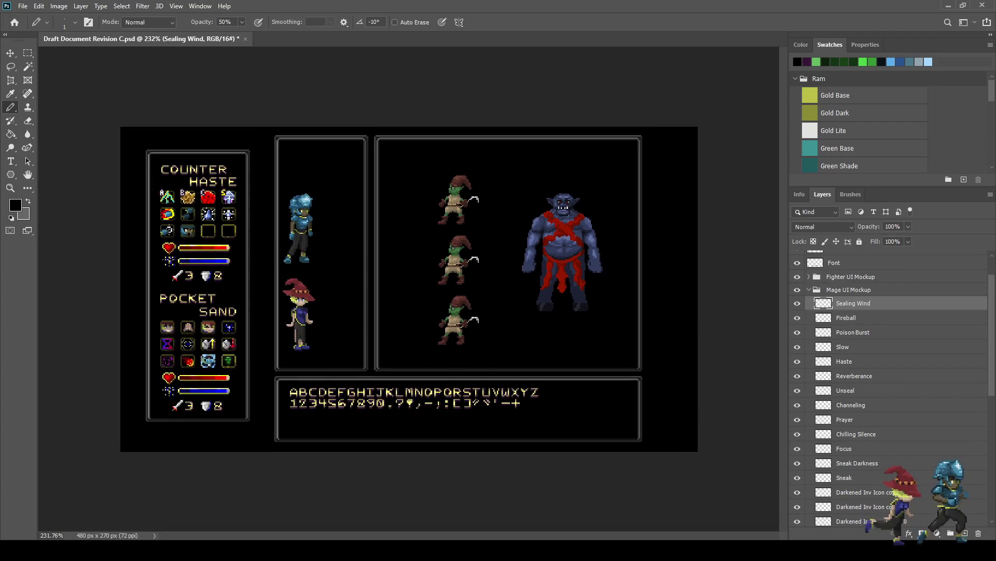
pyautogui.scroll(5, 437, 156)
pyautogui.scroll(3, 309, 230)
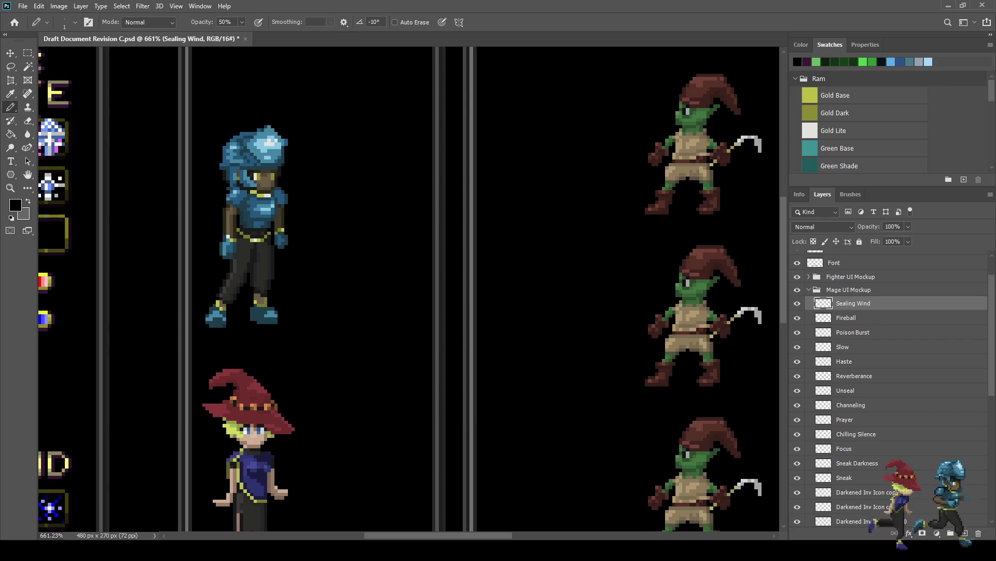
pyautogui.click(810, 289)
# Duplicate the Fighter layer, nudge the copy just right of the original, and save.
pyautogui.hotkey('ctrl', 's')
pyautogui.click(837, 354)
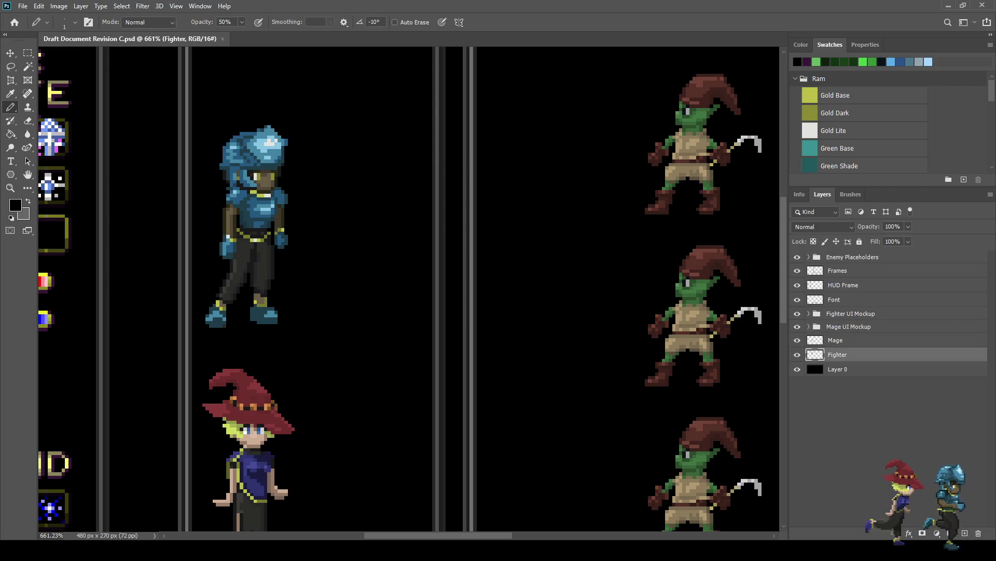
pyautogui.hotkey('ctrl', 'j')
pyautogui.hotkey('ctrl', 't')
pyautogui.hotkey('shift', 'Right')
pyautogui.hotkey('shift', 'Right')
pyautogui.hotkey('shift', 'Right')
pyautogui.hotkey('shift', 'Right')
pyautogui.press('Left')
pyautogui.press('Left')
pyautogui.press('Left')
pyautogui.press('Return')
pyautogui.press('b')
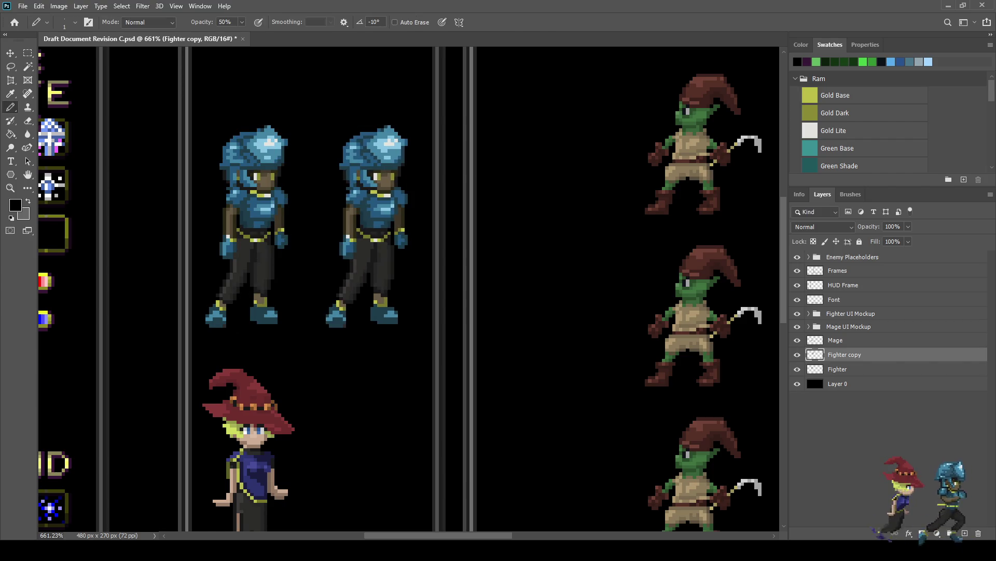
pyautogui.hotkey('ctrl', 's')
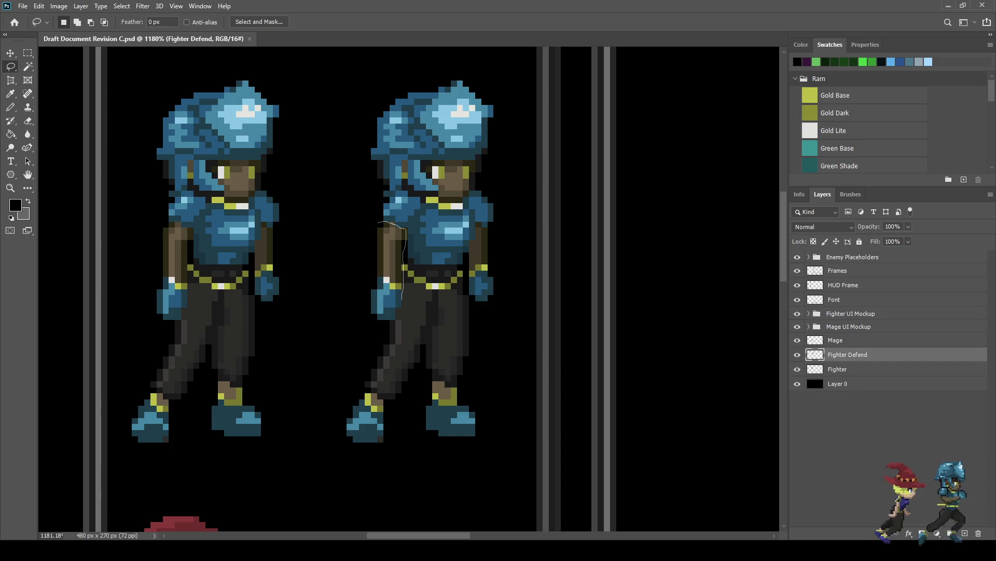
# Select the copy's left arm, try rotating it across the chest, cancel, then delete it.
pyautogui.moveTo(390, 321)
pyautogui.mouseDown()
pyautogui.moveTo(368, 294)
pyautogui.moveTo(365, 264)
pyautogui.moveTo(379, 223)
pyautogui.mouseUp()
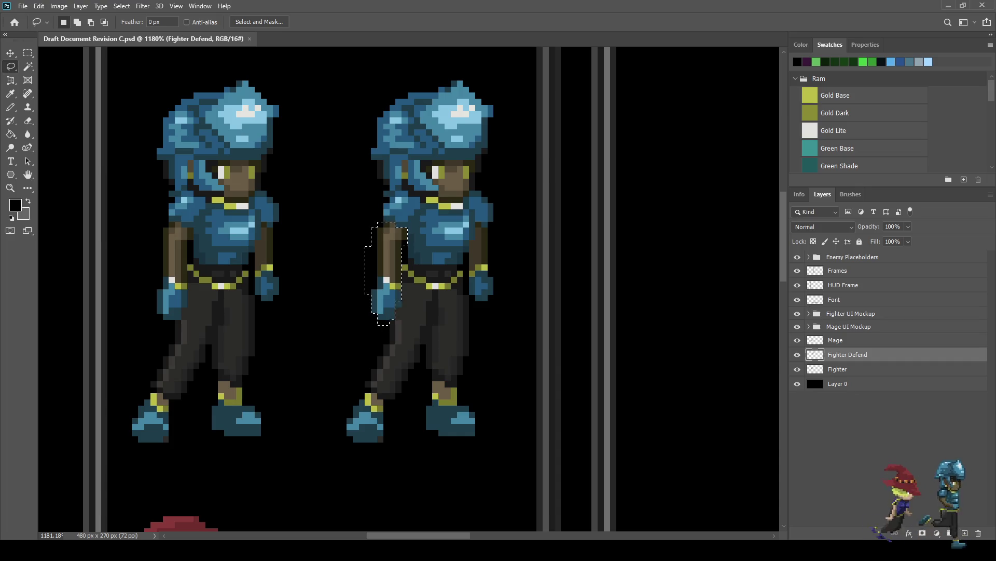
pyautogui.scroll(3, 391, 287)
pyautogui.moveTo(404, 313); pyautogui.dragTo(398, 322)
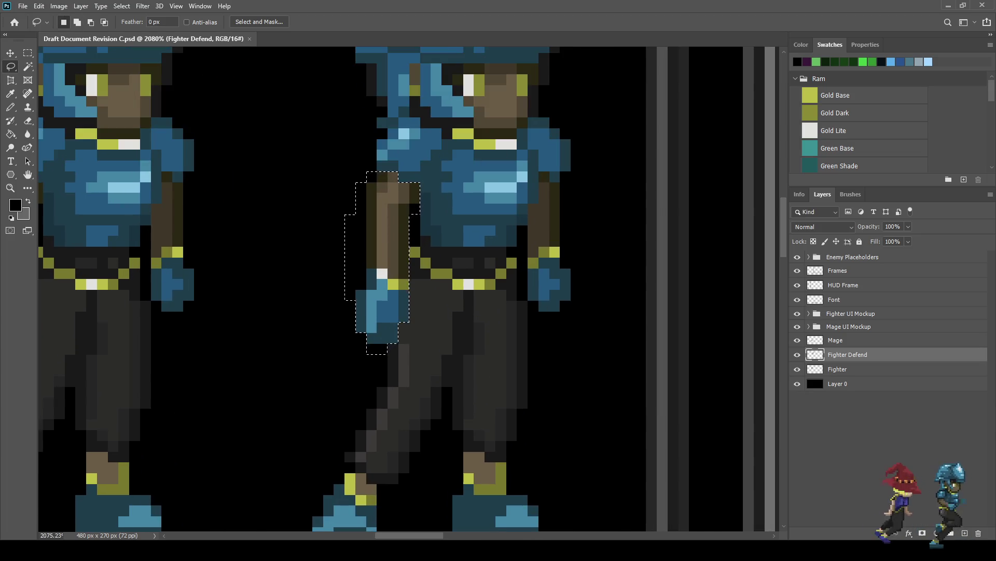
pyautogui.hotkey('ctrl', 't')
pyautogui.moveTo(285, 22); pyautogui.dragTo(228, 21)
pyautogui.moveTo(382, 262)
pyautogui.mouseDown()
pyautogui.moveTo(448, 229)
pyautogui.moveTo(474, 201)
pyautogui.mouseUp()
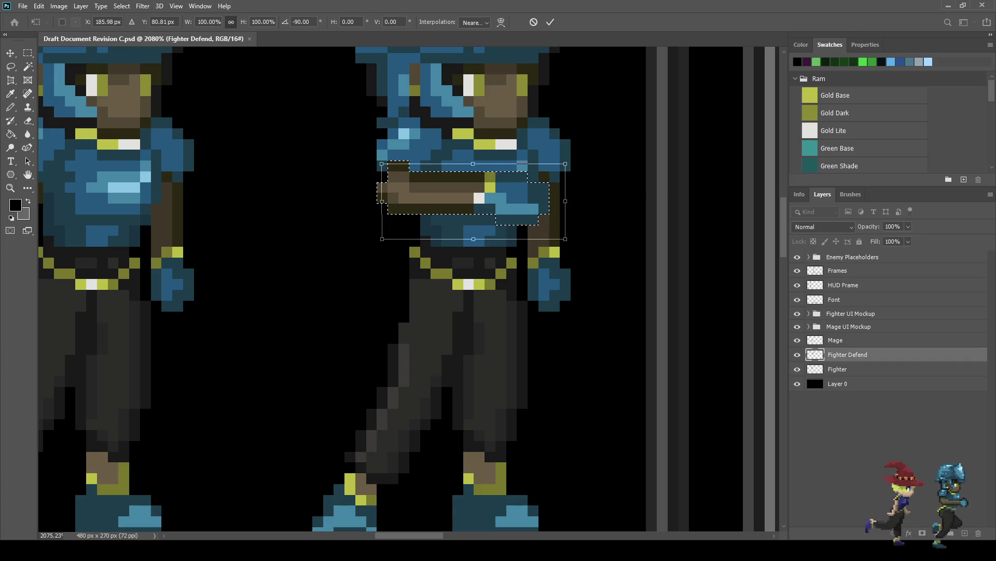
pyautogui.press('Escape')
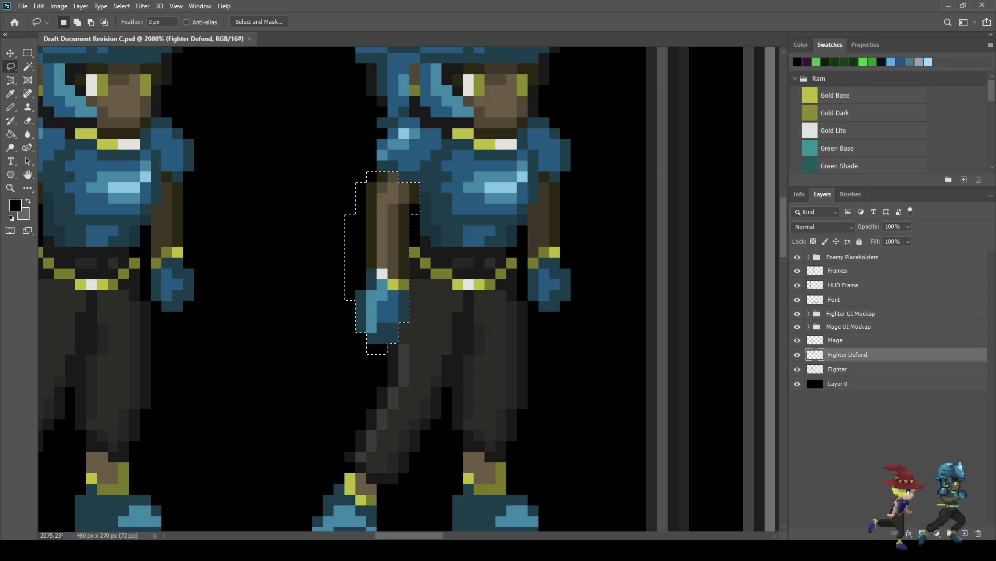
pyautogui.press('Delete')
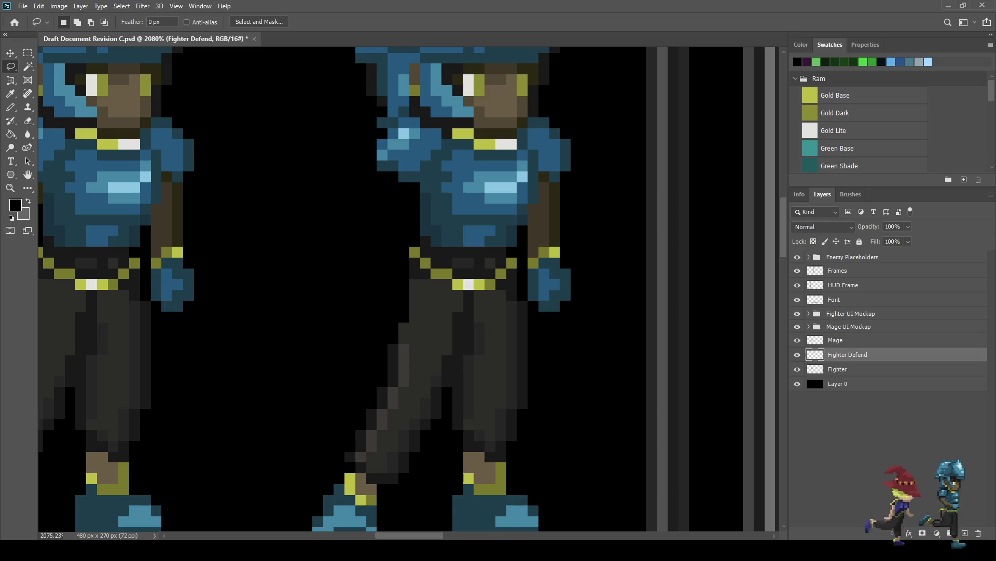
# Lasso-select the copy's right arm and hand.
pyautogui.moveTo(564, 190)
pyautogui.mouseDown()
pyautogui.moveTo(590, 304)
pyautogui.moveTo(551, 326)
pyautogui.moveTo(529, 303)
pyautogui.moveTo(528, 243)
pyautogui.mouseUp()
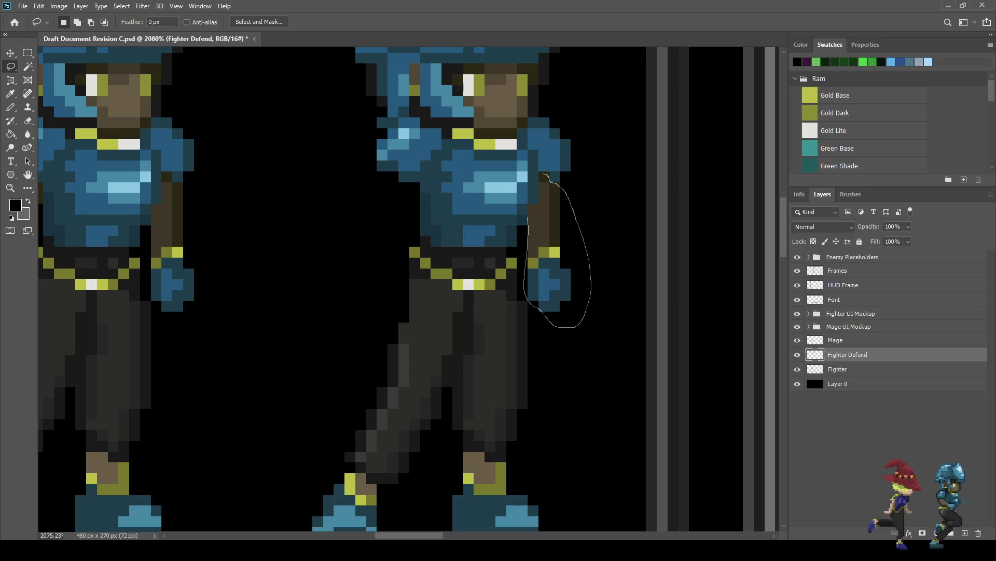
pyautogui.moveTo(541, 200); pyautogui.dragTo(543, 174)
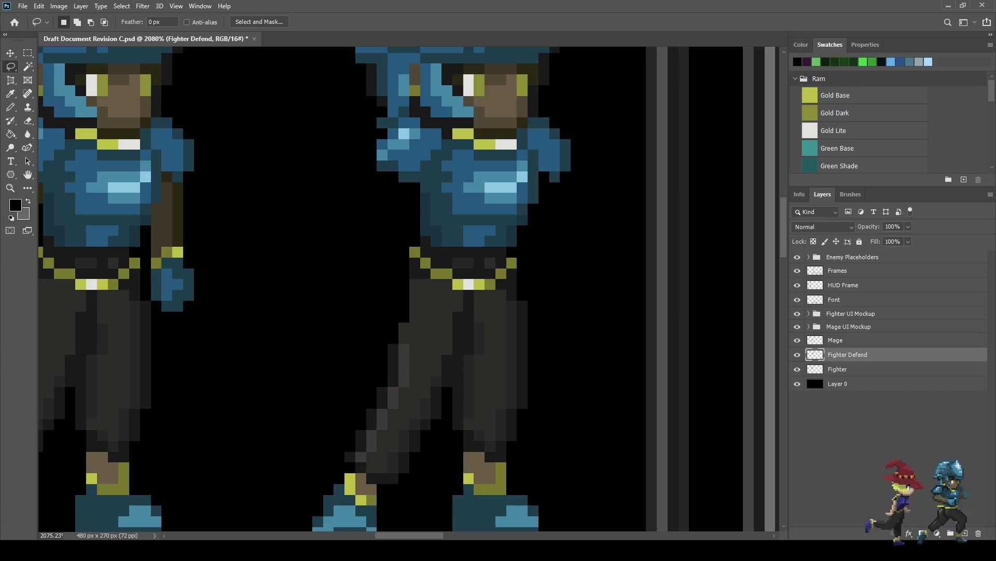
pyautogui.scroll(-5, 581, 234)
pyautogui.scroll(-3, 571, 233)
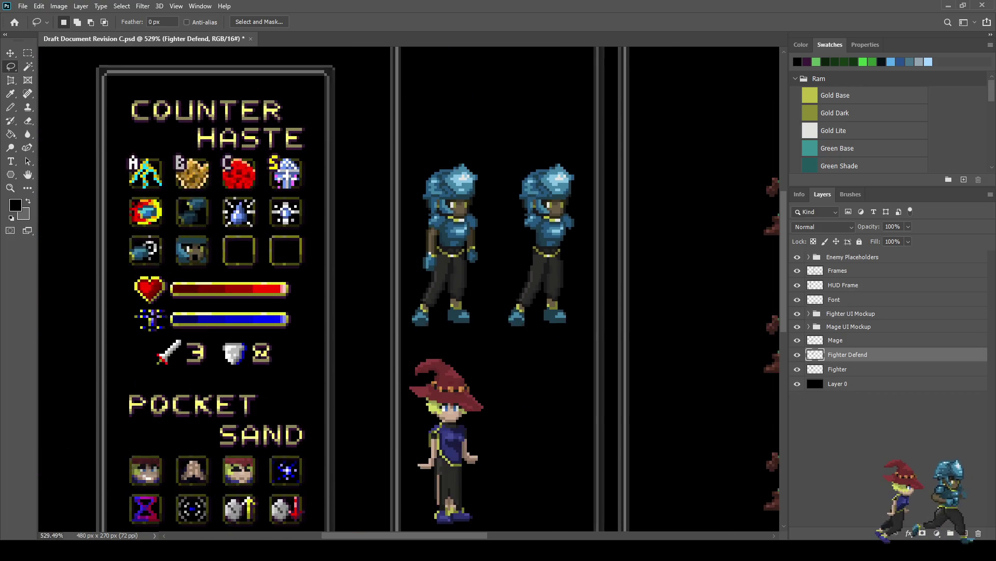
# Select the copy's left leg and shift it outward to the left.
pyautogui.scroll(3, 571, 233)
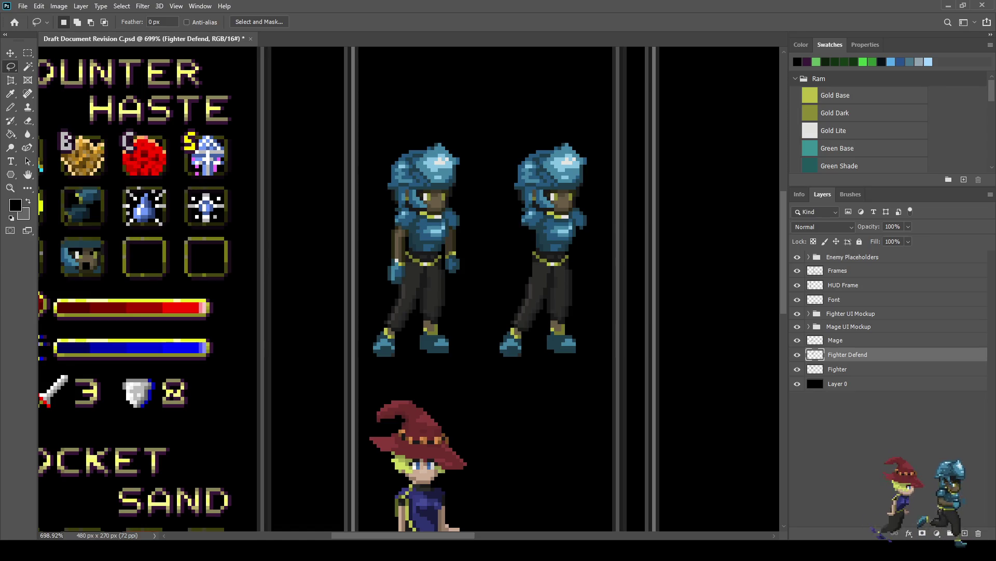
pyautogui.keyDown('alt'); pyautogui.scroll(10, 534, 304); pyautogui.keyUp('alt')
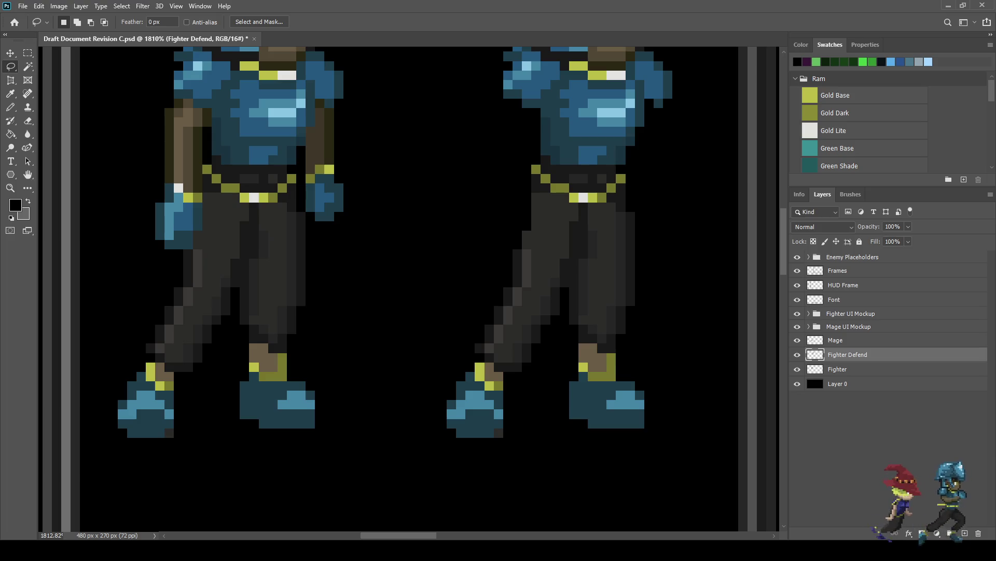
pyautogui.moveTo(509, 194); pyautogui.dragTo(537, 193)
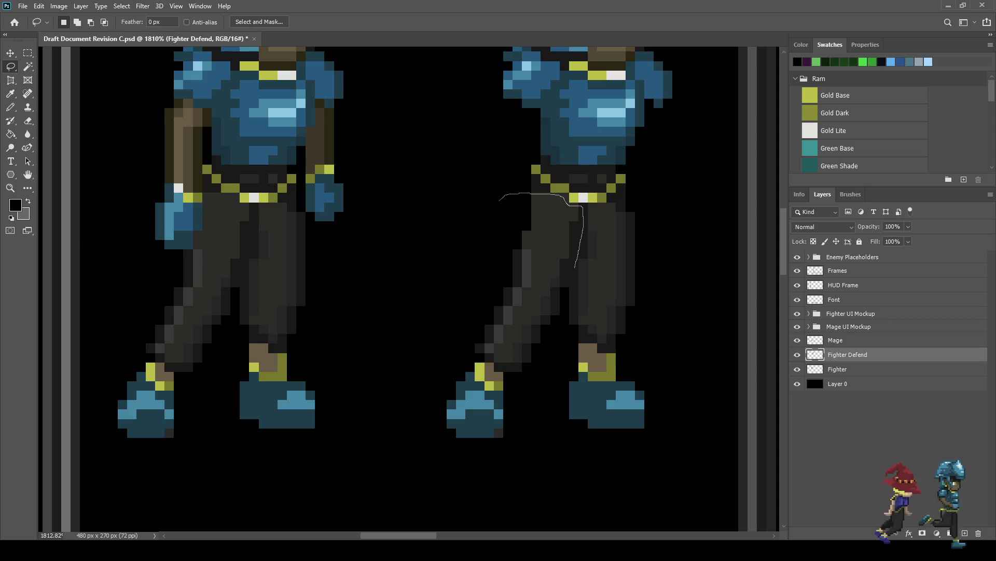
pyautogui.moveTo(570, 294)
pyautogui.mouseDown()
pyautogui.moveTo(547, 410)
pyautogui.moveTo(461, 461)
pyautogui.moveTo(430, 284)
pyautogui.moveTo(508, 197)
pyautogui.mouseUp()
pyautogui.hotkey('ctrl', 't')
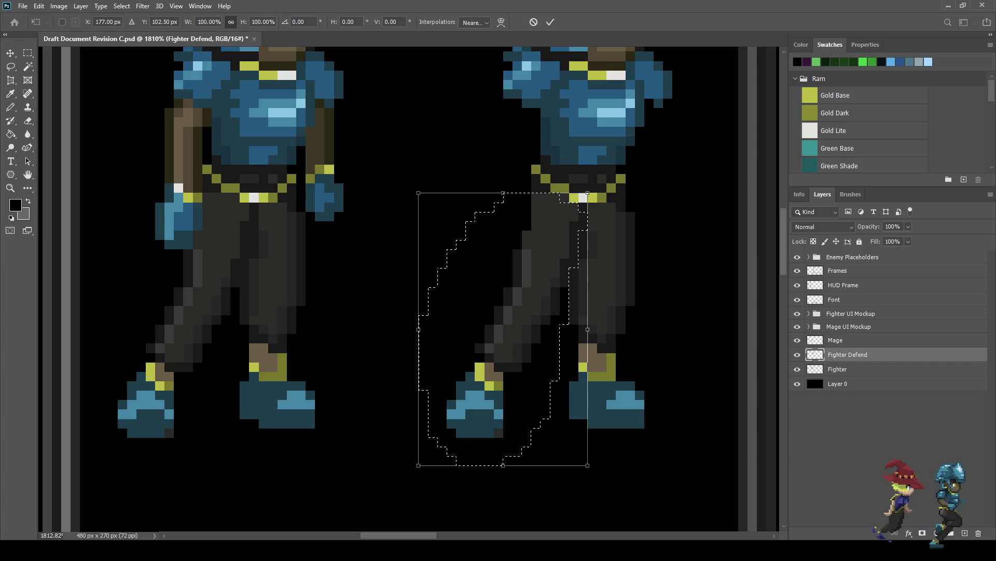
pyautogui.press('Left')
pyautogui.press('Left')
pyautogui.press('Left')
pyautogui.press('Left')
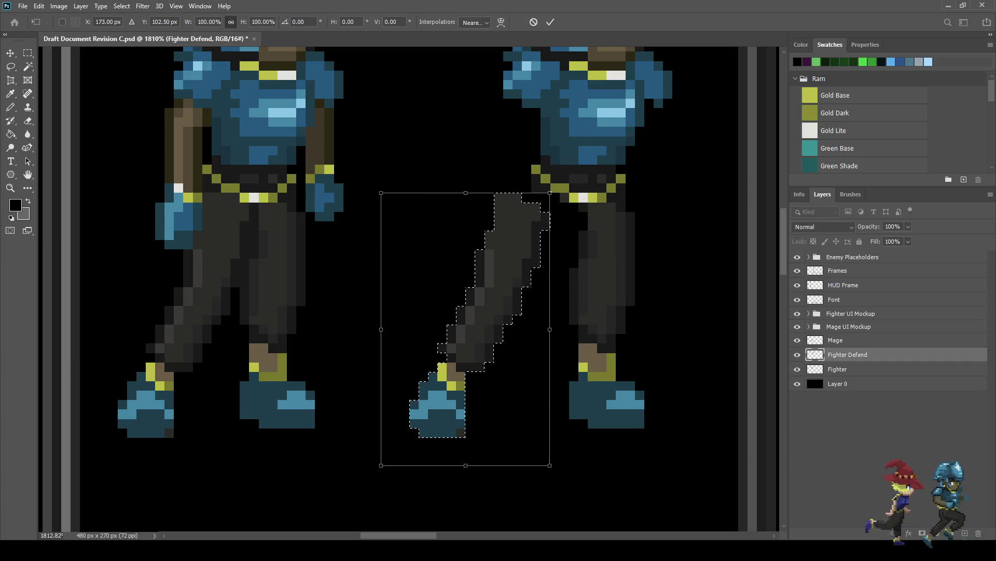
pyautogui.press('Return')
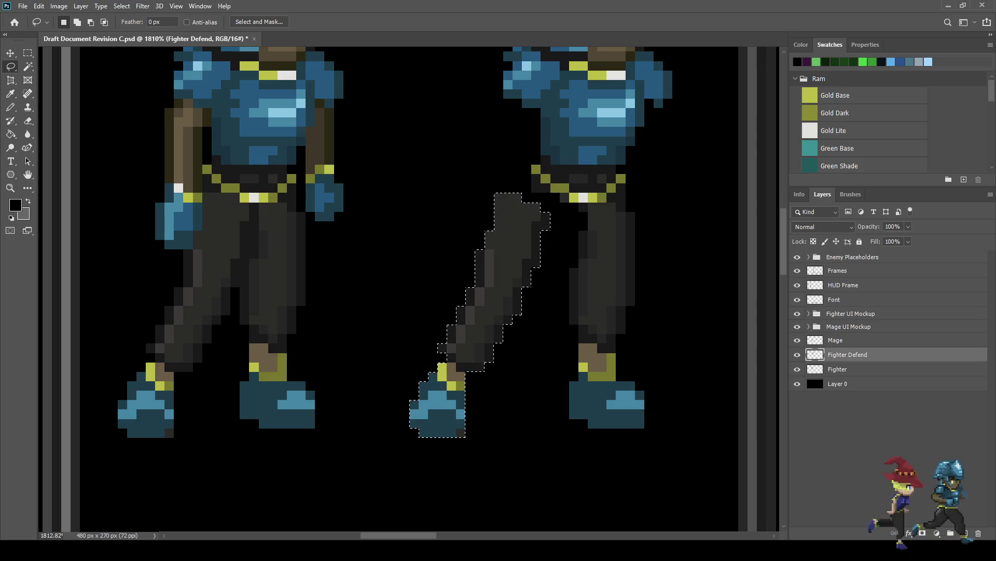
pyautogui.hotkey('ctrl', 'd')
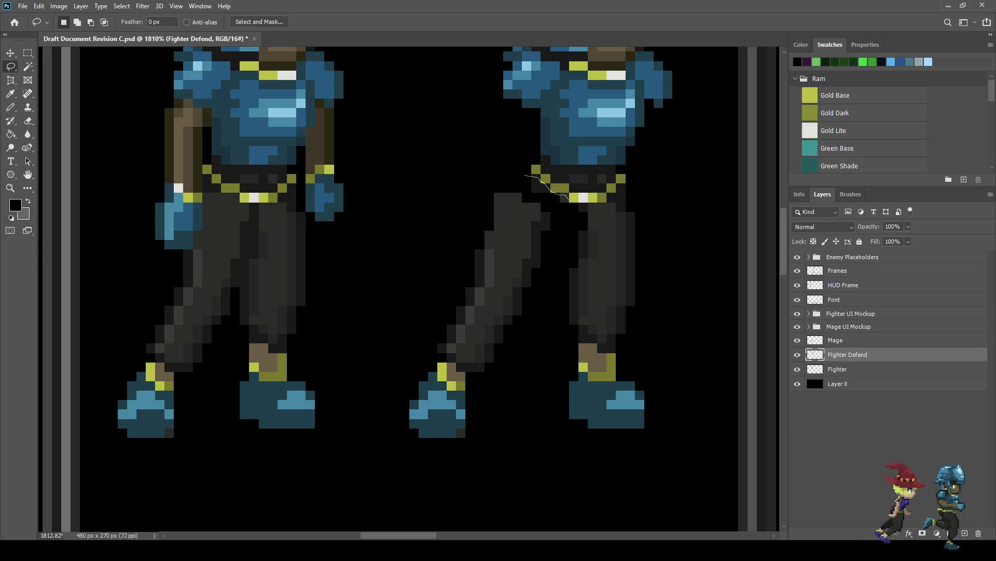
# Delete the right leg, erase a stray pixel by the belt, and paste the copied leg as a new layer.
pyautogui.moveTo(620, 186)
pyautogui.mouseDown()
pyautogui.moveTo(652, 223)
pyautogui.moveTo(673, 447)
pyautogui.moveTo(553, 434)
pyautogui.moveTo(563, 217)
pyautogui.moveTo(522, 177)
pyautogui.mouseUp()
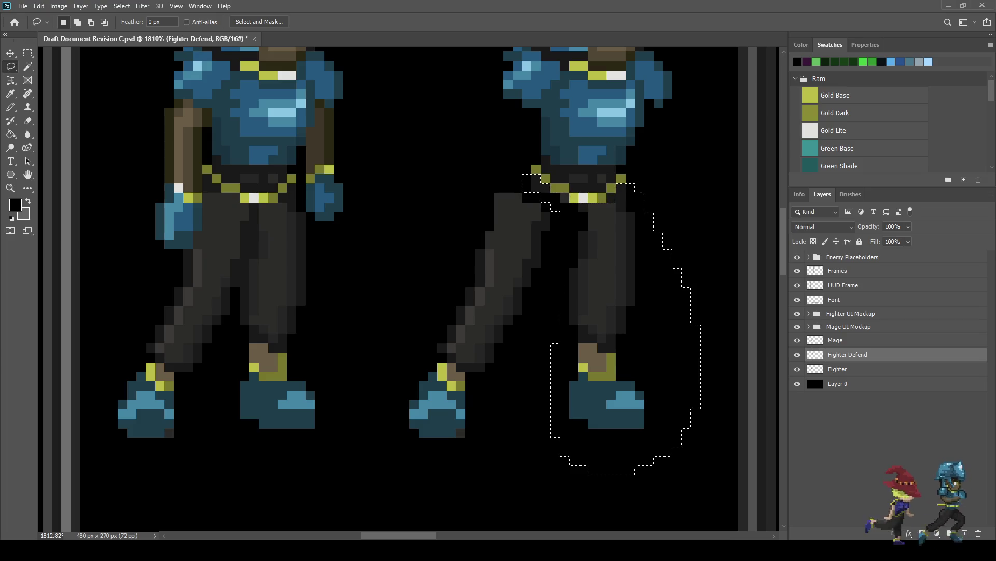
pyautogui.press('Delete')
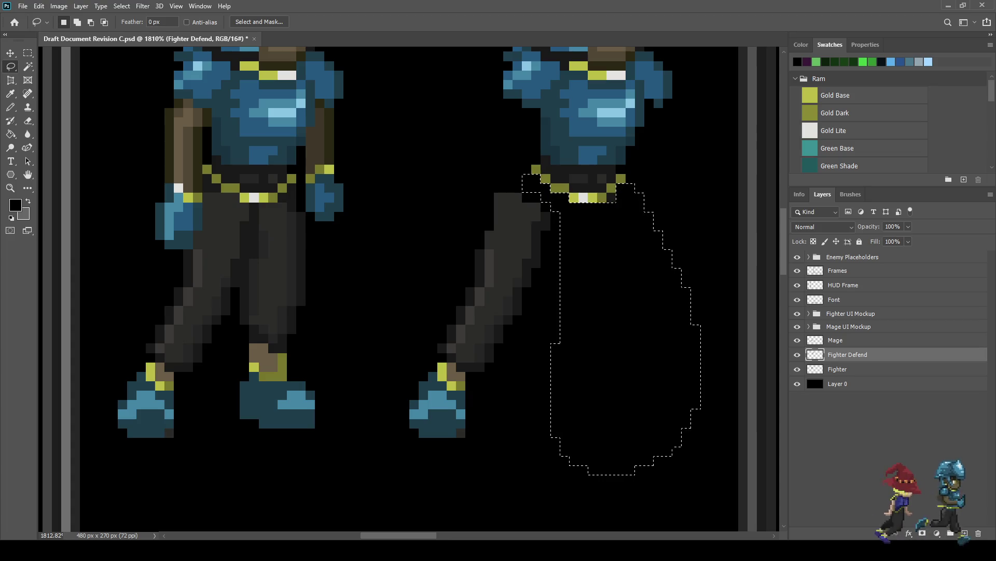
pyautogui.press('e')
pyautogui.click(611, 197)
pyautogui.hotkey('ctrl', 'v')
pyautogui.hotkey('ctrl', 't')
# Place the pasted leg under the right hip and nudge it down one pixel.
pyautogui.moveTo(403, 287)
pyautogui.mouseDown()
pyautogui.moveTo(686, 287)
pyautogui.moveTo(593, 287)
pyautogui.moveTo(602, 307)
pyautogui.mouseUp()
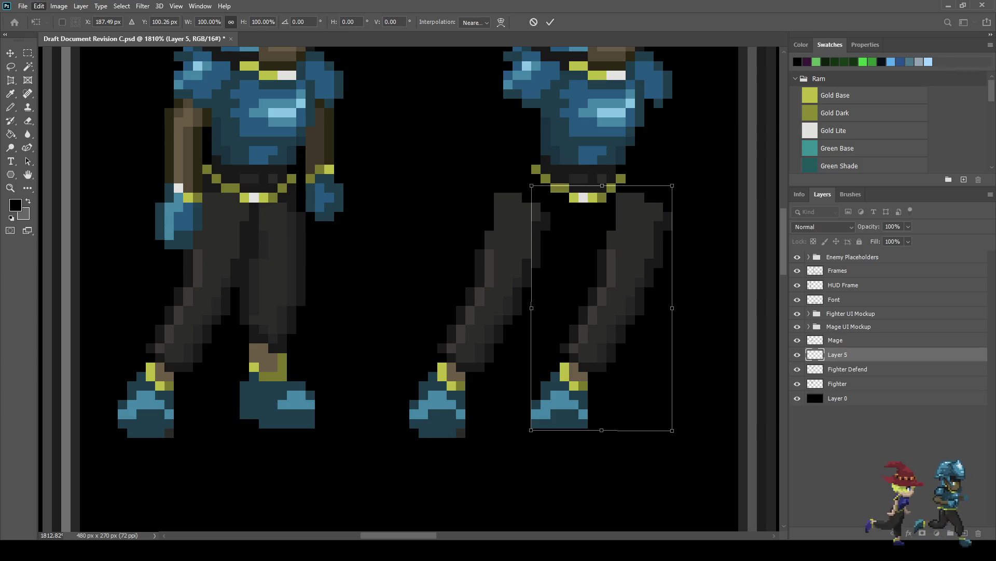
pyautogui.moveTo(601, 308); pyautogui.dragTo(656, 310)
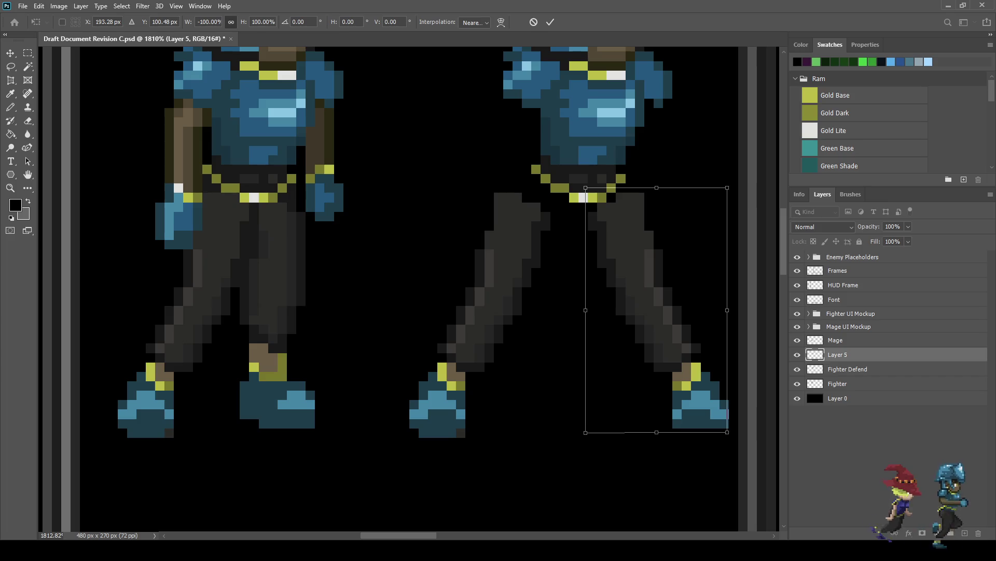
pyautogui.click(550, 22)
pyautogui.press('e')
pyautogui.scroll(2, 612, 234)
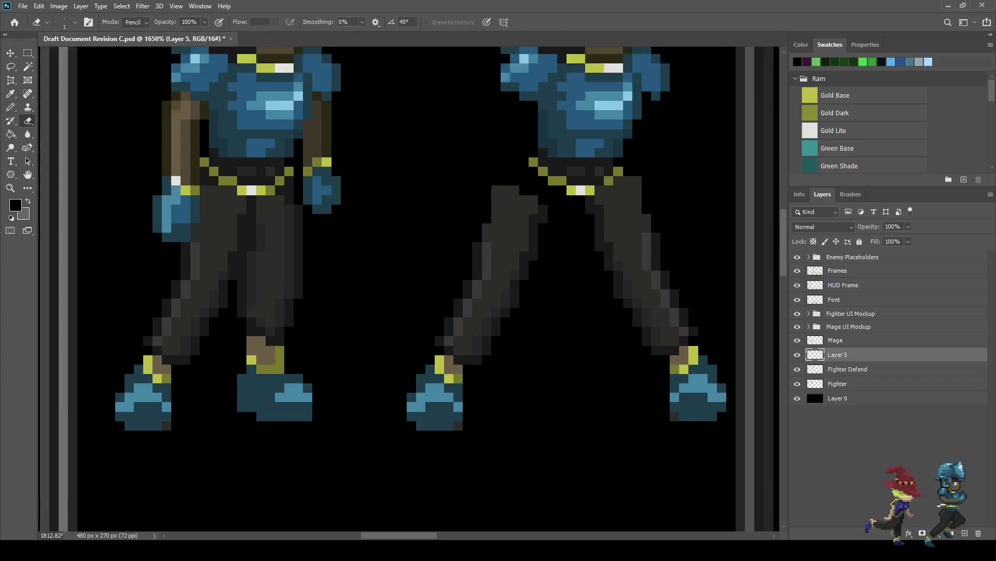
pyautogui.scroll(-2, 621, 241)
pyautogui.press('v')
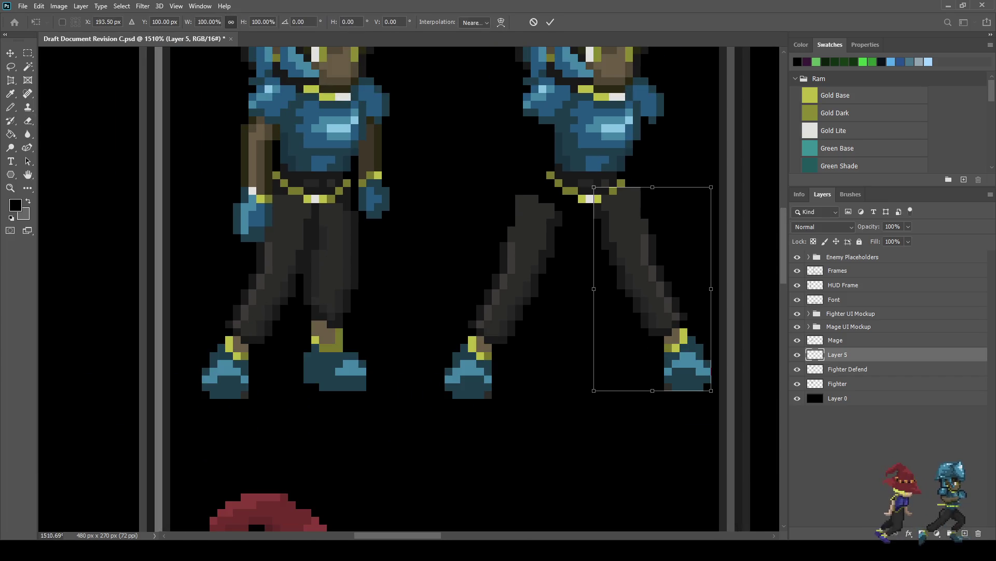
pyautogui.press('Down')
pyautogui.press('e')
pyautogui.scroll(-4, 408, 290)
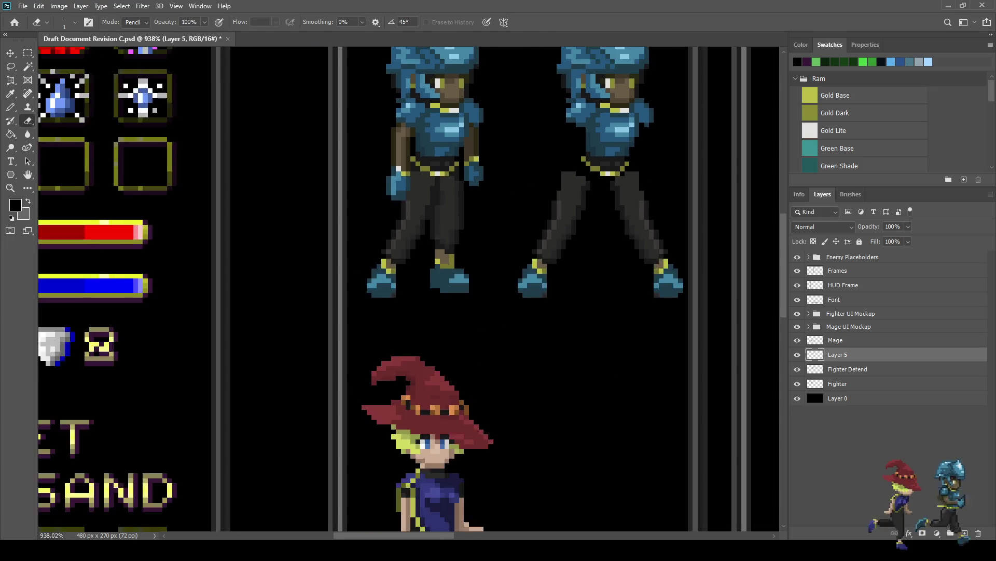
pyautogui.scroll(1, 408, 291)
pyautogui.scroll(1, 607, 108)
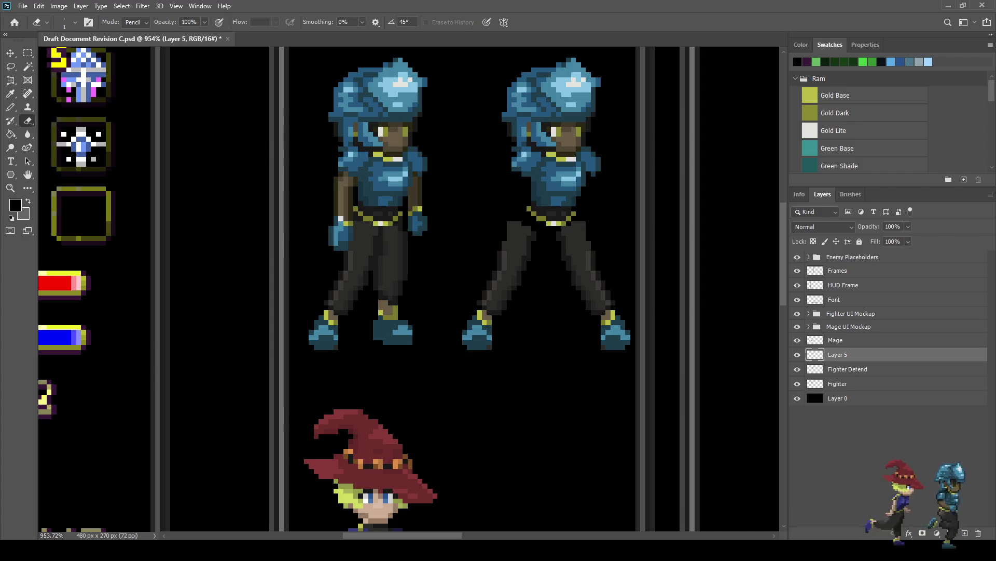
# Merge the new leg layer with Fighter Defend, name it 'Fighter Defend', and save.
pyautogui.hotkey('ctrl', 's')
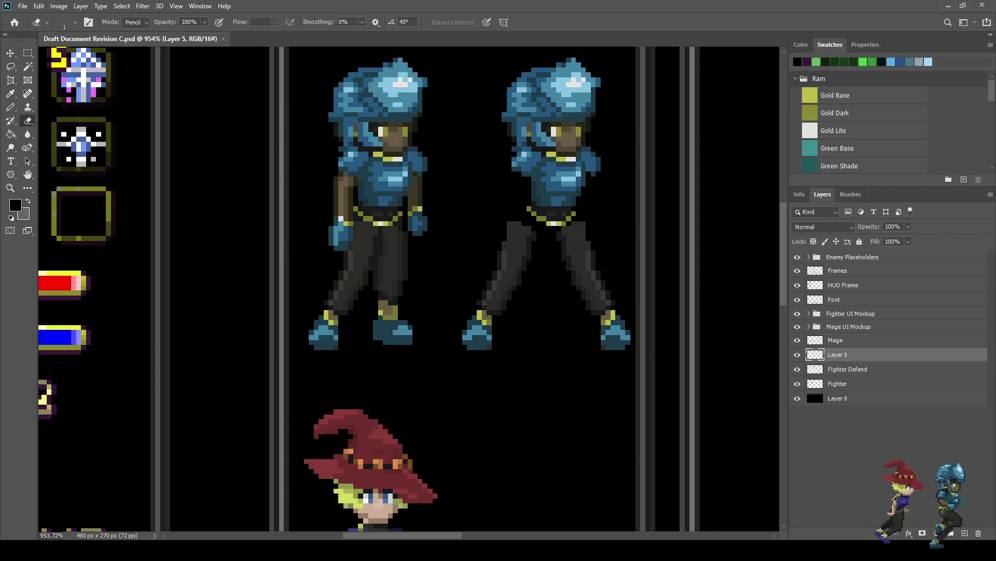
pyautogui.hotkey('alt', 'shift', '[')
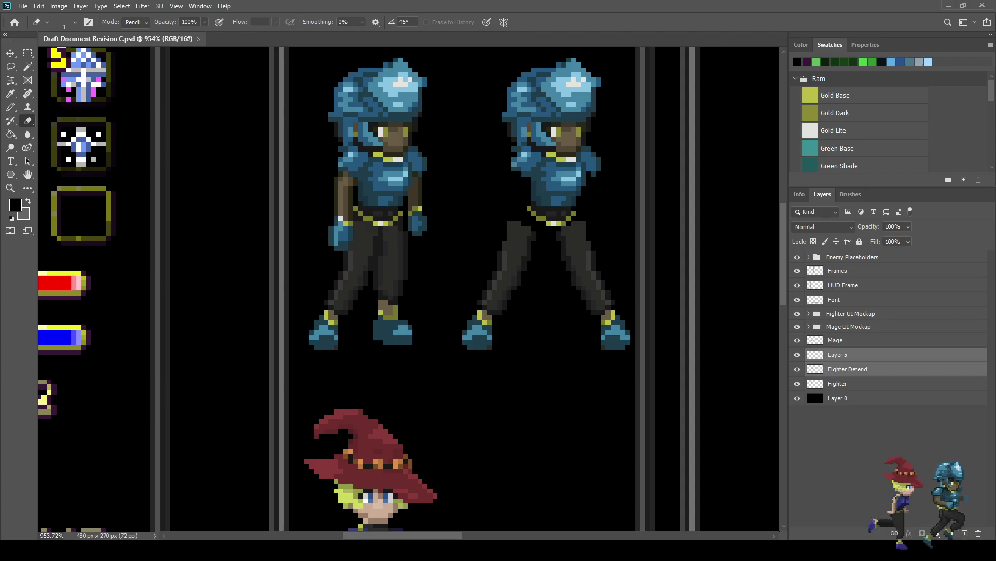
pyautogui.hotkey('ctrl', 'e')
pyautogui.doubleClick(838, 354)
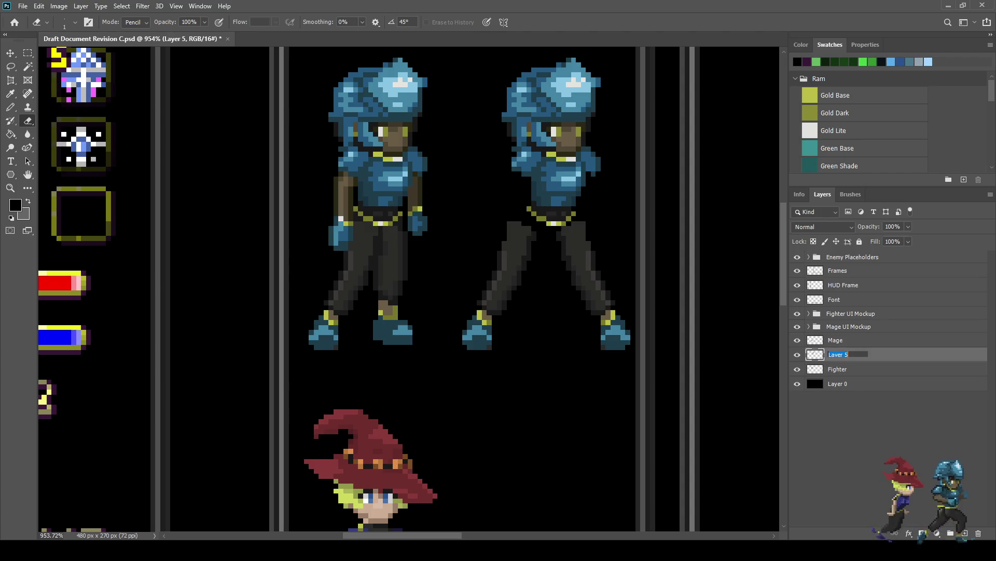
pyautogui.write('Fighter Defend')
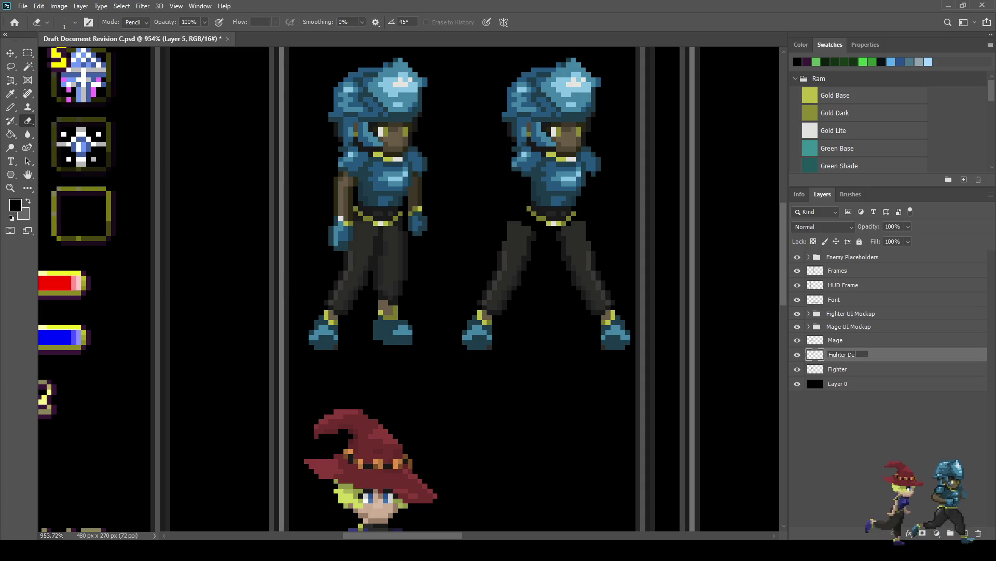
pyautogui.press('Return')
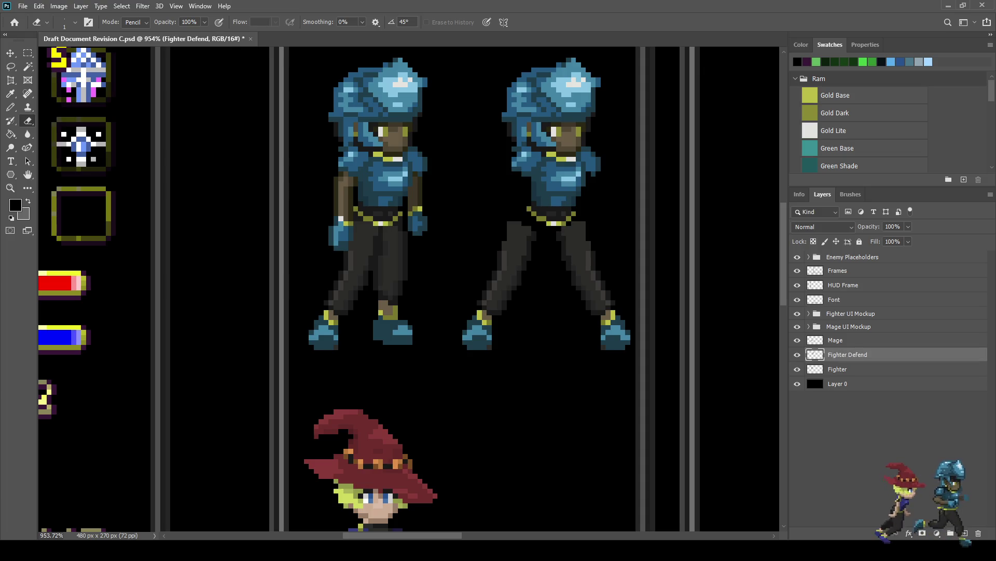
pyautogui.hotkey('ctrl', 's')
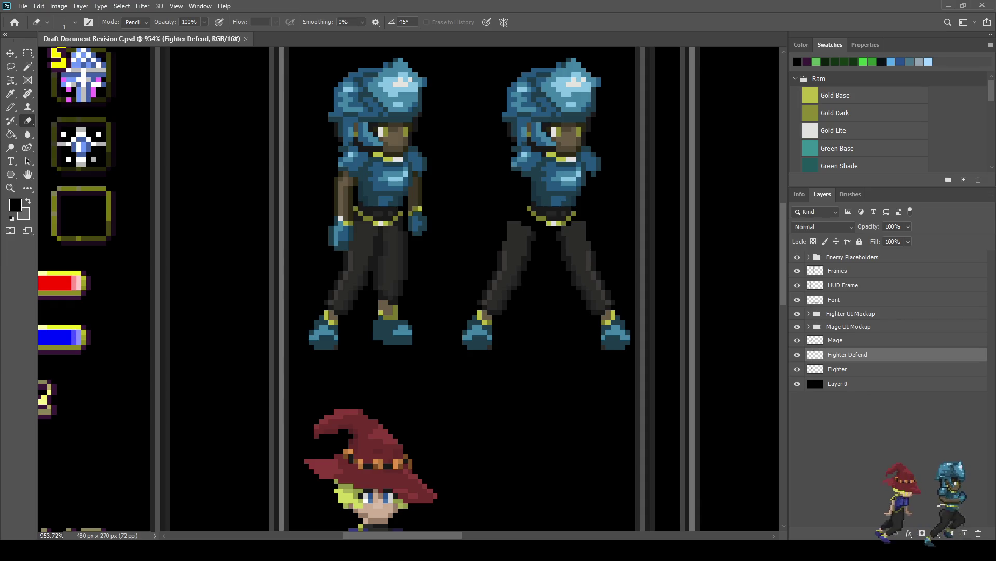
# Erase a stray blue pixel on the fighter.
pyautogui.scroll(5, 410, 291)
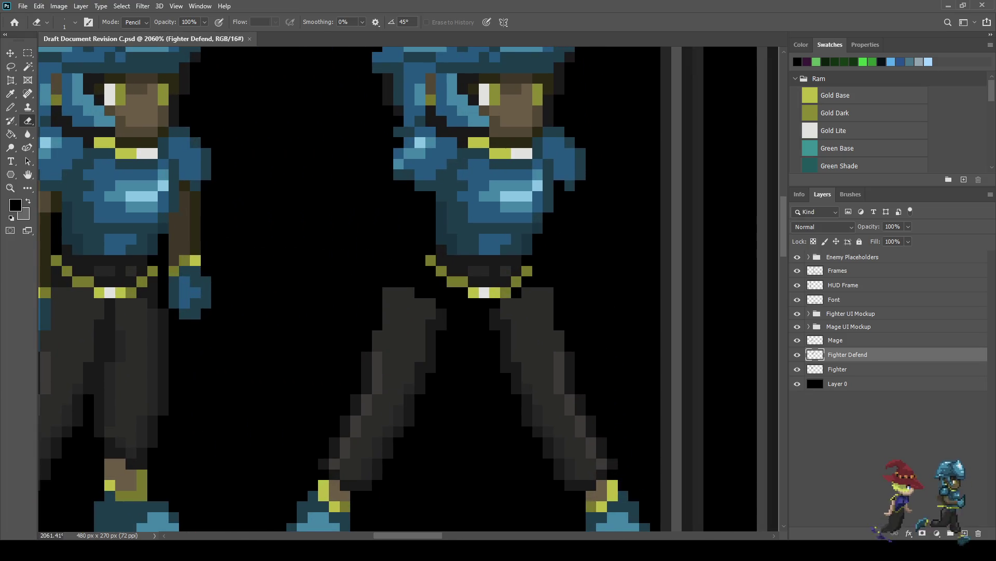
pyautogui.click(570, 185)
pyautogui.scroll(-6, 570, 185)
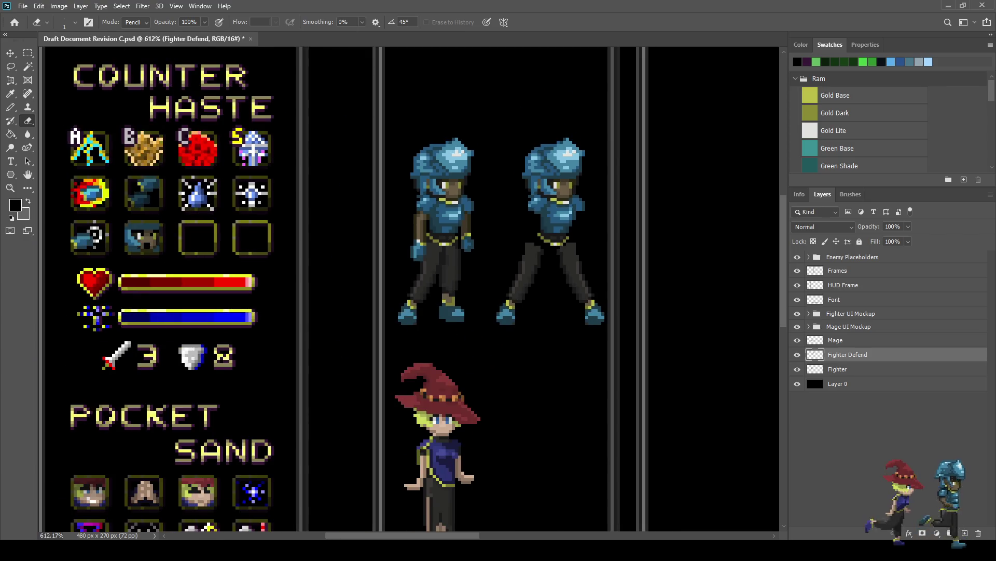
pyautogui.scroll(-1, 583, 221)
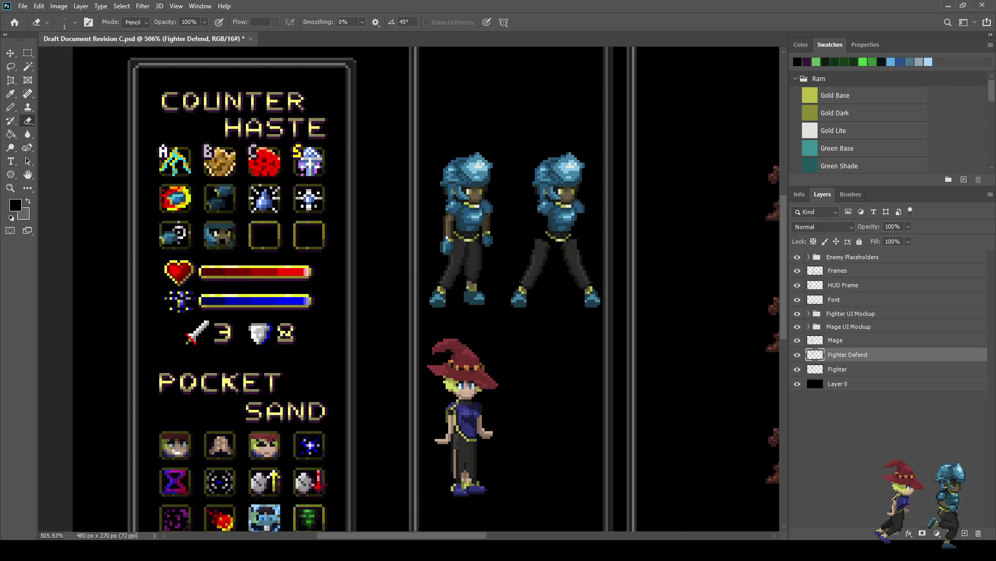
pyautogui.scroll(6, 563, 198)
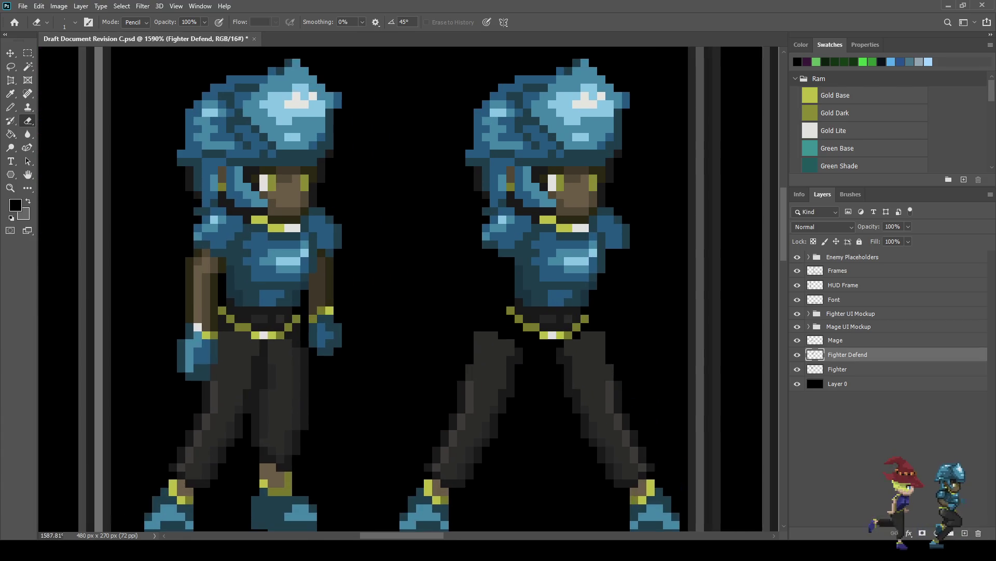
pyautogui.scroll(1, 558, 185)
# Lasso-select the right fighter's head, including the face pixels.
pyautogui.press('l')
pyautogui.scroll(-1, 427, 140)
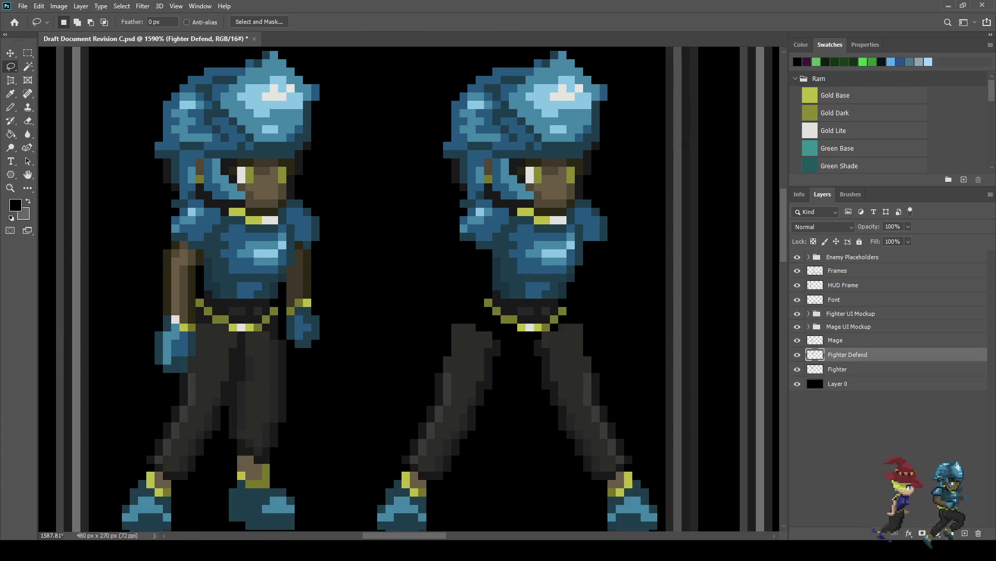
pyautogui.moveTo(420, 122)
pyautogui.mouseDown()
pyautogui.moveTo(496, 47)
pyautogui.moveTo(633, 81)
pyautogui.moveTo(638, 165)
pyautogui.moveTo(604, 173)
pyautogui.mouseUp()
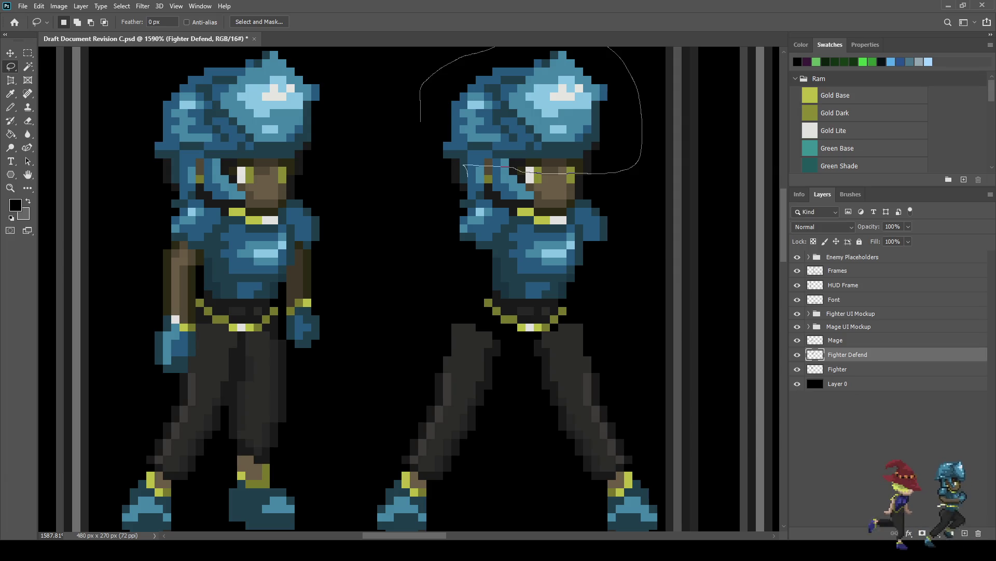
pyautogui.moveTo(463, 190)
pyautogui.mouseDown()
pyautogui.moveTo(418, 120)
pyautogui.moveTo(418, 88)
pyautogui.mouseUp()
pyautogui.scroll(3, 441, 152)
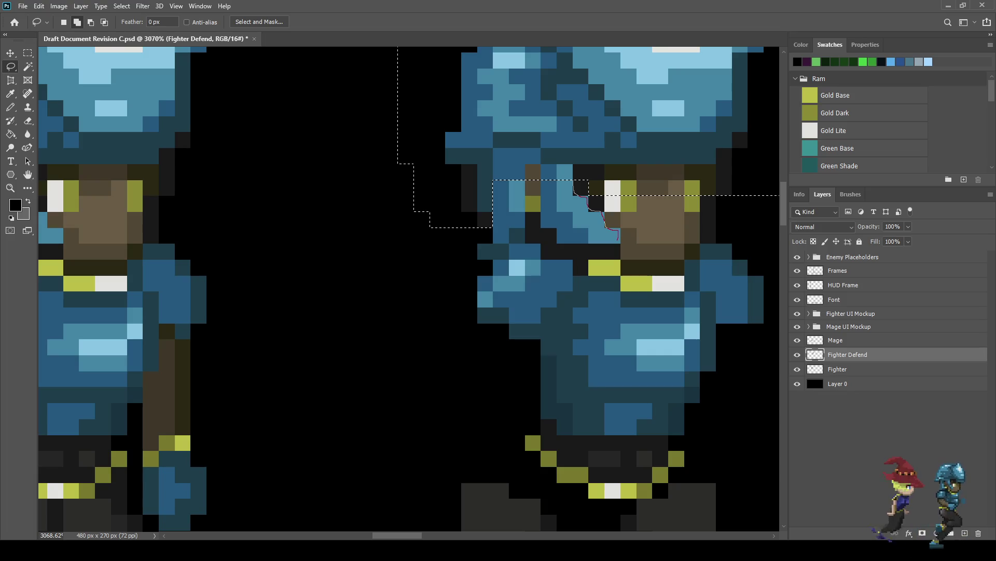
pyautogui.moveTo(617, 243); pyautogui.dragTo(559, 245)
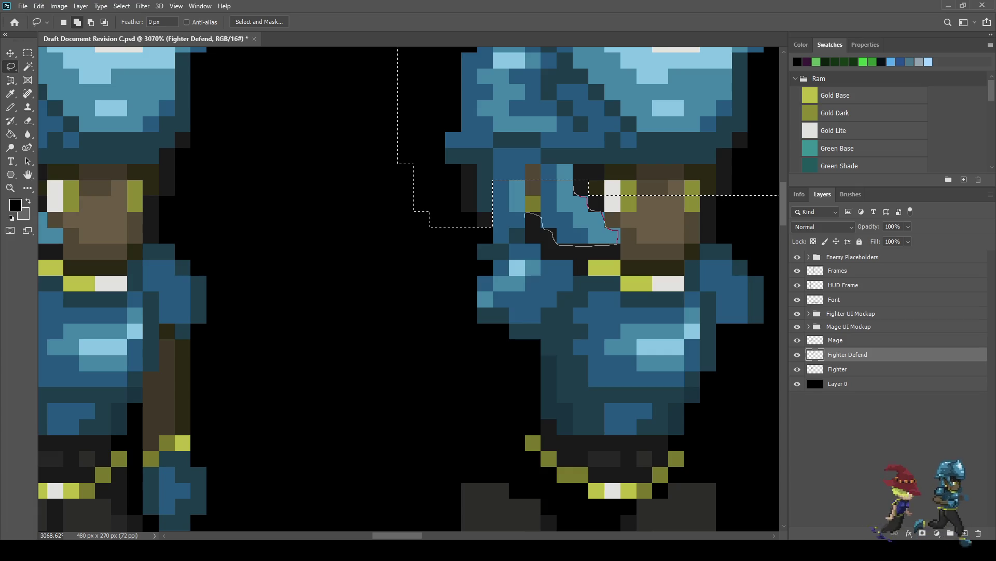
pyautogui.moveTo(493, 224)
pyautogui.mouseDown()
pyautogui.moveTo(481, 175)
pyautogui.moveTo(553, 169)
pyautogui.moveTo(557, 208)
pyautogui.moveTo(519, 210)
pyautogui.mouseUp()
pyautogui.scroll(-3, 588, 227)
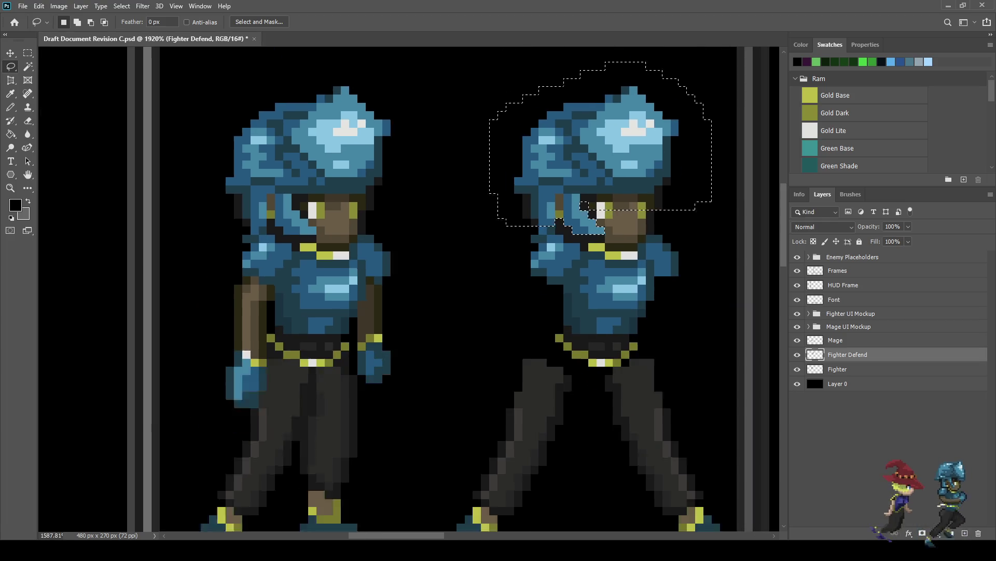
pyautogui.scroll(5, 543, 232)
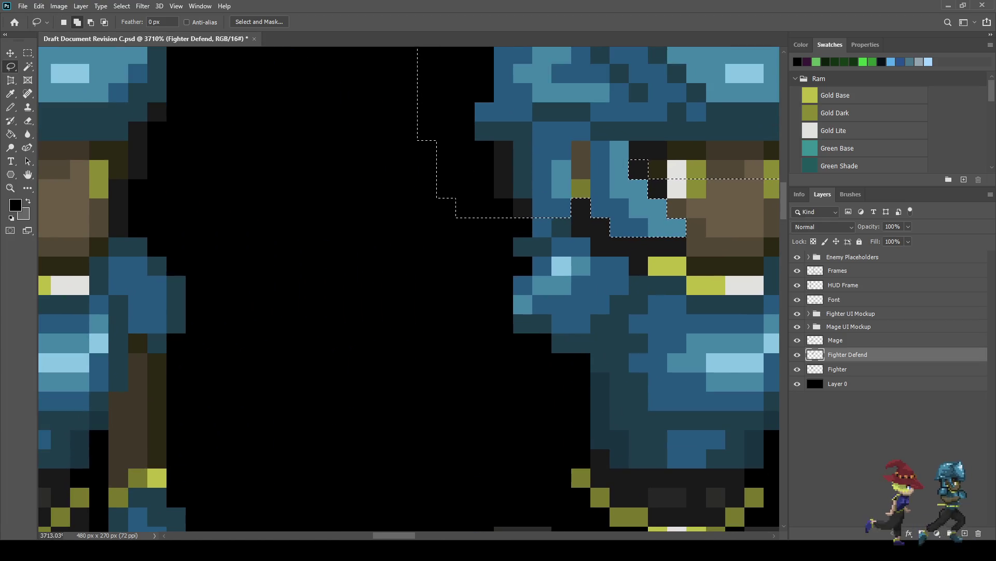
pyautogui.scroll(-5, 501, 217)
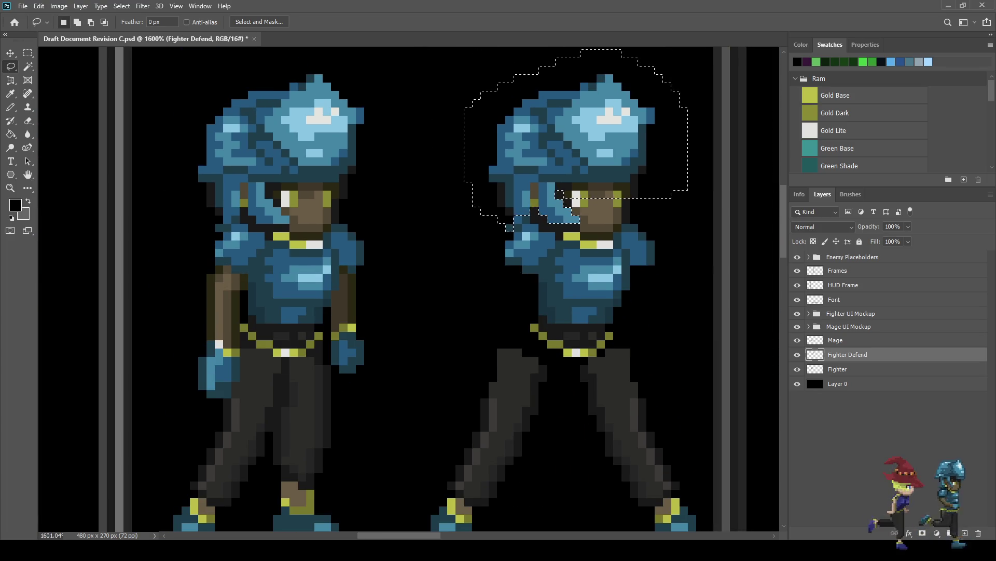
pyautogui.scroll(-1, 604, 311)
# Lower the selected head by one pixel and deselect.
pyautogui.hotkey('ctrl', 't')
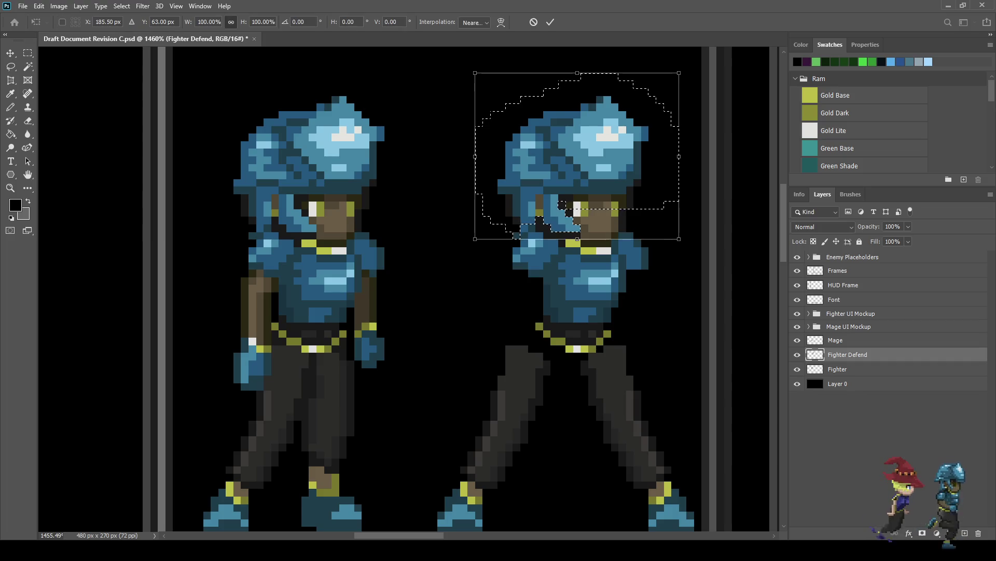
pyautogui.press('Down')
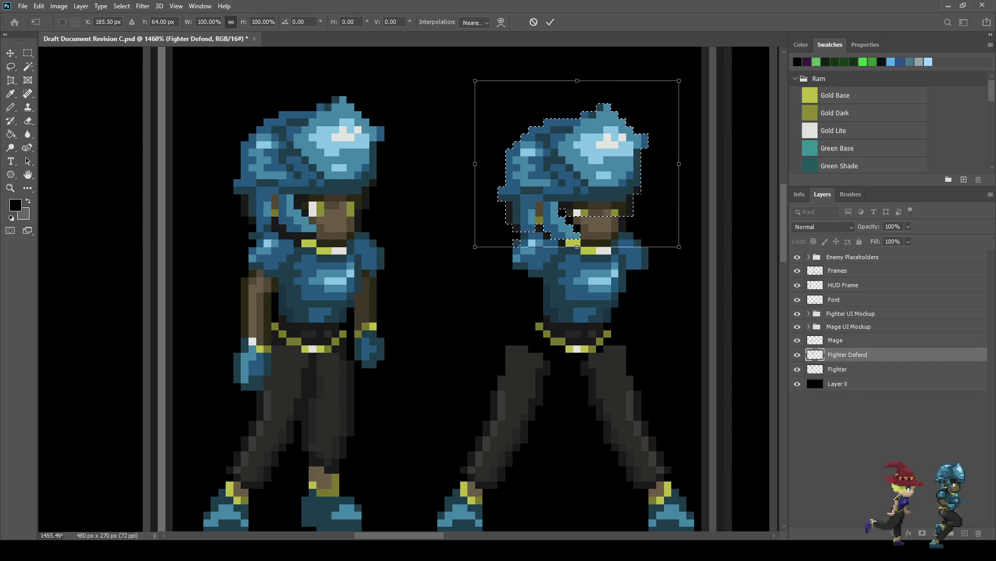
pyautogui.press('Return')
pyautogui.hotkey('ctrl', 'd')
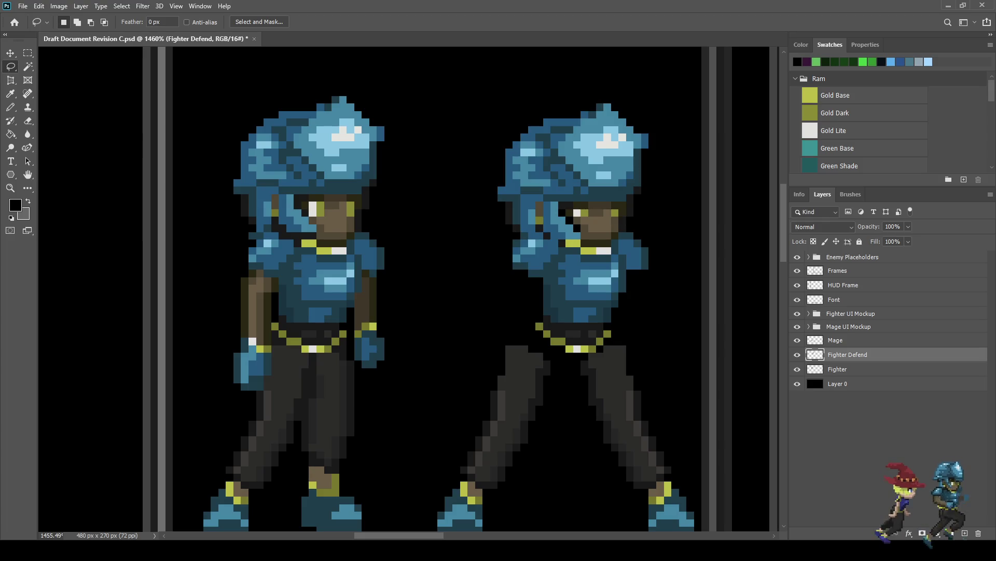
# Shift the whole right fighter a few pixels left.
pyautogui.scroll(-3, 641, 185)
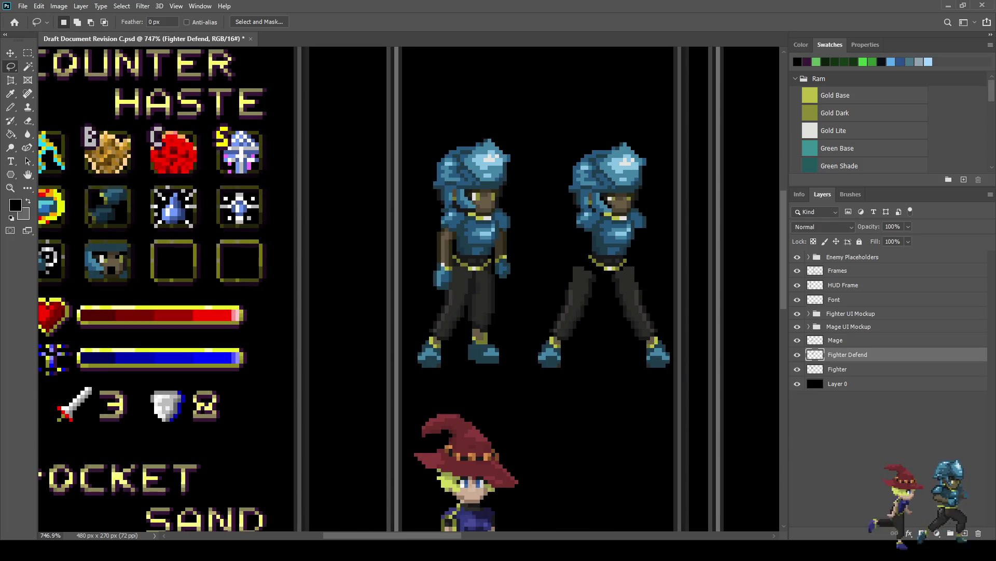
pyautogui.scroll(-3, 602, 218)
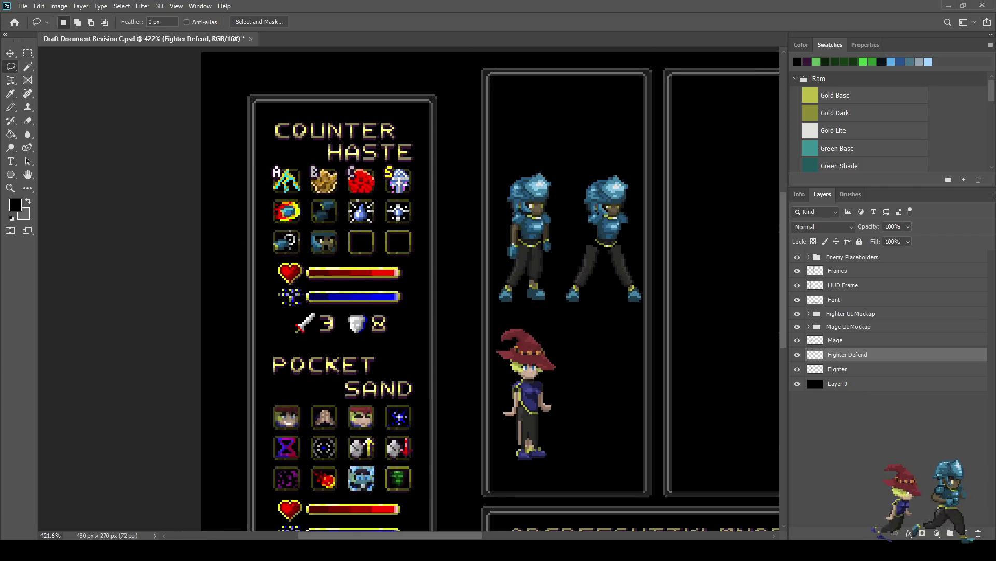
pyautogui.scroll(3, 622, 220)
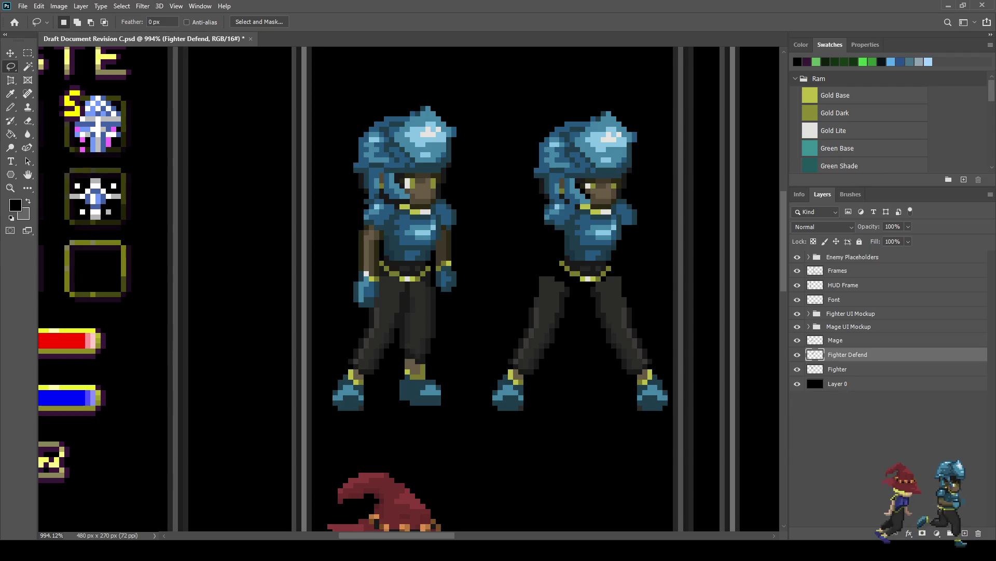
pyautogui.hotkey('ctrl', 't')
pyautogui.press('Left')
pyautogui.press('Left')
pyautogui.press('Left')
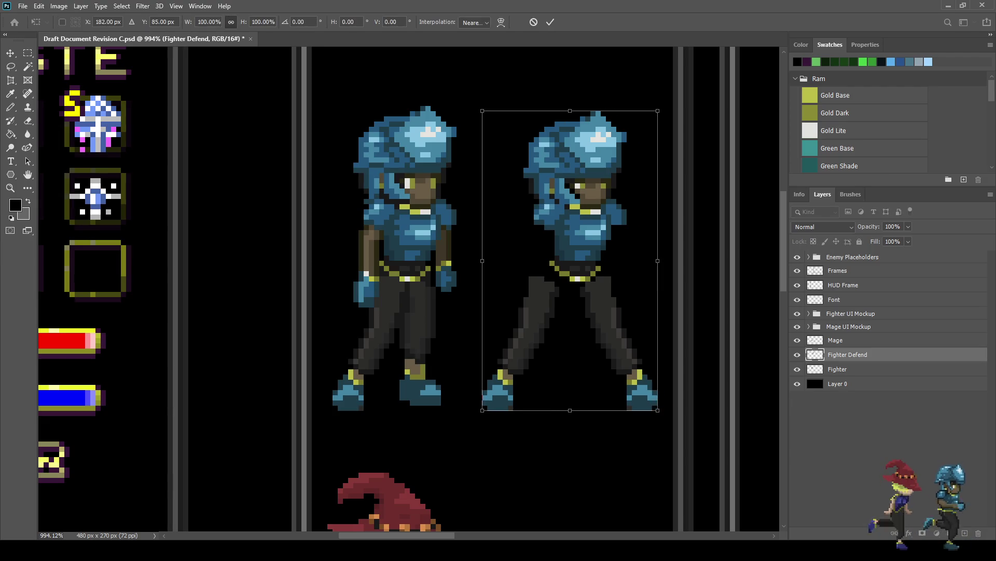
pyautogui.press('Return')
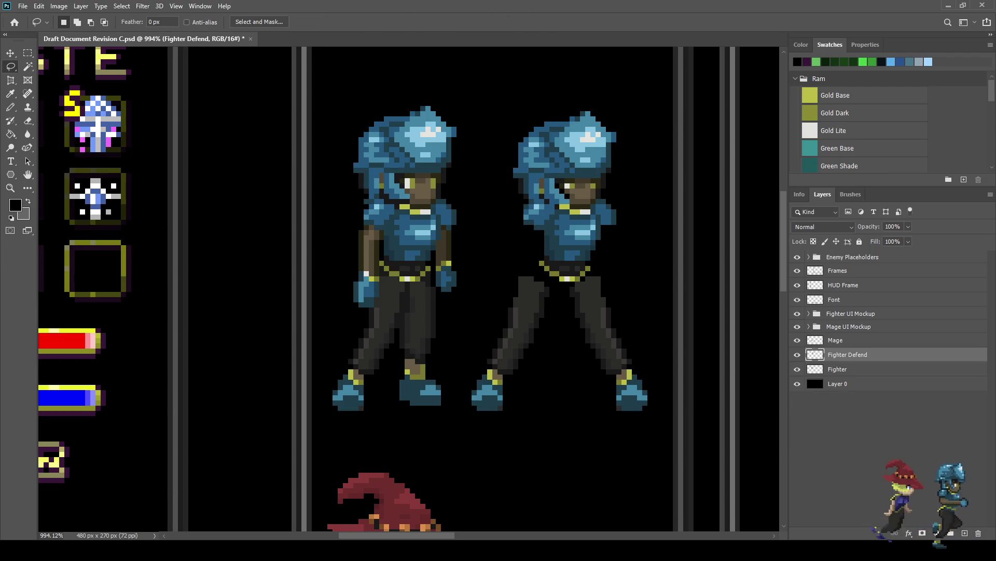
pyautogui.scroll(3, 590, 297)
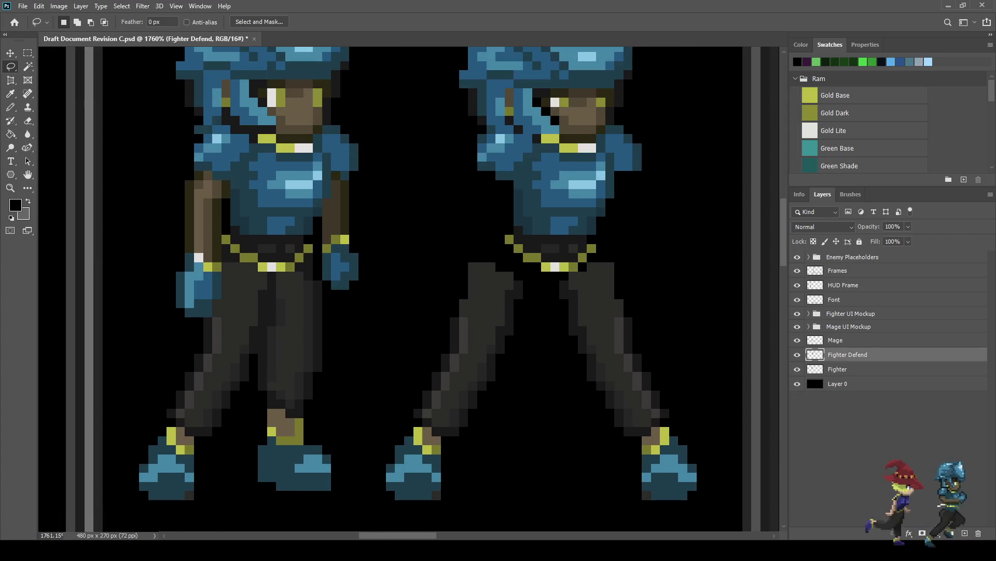
# Repaint the right fighter's hip pixels in solid dark at full opacity.
pyautogui.press('i')
pyautogui.press('b')
pyautogui.scroll(1, 485, 264)
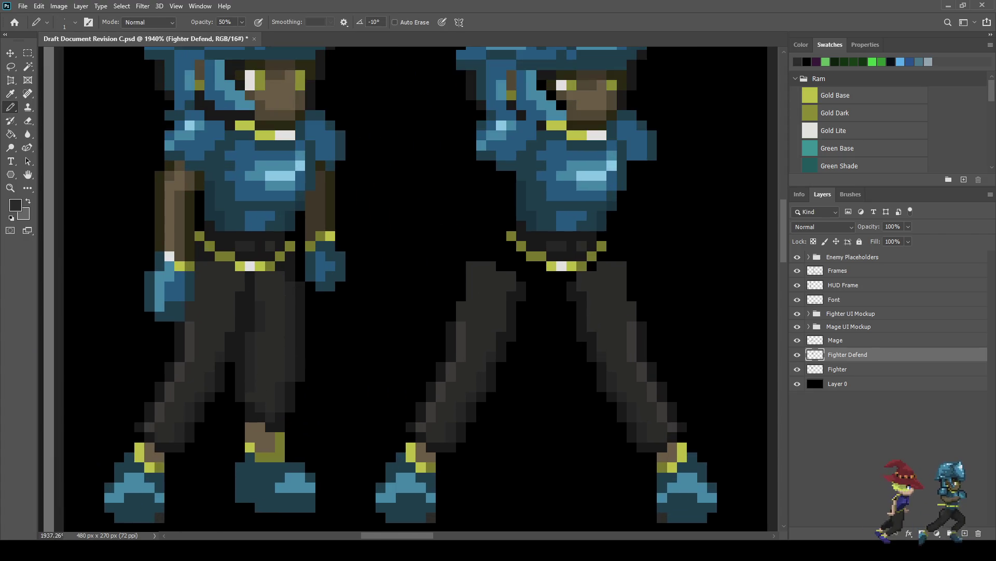
pyautogui.moveTo(501, 246)
pyautogui.mouseDown()
pyautogui.moveTo(481, 256)
pyautogui.moveTo(482, 246)
pyautogui.mouseUp()
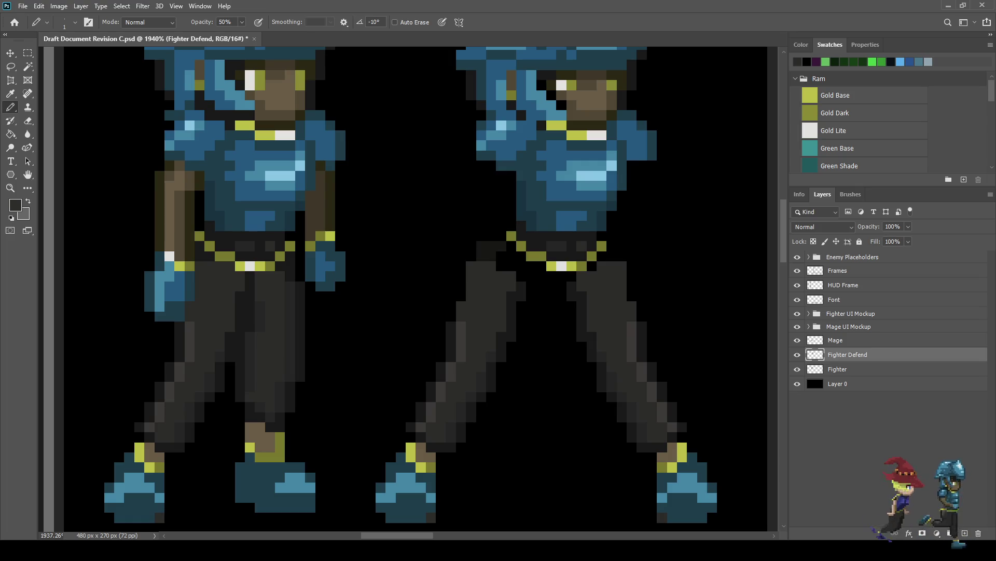
pyautogui.hotkey('ctrl', 'z')
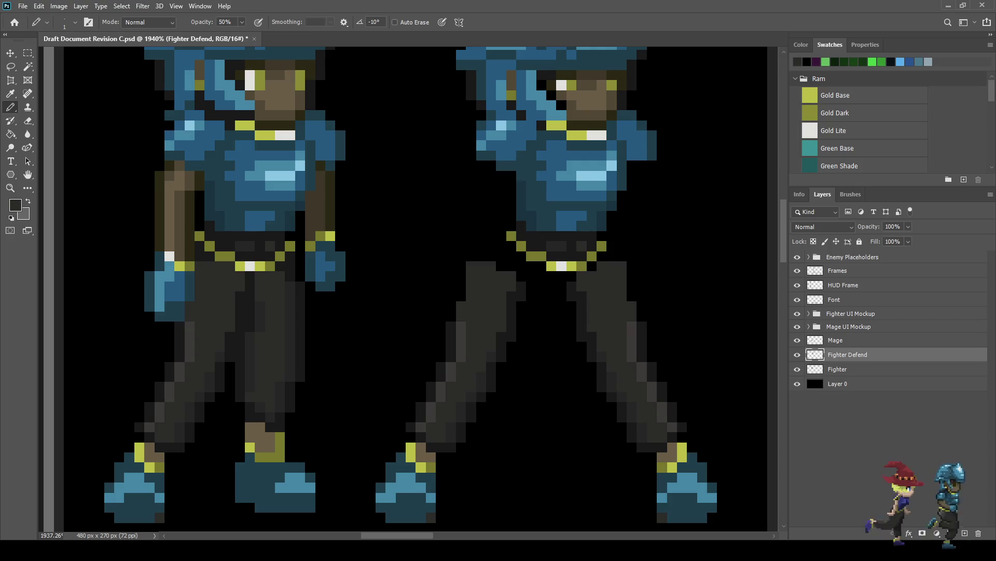
pyautogui.press('0')
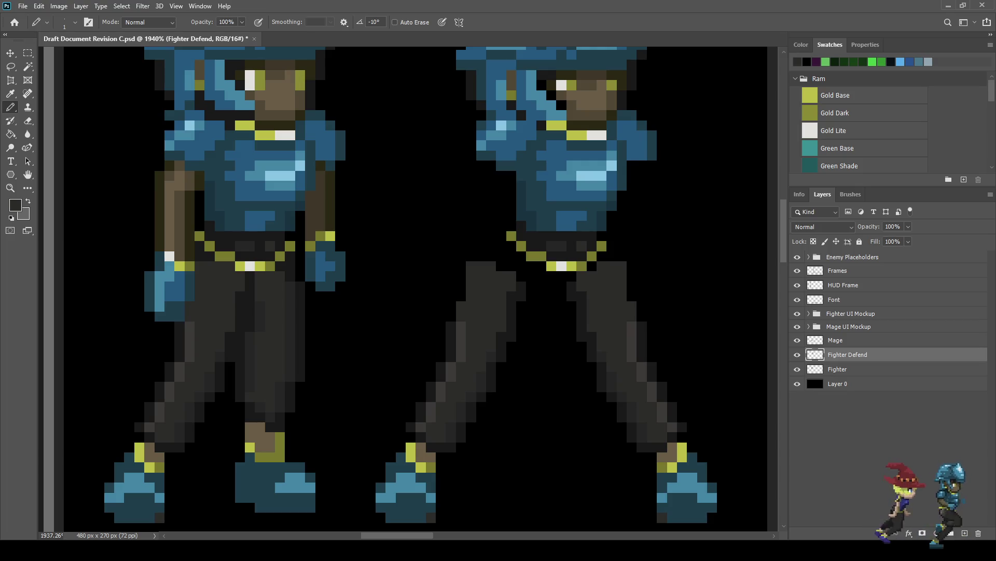
pyautogui.moveTo(501, 246)
pyautogui.mouseDown()
pyautogui.moveTo(482, 256)
pyautogui.moveTo(502, 256)
pyautogui.moveTo(501, 266)
pyautogui.moveTo(521, 259)
pyautogui.moveTo(522, 296)
pyautogui.moveTo(536, 270)
pyautogui.moveTo(532, 296)
pyautogui.moveTo(552, 276)
pyautogui.moveTo(572, 276)
pyautogui.moveTo(552, 286)
pyautogui.moveTo(571, 297)
pyautogui.mouseUp()
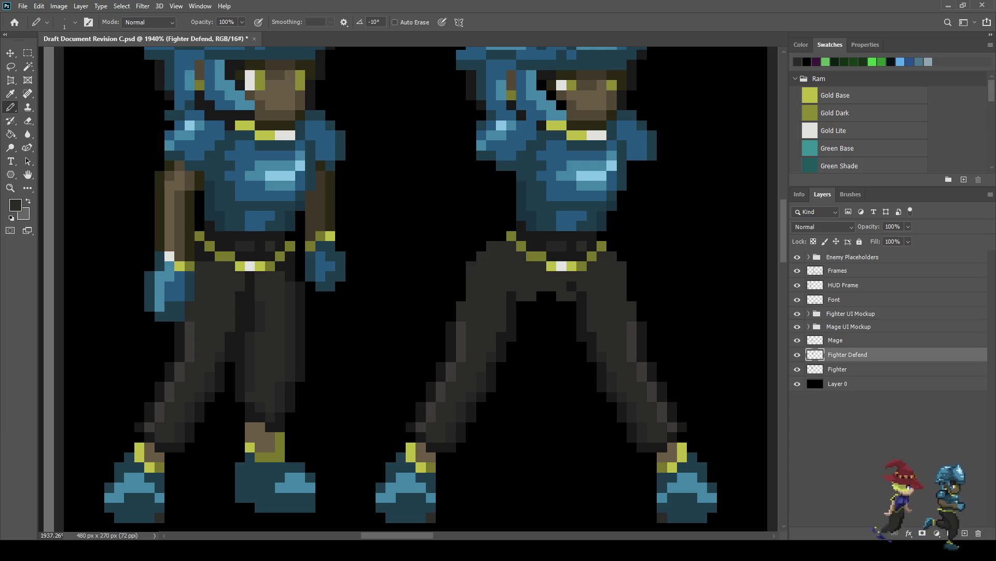
# Erase a stray pixel from the right fighter's pants.
pyautogui.scroll(-10, 410, 289)
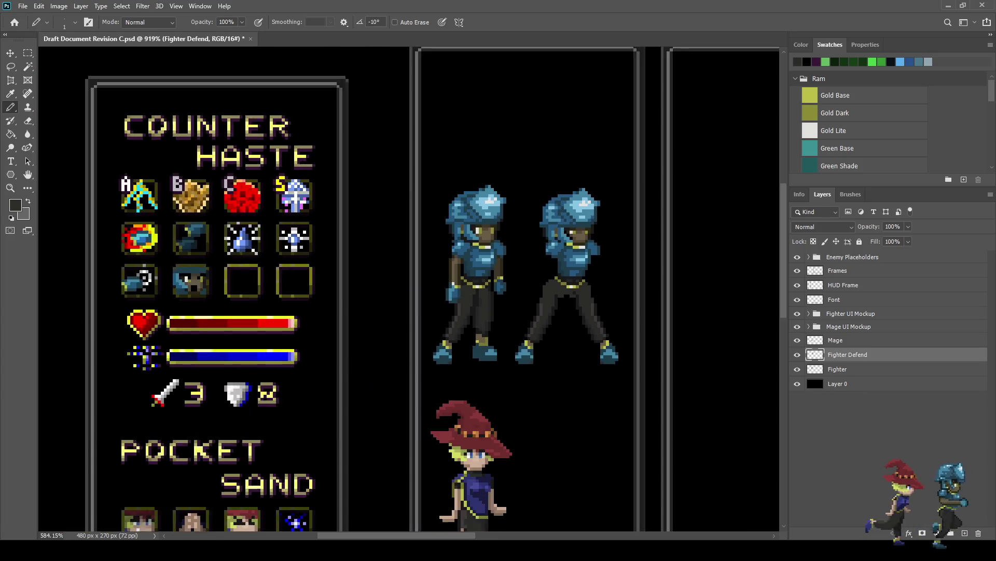
pyautogui.scroll(10, 567, 290)
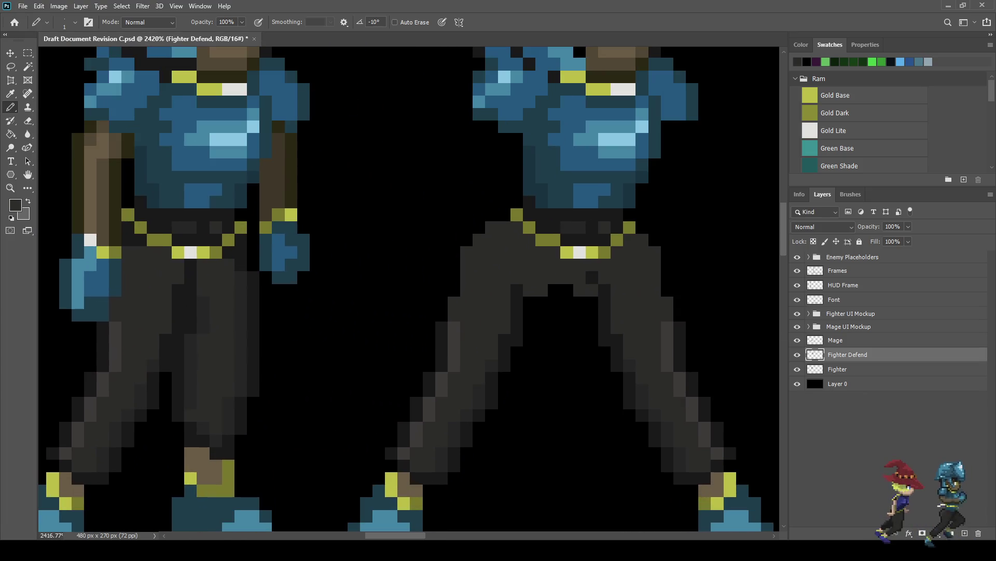
pyautogui.press('e')
pyautogui.click(580, 290)
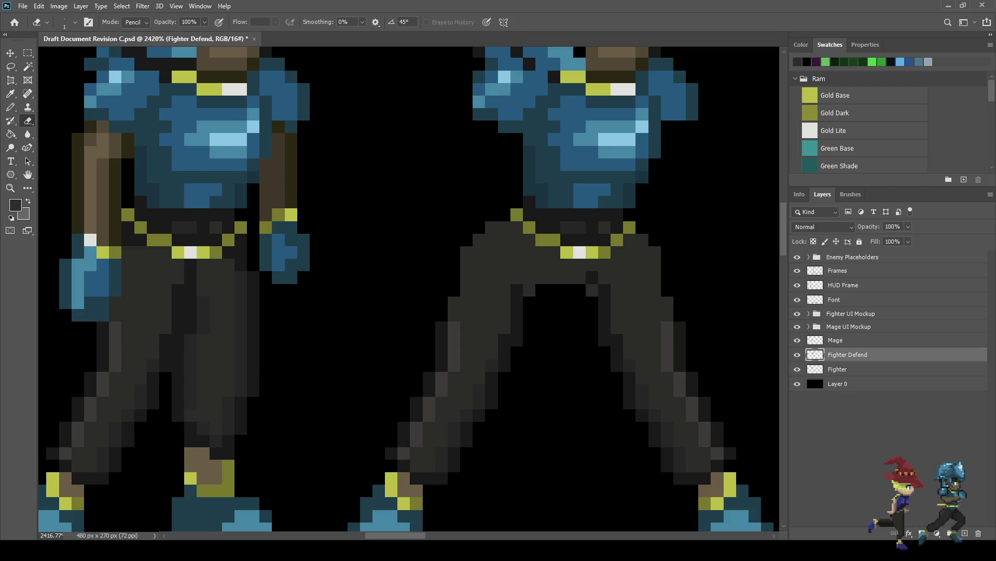
pyautogui.scroll(-6, 540, 293)
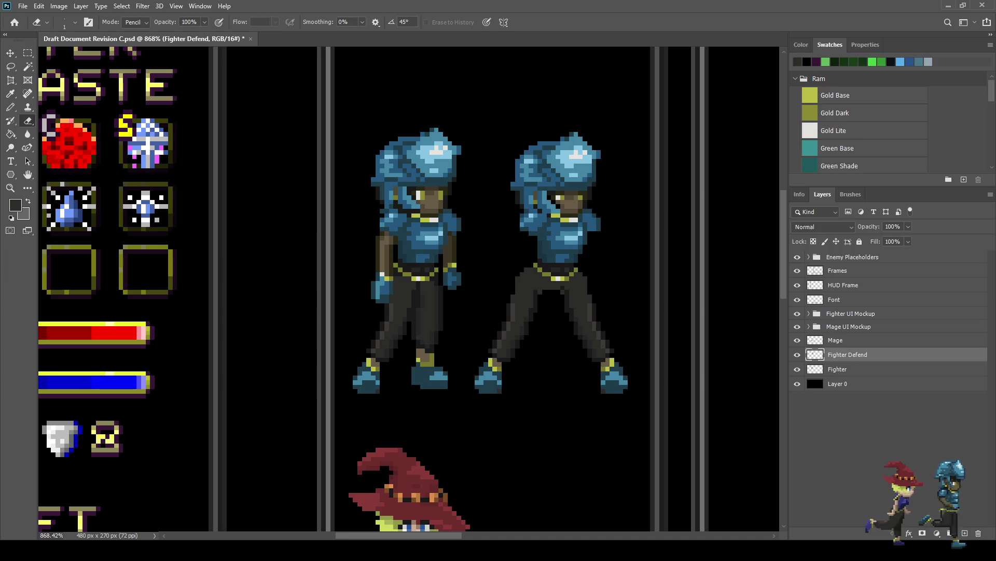
pyautogui.scroll(-3, 555, 305)
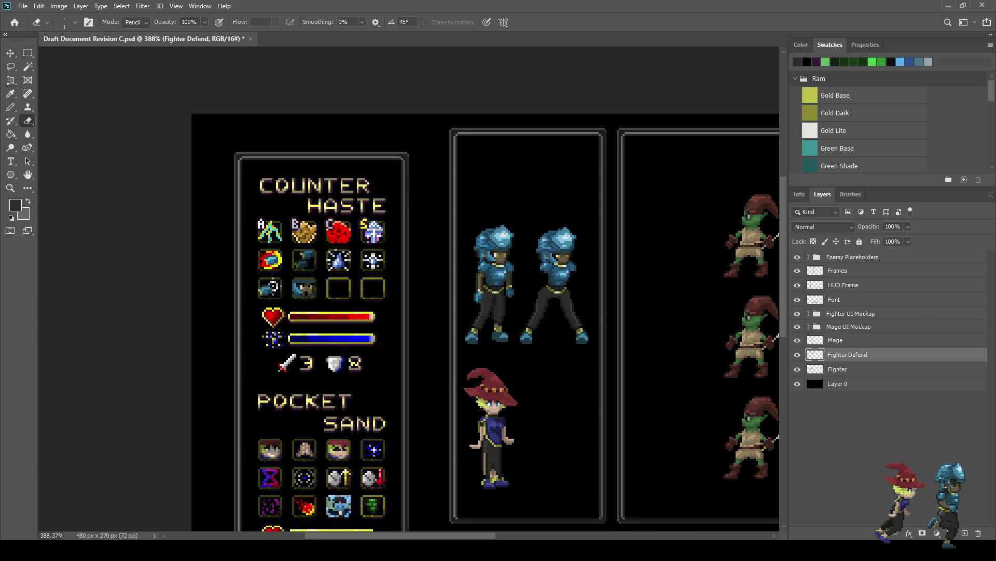
pyautogui.scroll(3, 548, 283)
pyautogui.press('l')
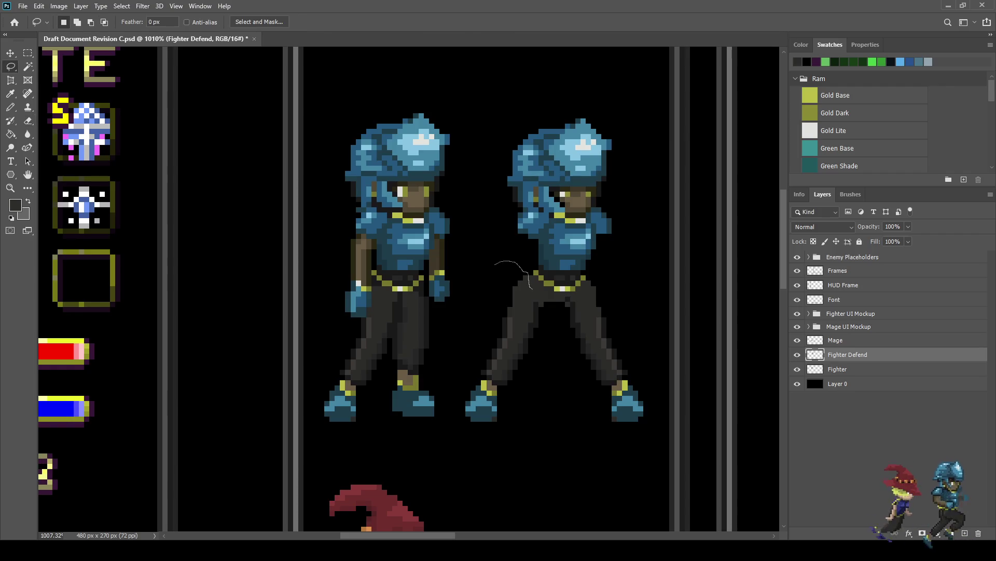
# Select the right fighter's left leg, try a transform, cancel, and deselect.
pyautogui.moveTo(541, 306)
pyautogui.mouseDown()
pyautogui.moveTo(537, 365)
pyautogui.moveTo(480, 453)
pyautogui.moveTo(449, 384)
pyautogui.moveTo(495, 265)
pyautogui.mouseUp()
pyautogui.hotkey('ctrl', 't')
pyautogui.press('Escape')
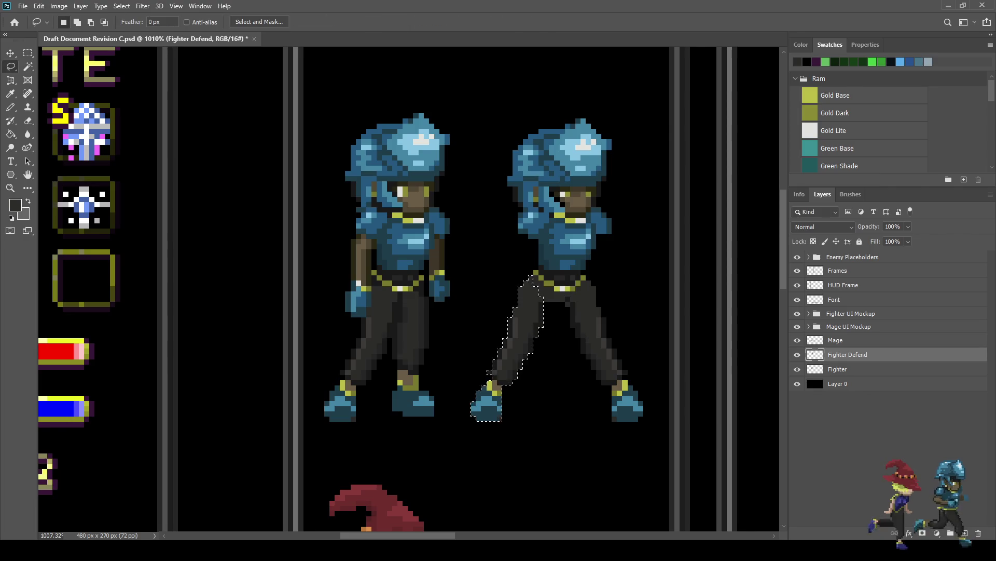
pyautogui.hotkey('ctrl', 'd')
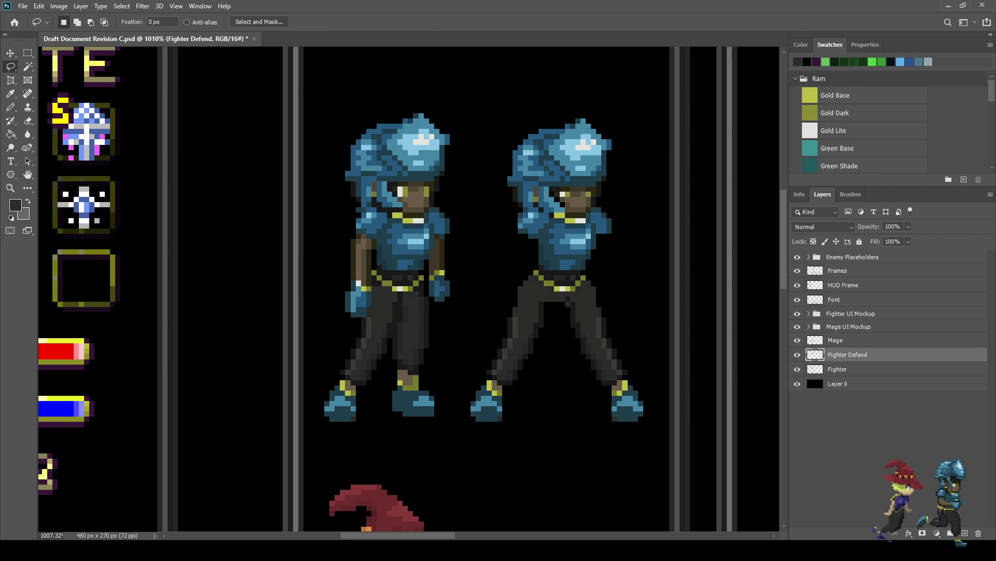
pyautogui.scroll(-5, 538, 299)
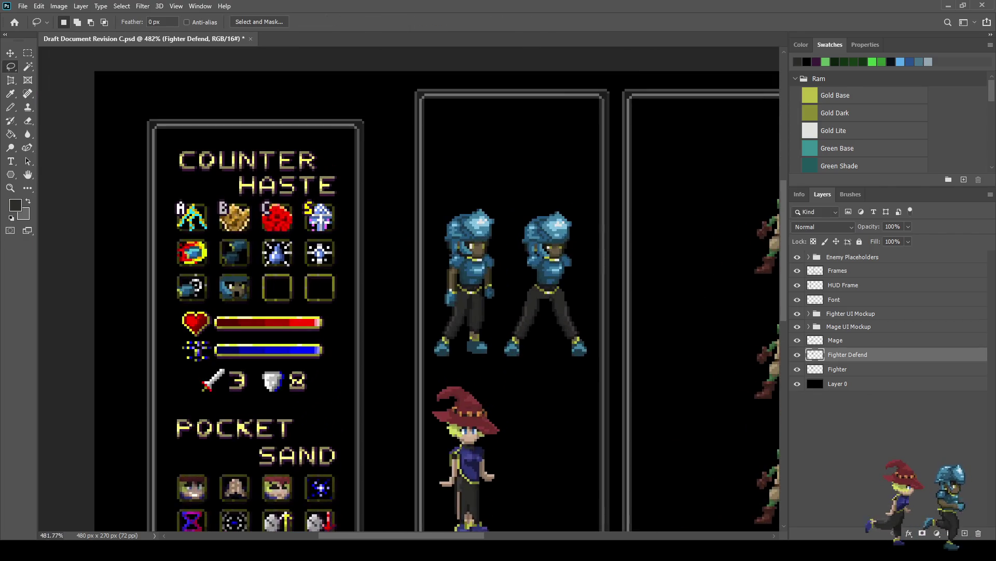
pyautogui.scroll(10, 560, 319)
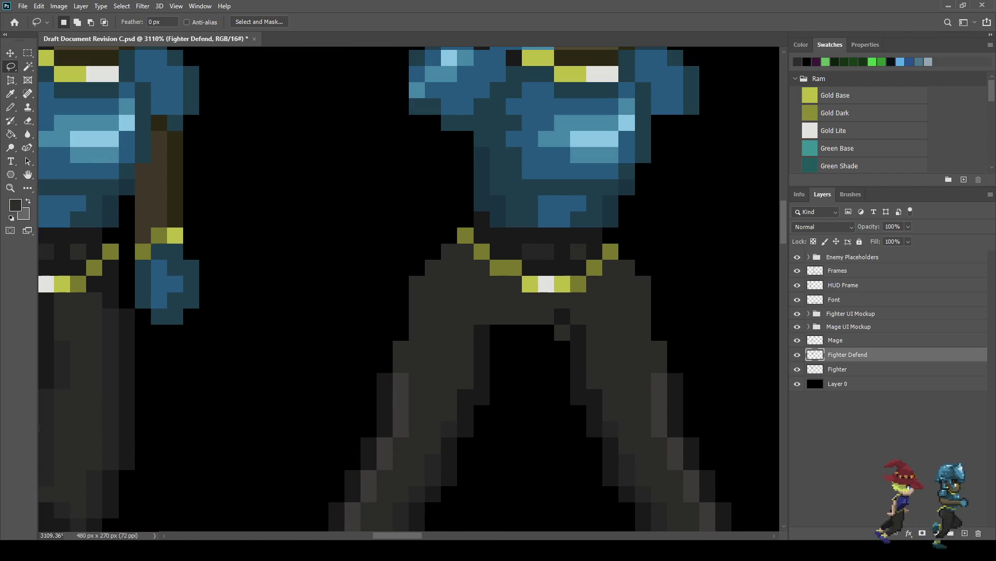
# Sample the dark pants colour and pencil in extra pixels at the crotch.
pyautogui.press('i')
pyautogui.click(560, 319)
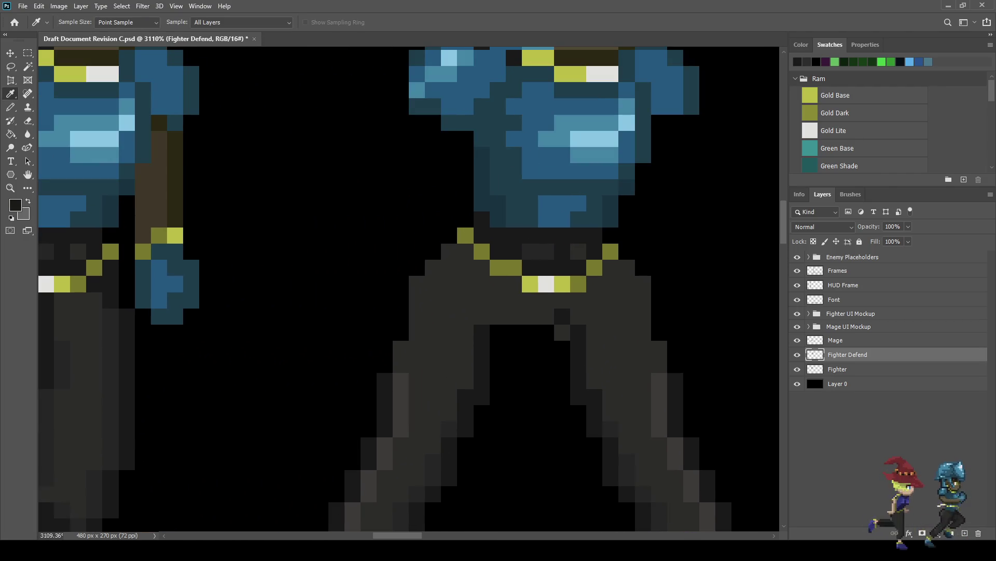
pyautogui.press('b')
pyautogui.click(546, 316)
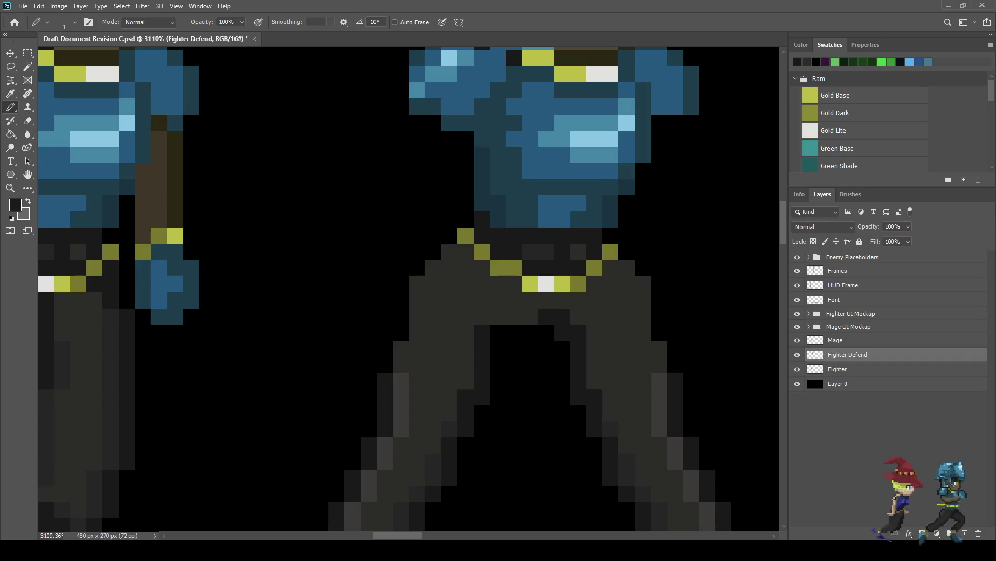
pyautogui.moveTo(530, 316)
pyautogui.mouseDown()
pyautogui.moveTo(498, 317)
pyautogui.moveTo(499, 349)
pyautogui.mouseUp()
pyautogui.click(547, 332)
pyautogui.scroll(-10, 594, 357)
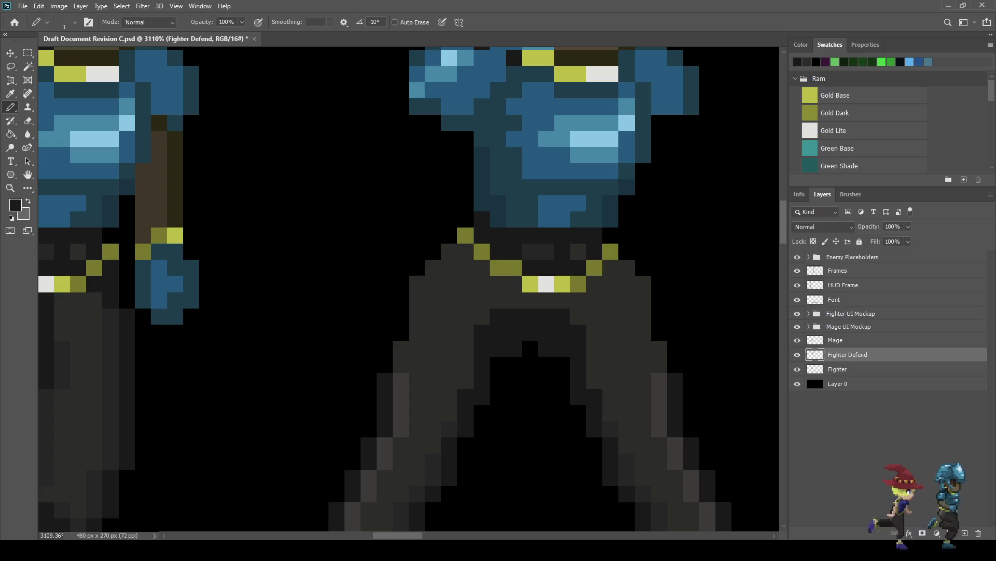
pyautogui.scroll(-3, 587, 370)
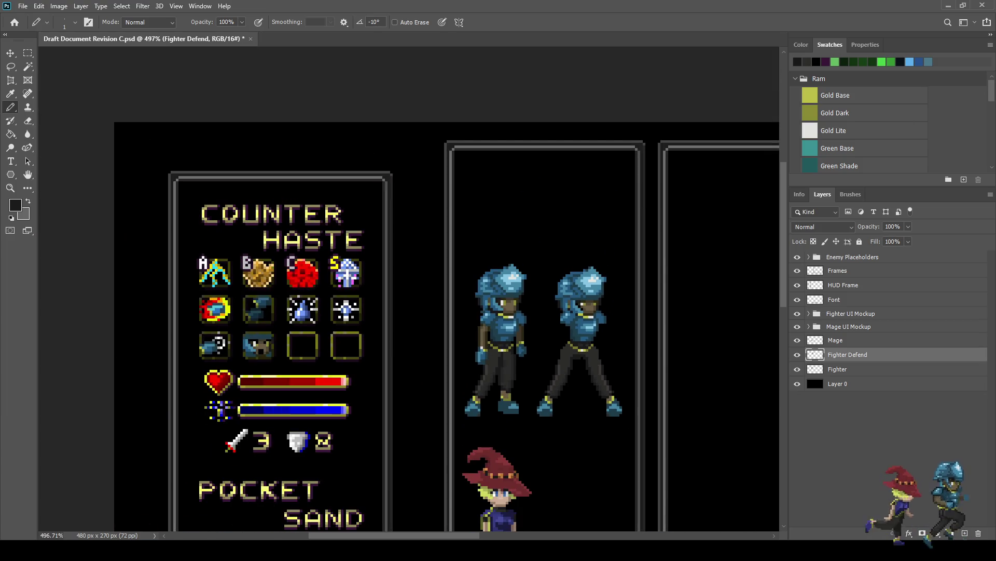
pyautogui.scroll(8, 587, 350)
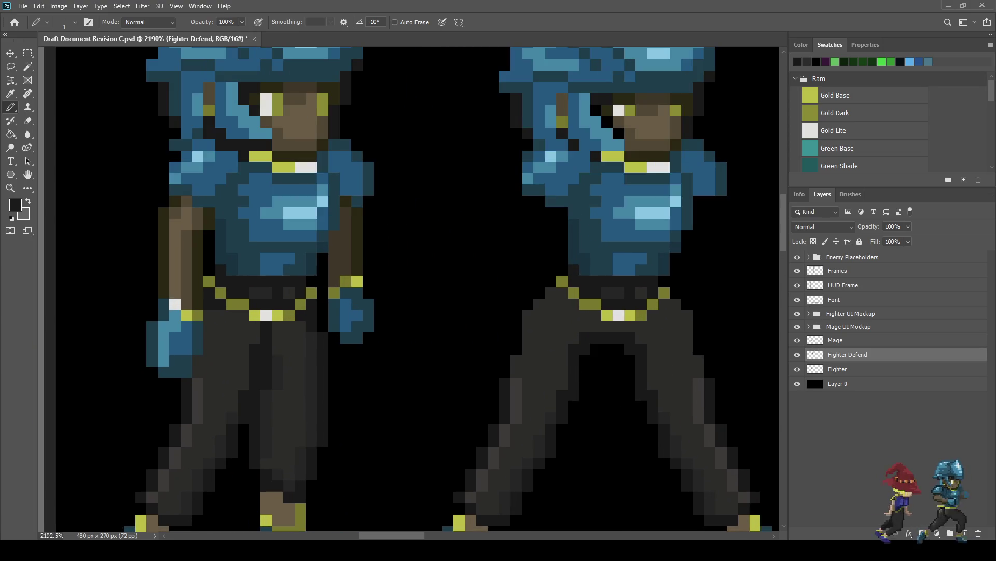
pyautogui.scroll(-4, 573, 334)
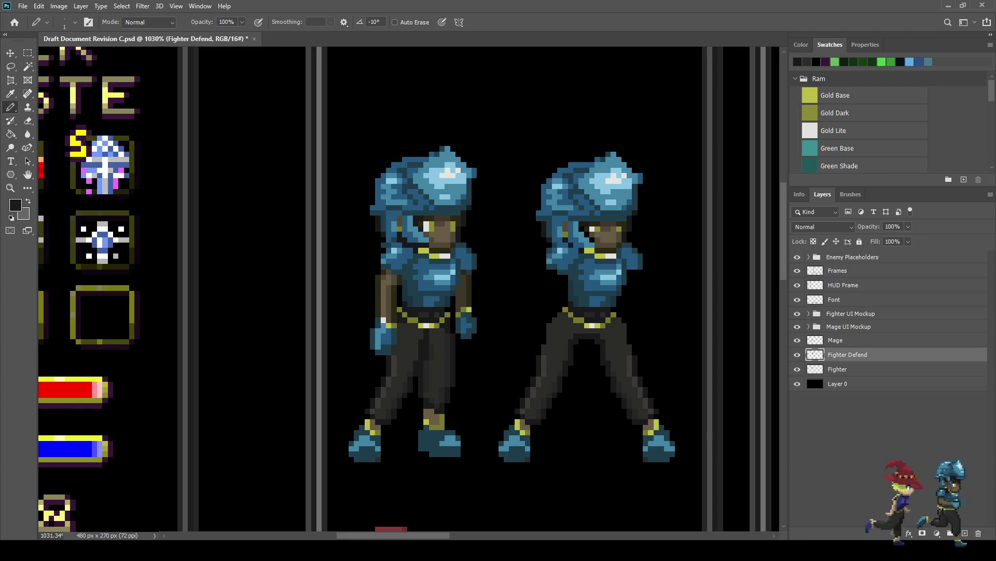
pyautogui.scroll(2, 646, 324)
pyautogui.press('l')
pyautogui.moveTo(500, 97)
pyautogui.mouseDown()
pyautogui.moveTo(655, 93)
pyautogui.moveTo(665, 229)
pyautogui.moveTo(638, 300)
pyautogui.mouseUp()
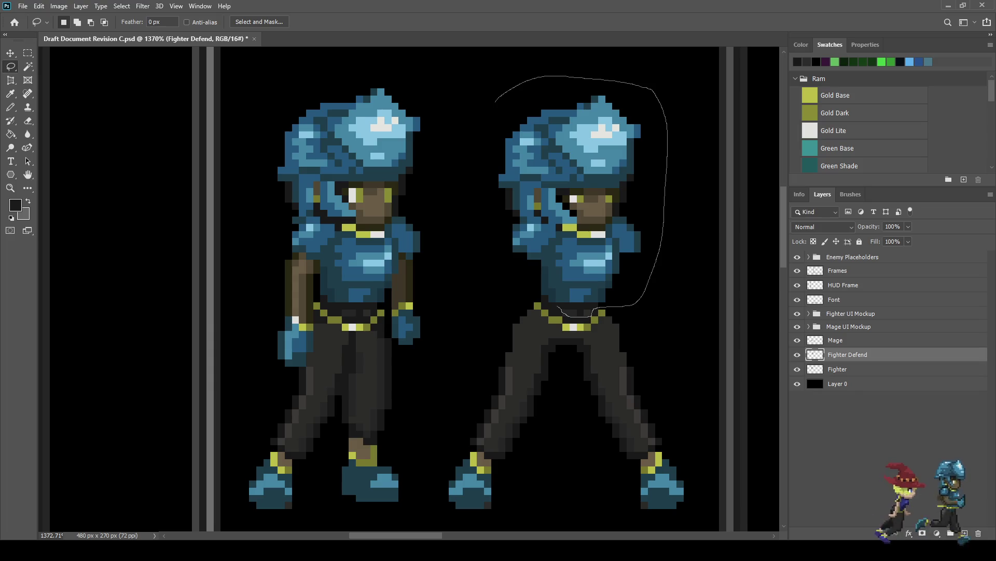
pyautogui.moveTo(540, 297)
pyautogui.mouseDown()
pyautogui.moveTo(493, 251)
pyautogui.moveTo(480, 106)
pyautogui.moveTo(491, 100)
pyautogui.mouseUp()
pyautogui.scroll(3, 526, 269)
pyautogui.scroll(1, 547, 315)
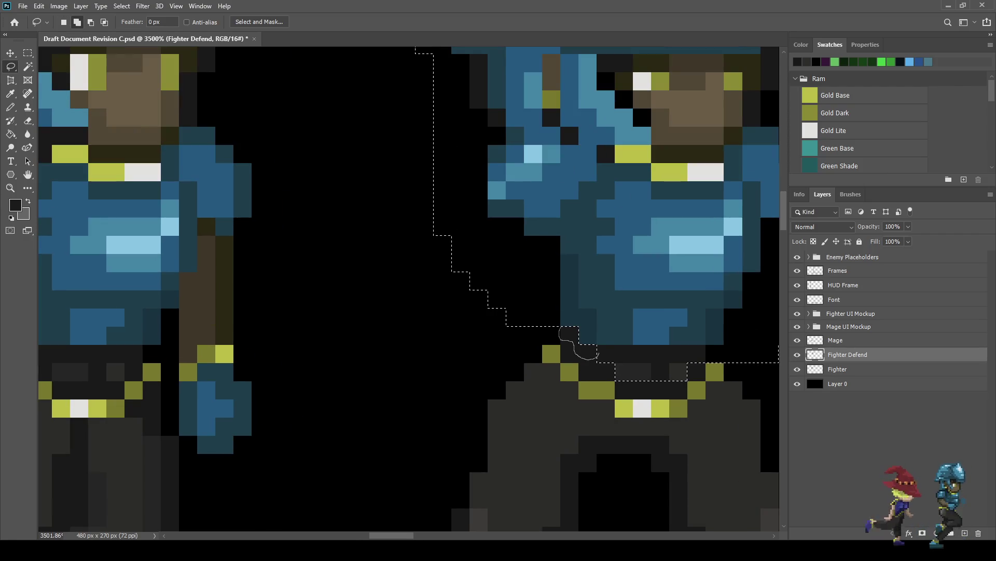
pyautogui.scroll(-3, 620, 345)
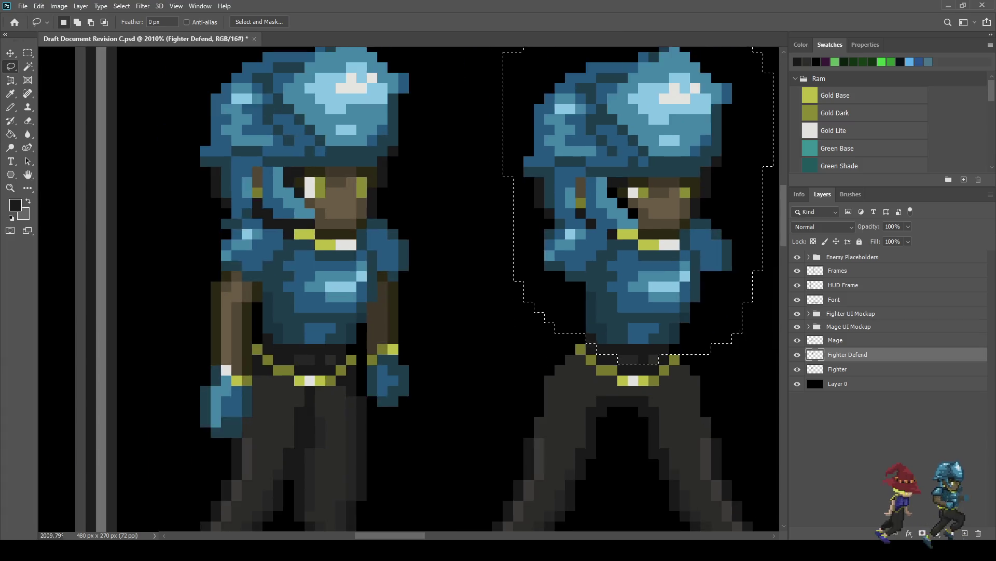
pyautogui.scroll(-2, 636, 329)
pyautogui.hotkey('ctrl', 't')
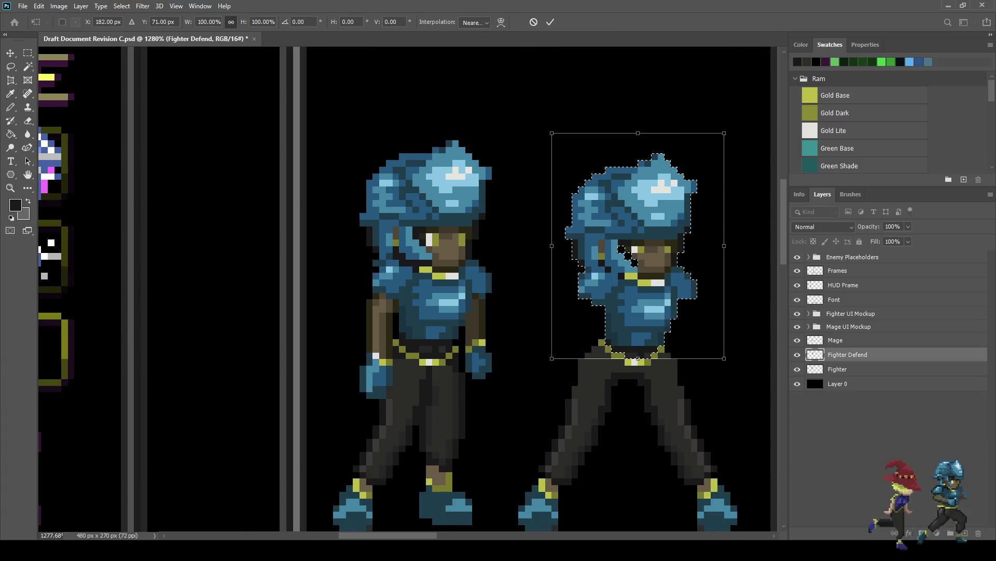
pyautogui.press('Right')
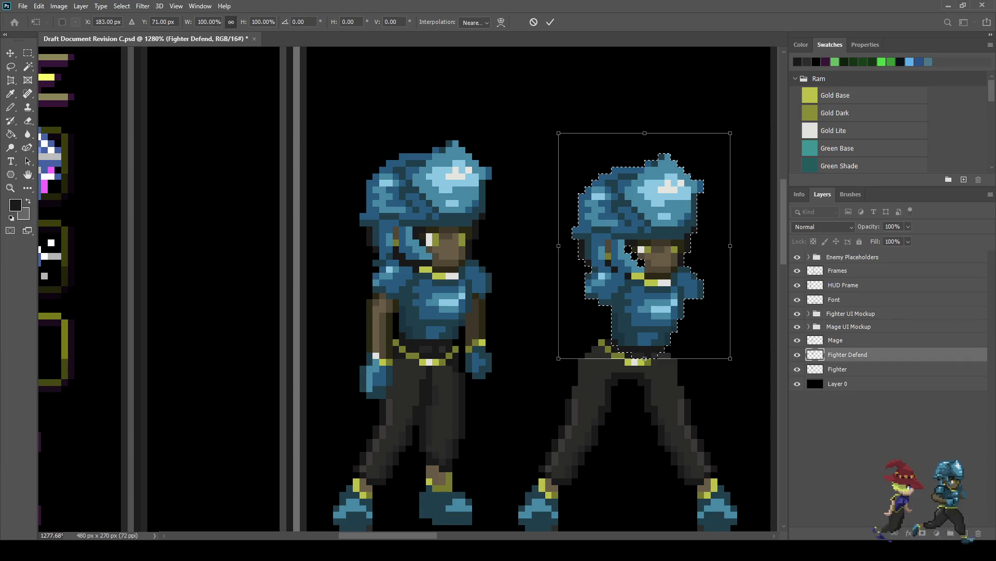
pyautogui.press('Left')
pyautogui.press('Return')
pyautogui.hotkey('ctrl', 'd')
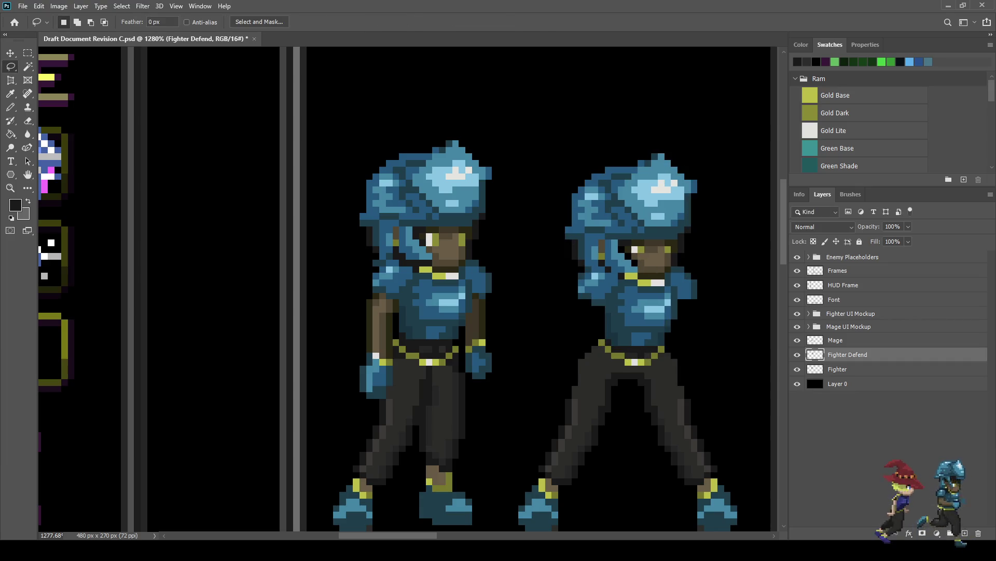
pyautogui.scroll(-5, 519, 285)
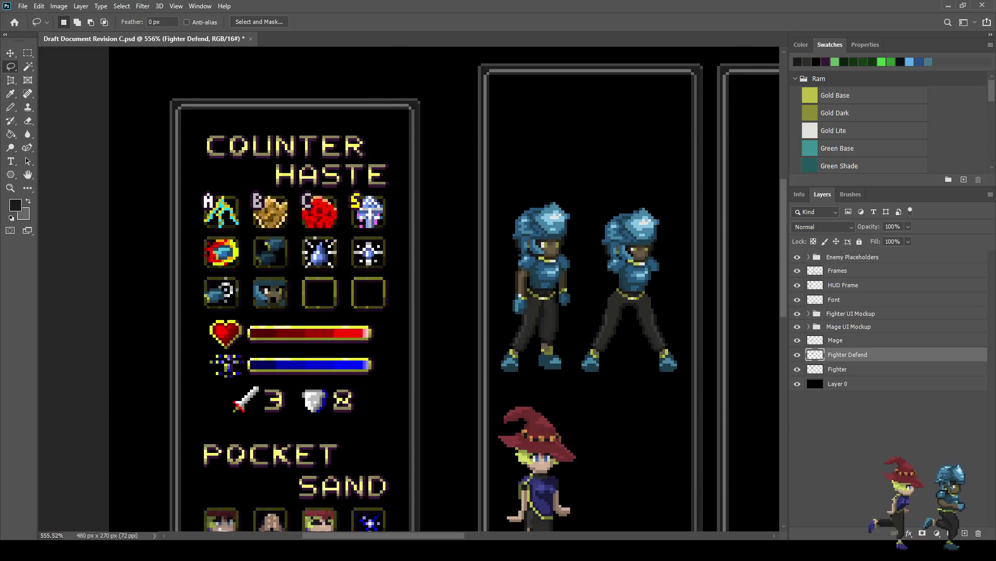
# Paint a dark grey pixel beside the right fighter's eye and lighten two nearby pixels.
pyautogui.scroll(5, 519, 286)
pyautogui.scroll(8, 622, 247)
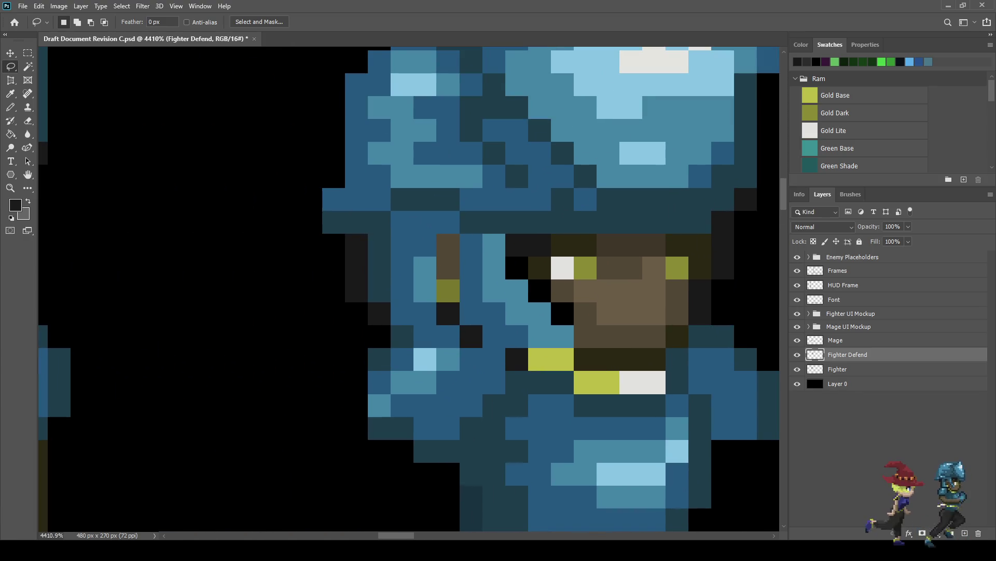
pyautogui.press('i')
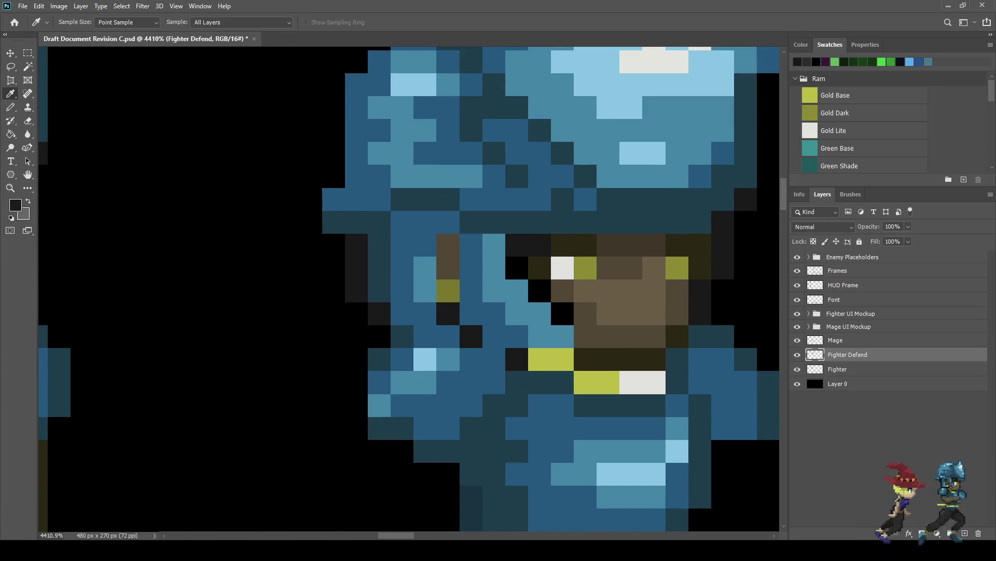
pyautogui.press('b')
pyautogui.click(518, 269)
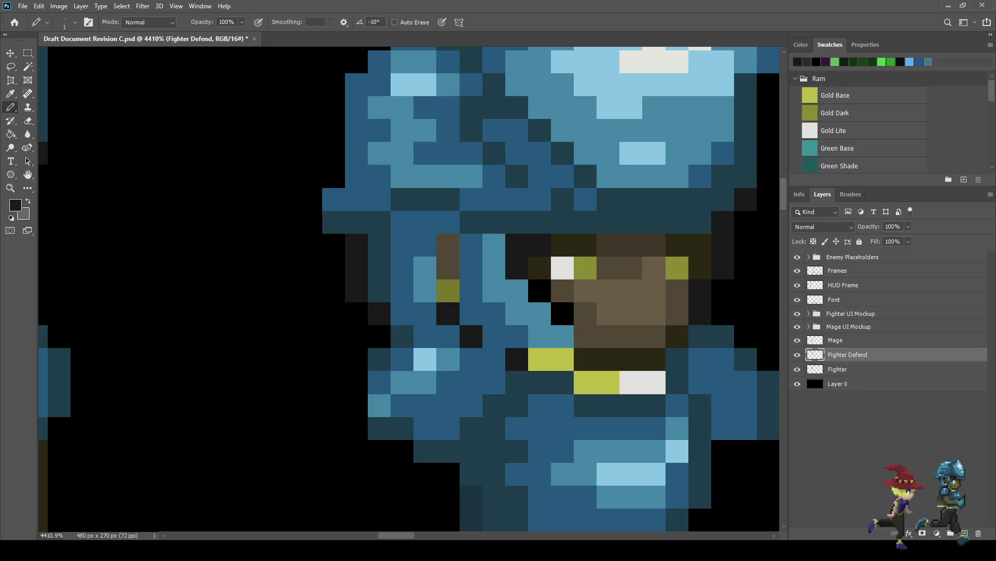
pyautogui.click(540, 291)
pyautogui.click(562, 314)
# Darken the skin pixels beside and above the eyes to form a shadowed brow.
pyautogui.scroll(-8, 604, 352)
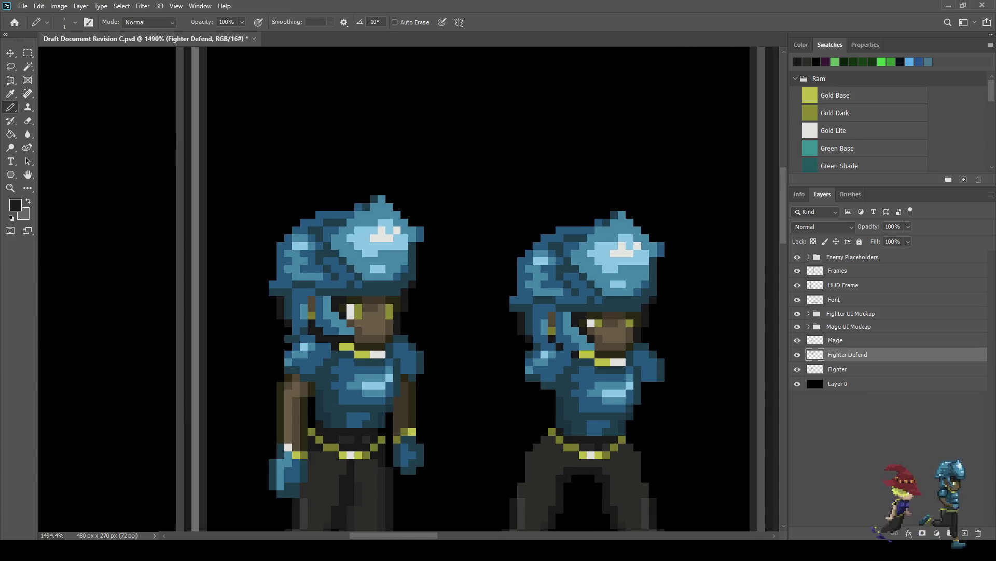
pyautogui.scroll(-3, 609, 341)
pyautogui.scroll(8, 609, 341)
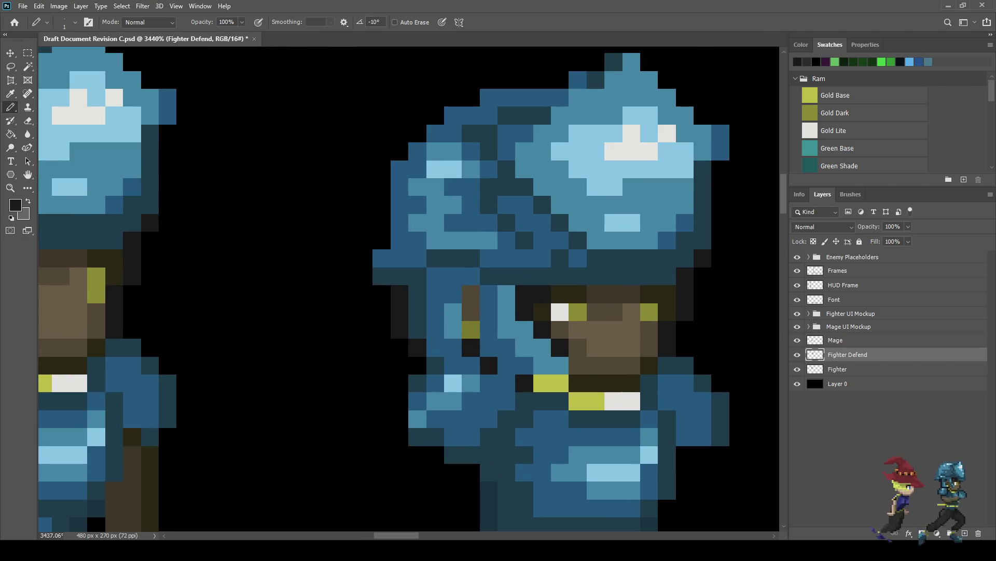
pyautogui.click(633, 311)
pyautogui.click(596, 312)
pyautogui.scroll(-1, 602, 337)
pyautogui.click(579, 308)
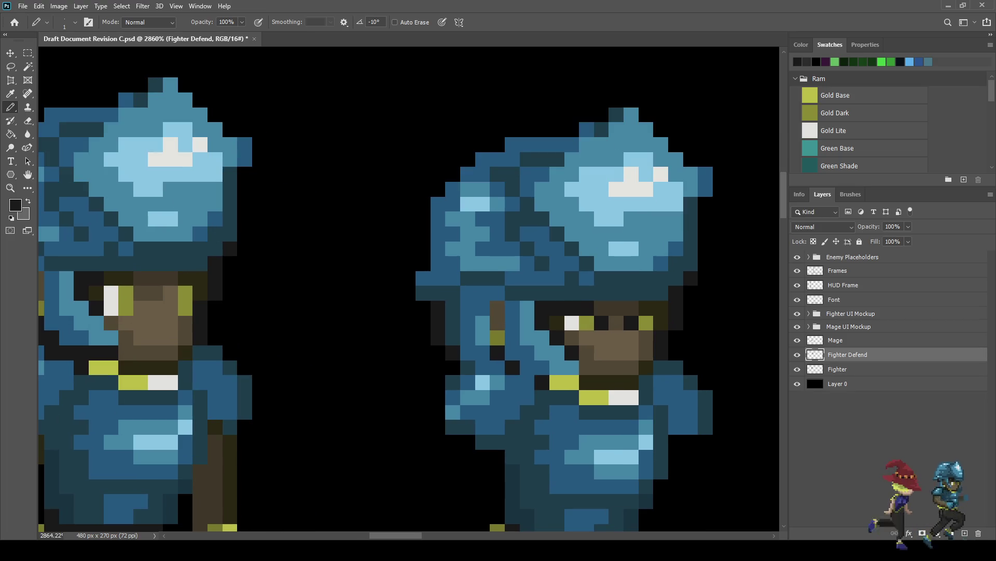
pyautogui.scroll(-1, 633, 322)
pyautogui.click(646, 312)
pyautogui.click(659, 313)
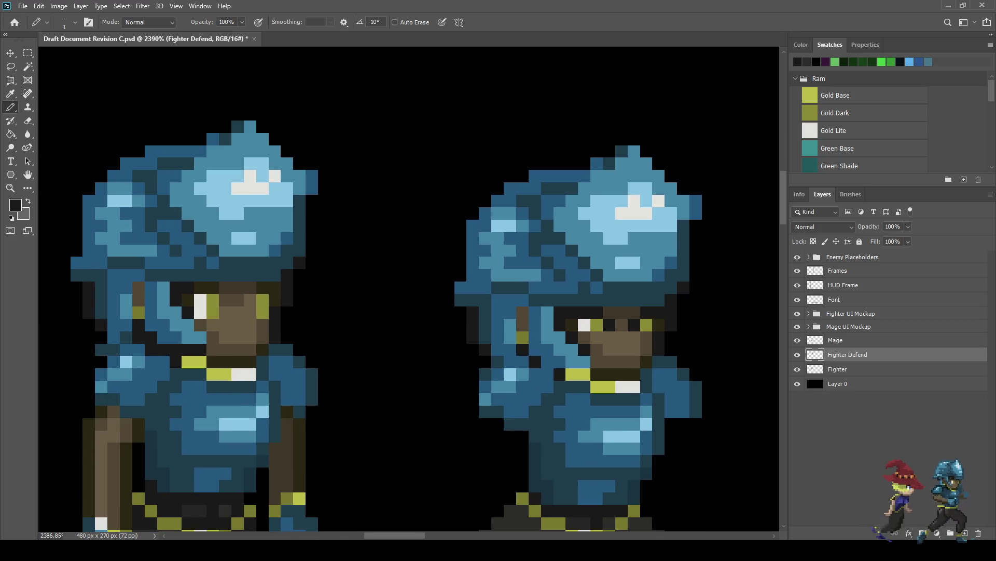
pyautogui.scroll(-9, 608, 367)
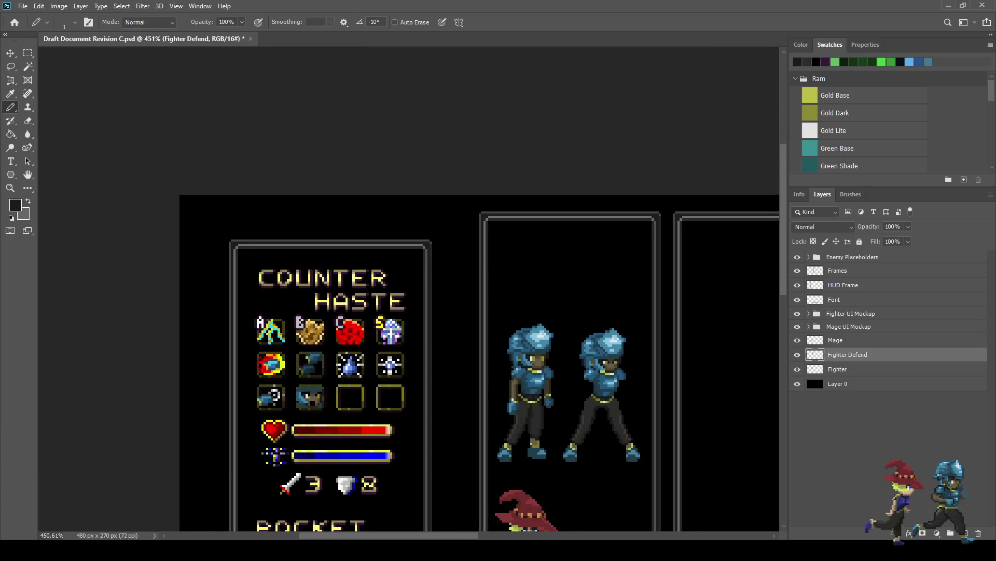
# Sample a dark brown from the artwork and add a new Layer 5 above Fighter Defend.
pyautogui.scroll(-3, 617, 410)
pyautogui.scroll(5, 617, 410)
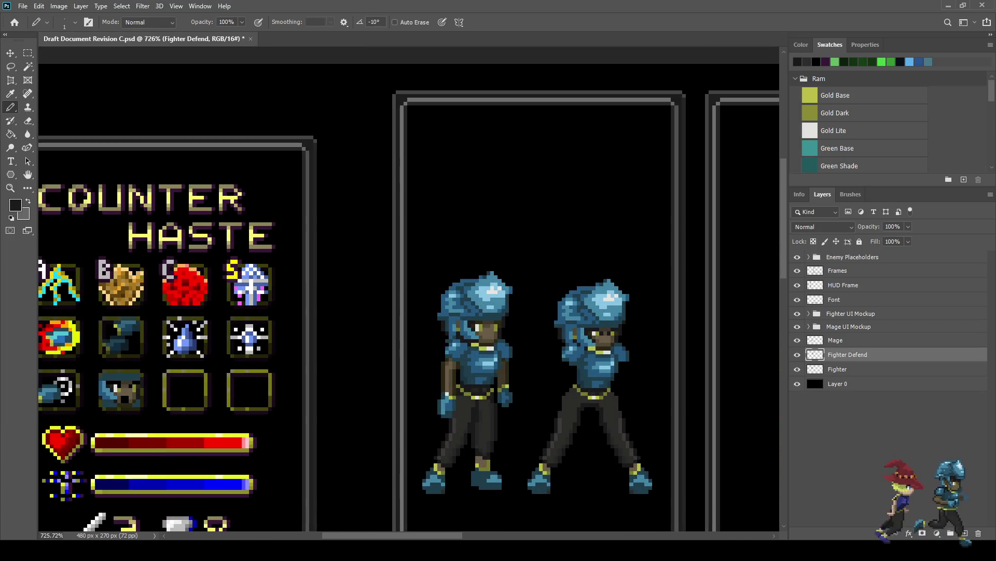
pyautogui.scroll(5, 480, 381)
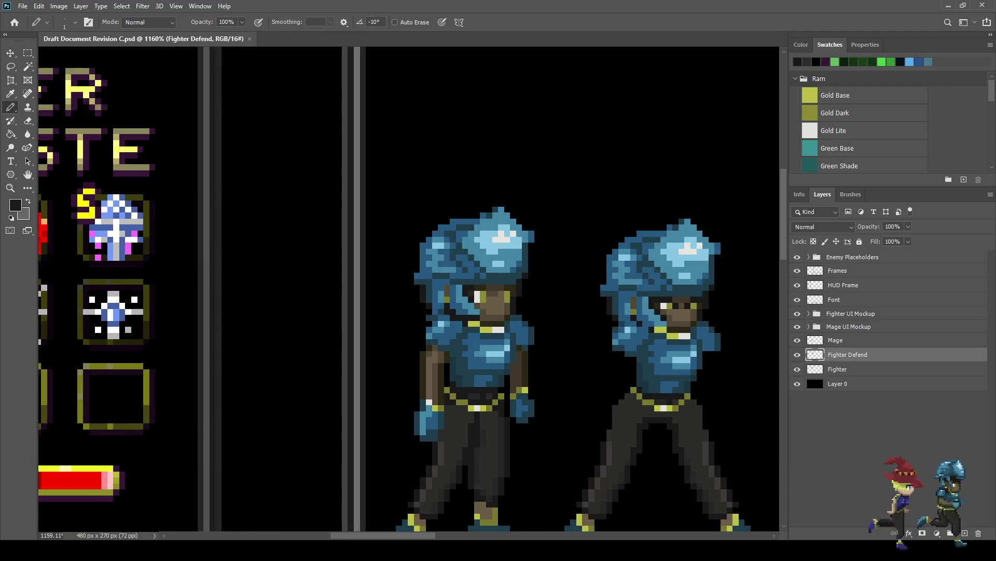
pyautogui.press('alt')
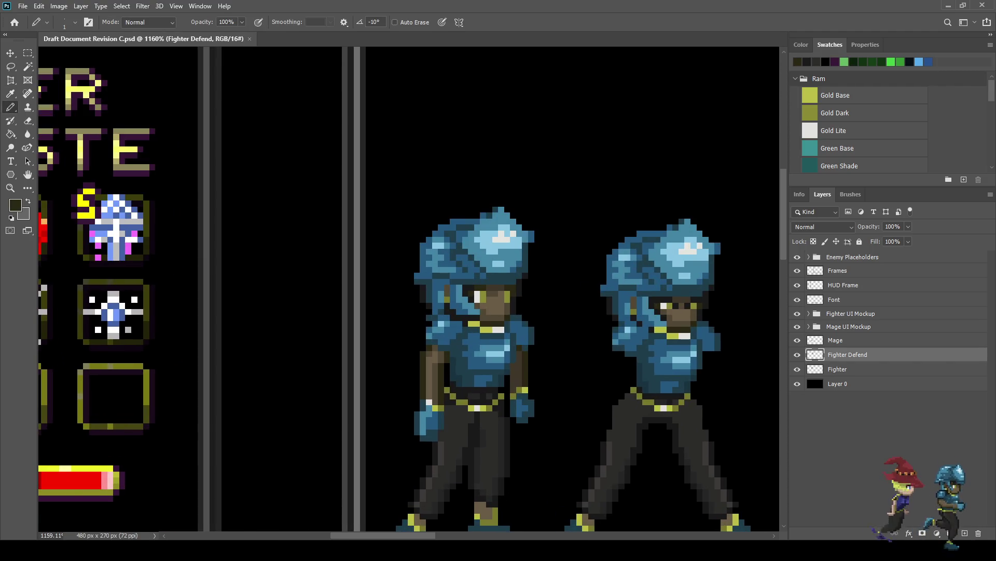
pyautogui.click(965, 533)
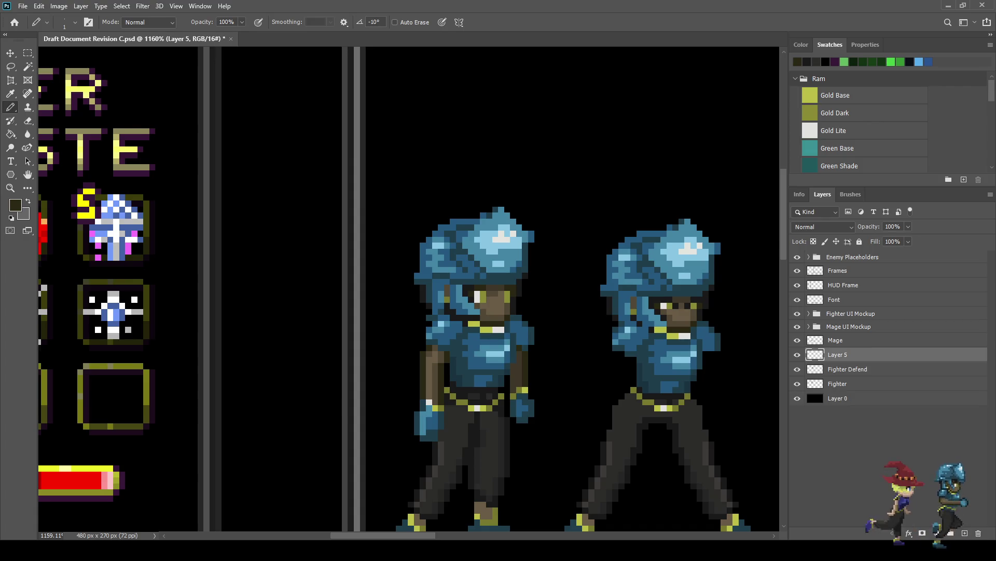
# Pencil a dark brown arm stroke across the right fighter's arm and torso.
pyautogui.scroll(3, 452, 311)
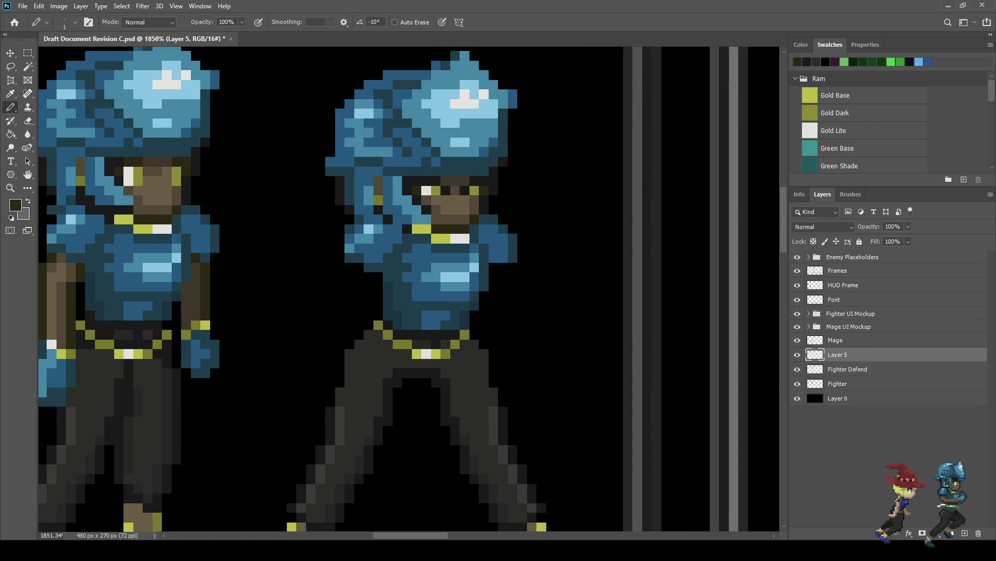
pyautogui.moveTo(358, 265)
pyautogui.mouseDown()
pyautogui.moveTo(379, 308)
pyautogui.moveTo(422, 275)
pyautogui.moveTo(436, 238)
pyautogui.moveTo(447, 240)
pyautogui.moveTo(426, 255)
pyautogui.moveTo(446, 257)
pyautogui.moveTo(436, 219)
pyautogui.moveTo(397, 305)
pyautogui.mouseUp()
pyautogui.click(349, 267)
pyautogui.click(349, 276)
pyautogui.moveTo(368, 306); pyautogui.dragTo(378, 316)
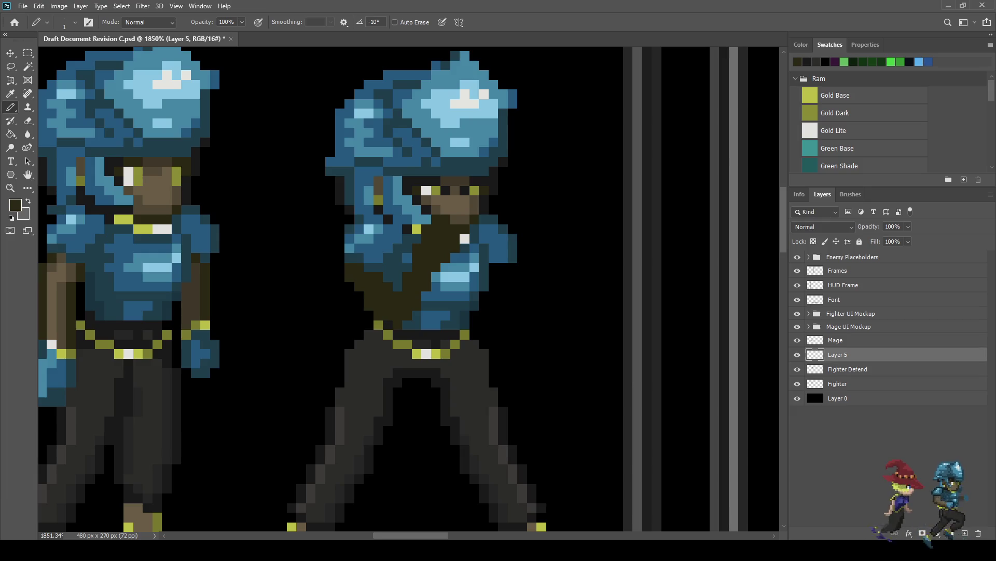
# Cover the right fighter's chest with dark brown pixels.
pyautogui.click(474, 248)
pyautogui.moveTo(465, 248)
pyautogui.mouseDown()
pyautogui.moveTo(455, 276)
pyautogui.moveTo(485, 258)
pyautogui.moveTo(474, 268)
pyautogui.mouseUp()
pyautogui.click(465, 239)
pyautogui.moveTo(475, 228); pyautogui.dragTo(484, 229)
pyautogui.click(473, 276)
pyautogui.click(485, 268)
# Fill the side and lower torso dark brown, then erase one stray pixel on the side.
pyautogui.moveTo(474, 286); pyautogui.dragTo(503, 306)
pyautogui.click(504, 297)
pyautogui.moveTo(493, 266); pyautogui.dragTo(504, 276)
pyautogui.click(513, 296)
pyautogui.click(504, 267)
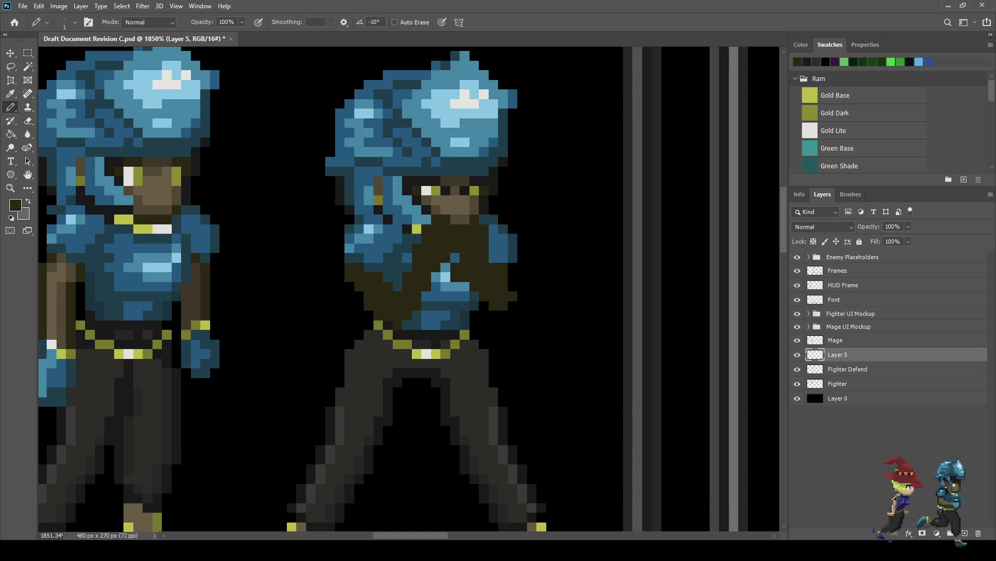
pyautogui.click(503, 315)
pyautogui.moveTo(494, 315); pyautogui.dragTo(483, 306)
pyautogui.click(475, 296)
pyautogui.click(455, 257)
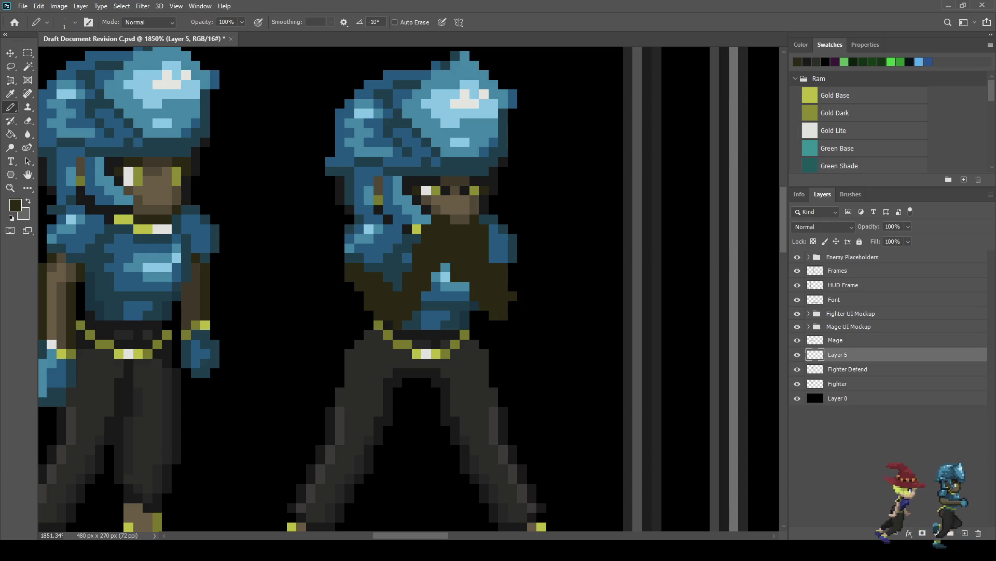
pyautogui.press('e')
pyautogui.click(513, 296)
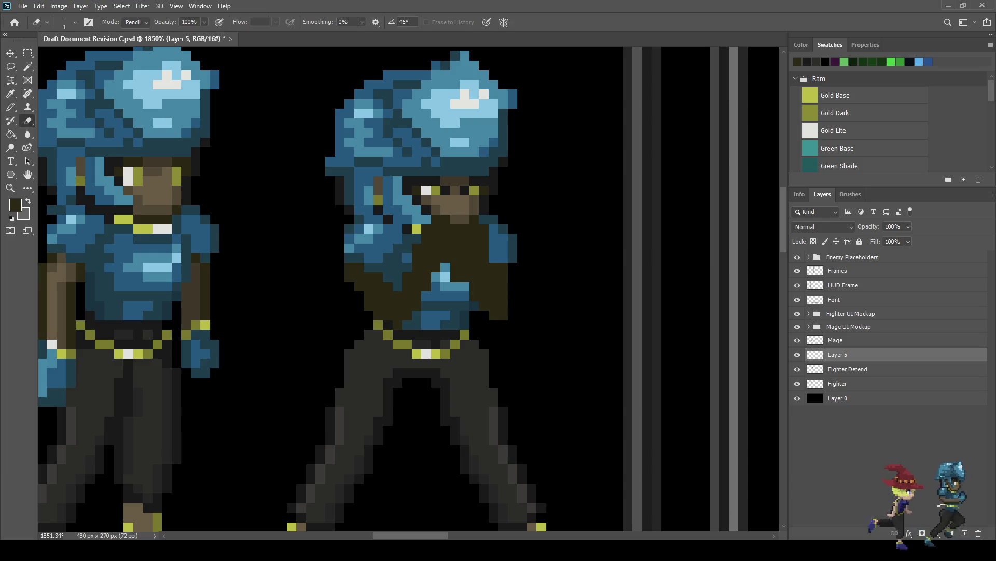
# Darken three face pixels and a light blue pixel on the raised arm.
pyautogui.scroll(-10, 529, 272)
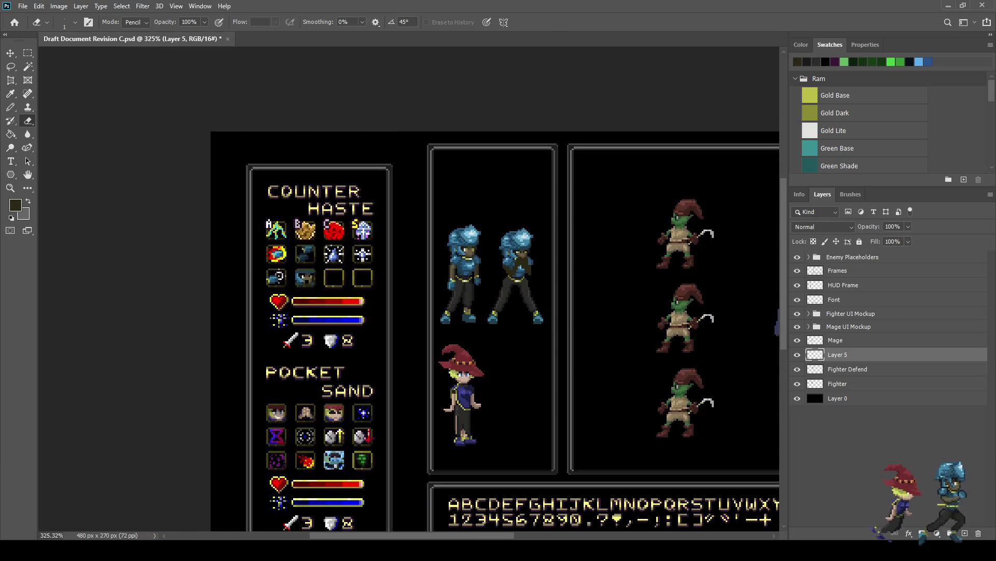
pyautogui.scroll(5, 529, 271)
pyautogui.scroll(6, 540, 255)
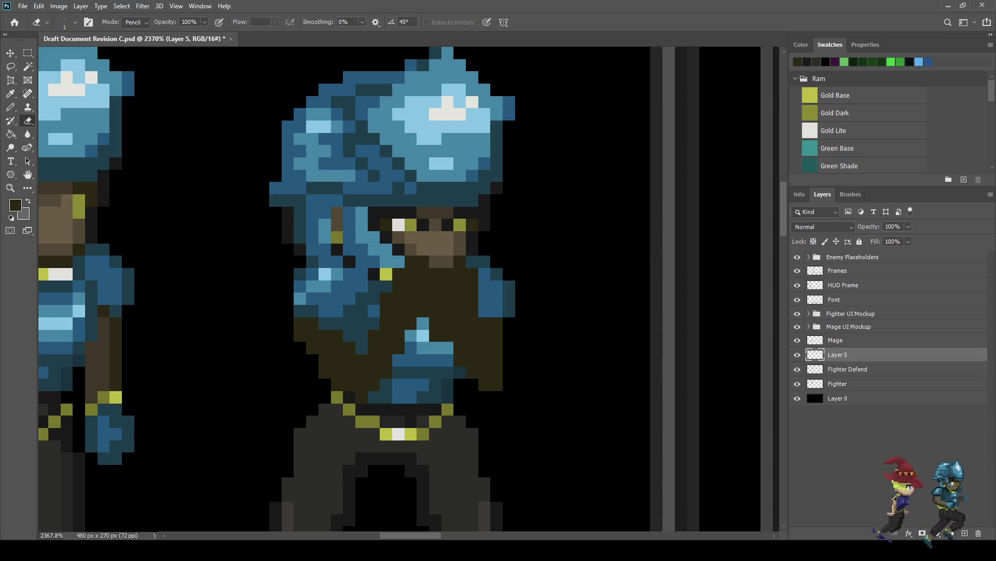
pyautogui.press('b')
pyautogui.moveTo(435, 261)
pyautogui.mouseDown()
pyautogui.moveTo(447, 261)
pyautogui.moveTo(422, 249)
pyautogui.mouseUp()
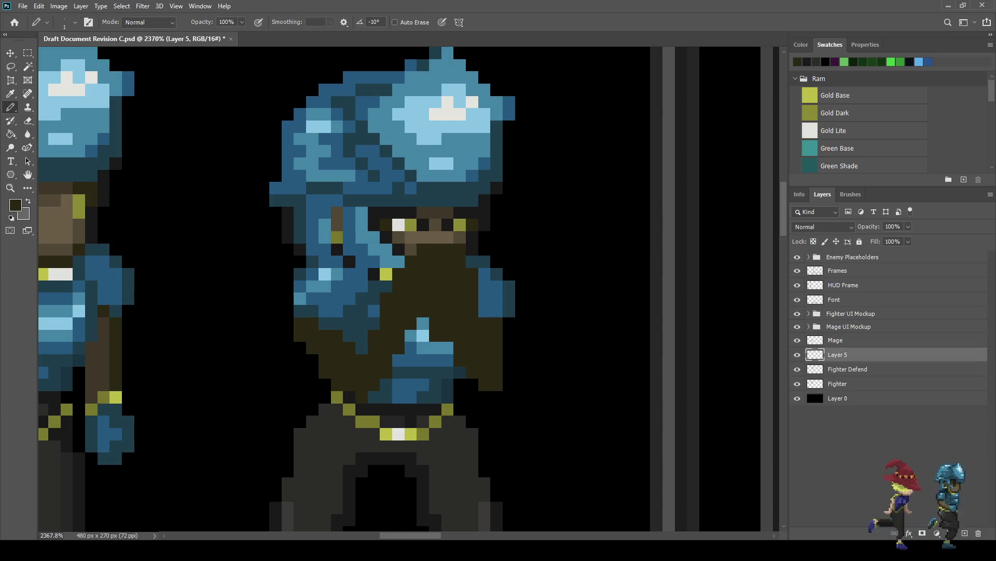
pyautogui.click(399, 262)
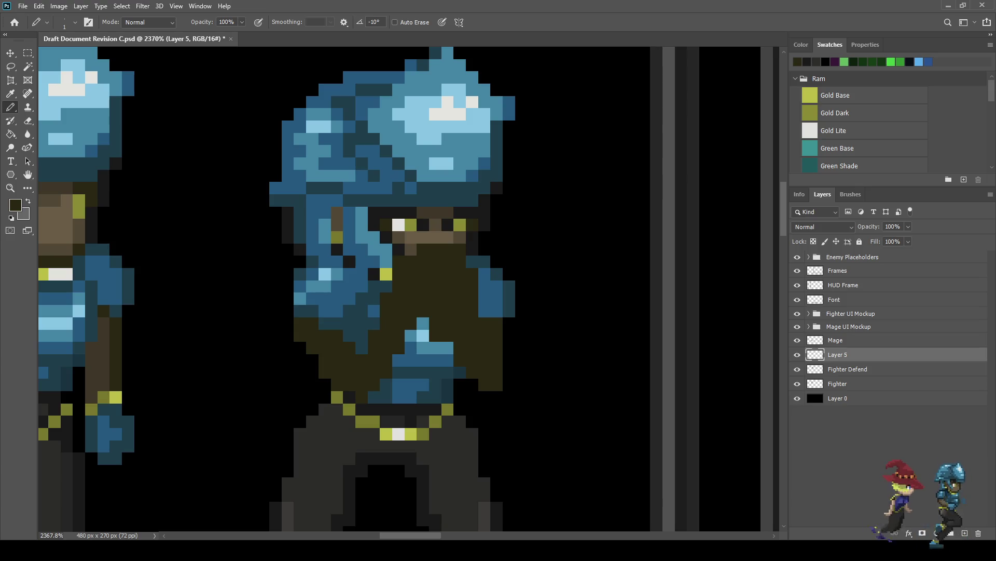
pyautogui.scroll(-5, 457, 327)
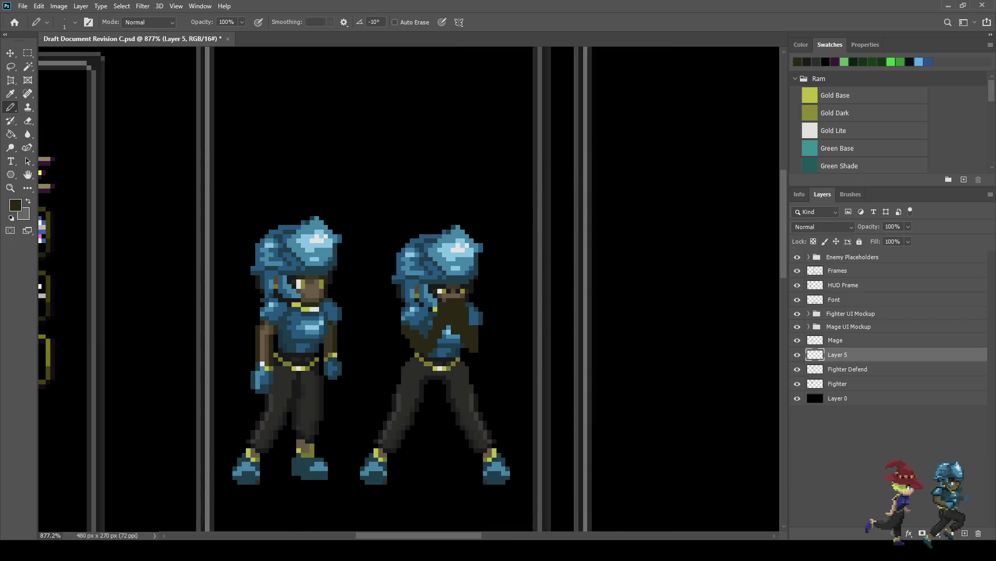
pyautogui.scroll(2, 457, 327)
pyautogui.scroll(5, 434, 334)
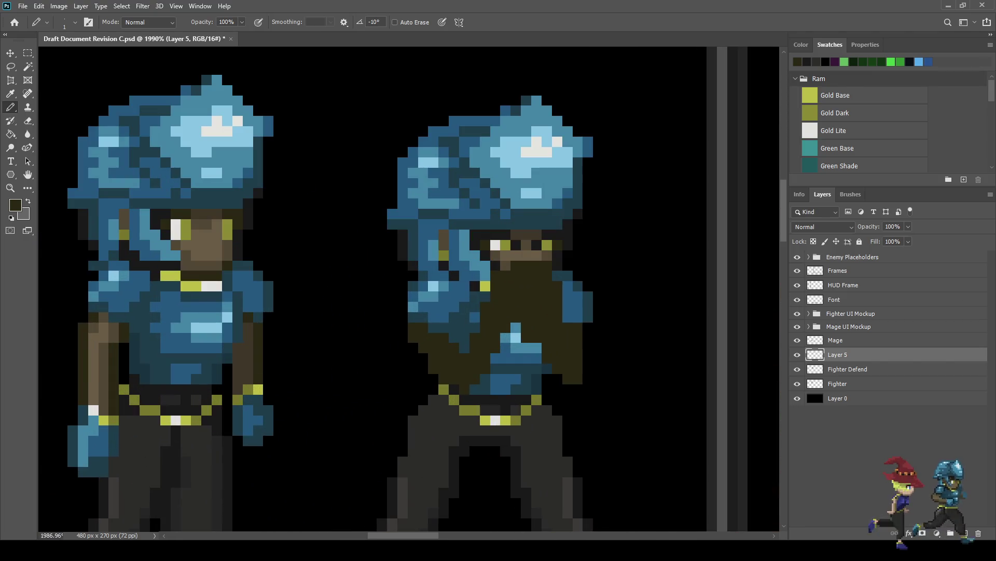
pyautogui.click(505, 338)
# Save the document with Ctrl+S.
pyautogui.scroll(-10, 410, 291)
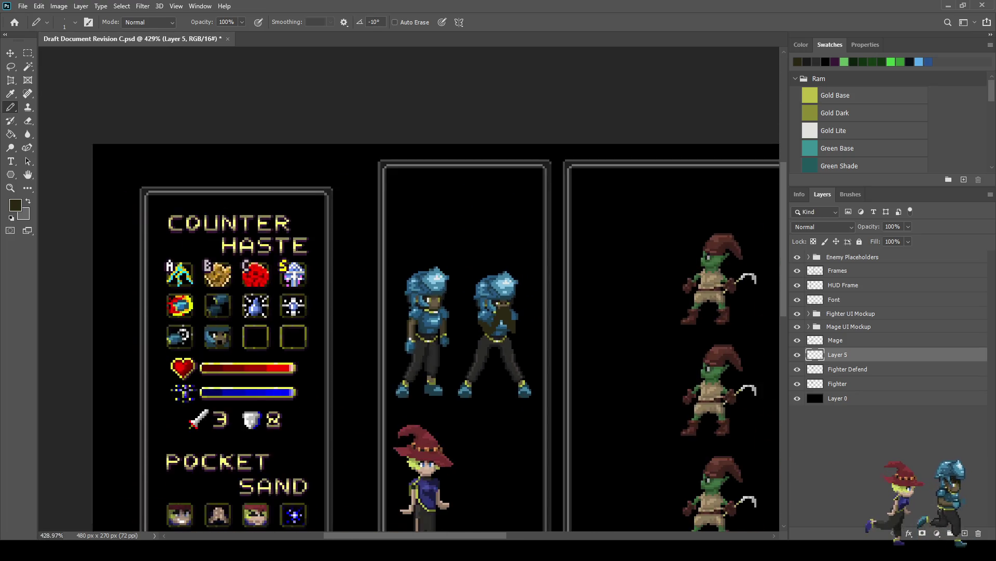
pyautogui.scroll(4, 291, 202)
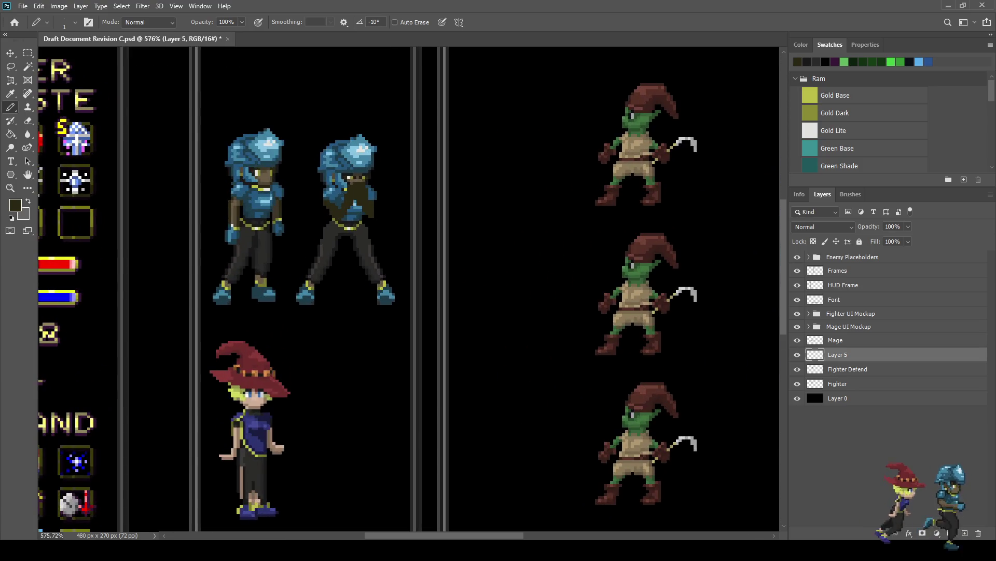
pyautogui.scroll(1, 310, 193)
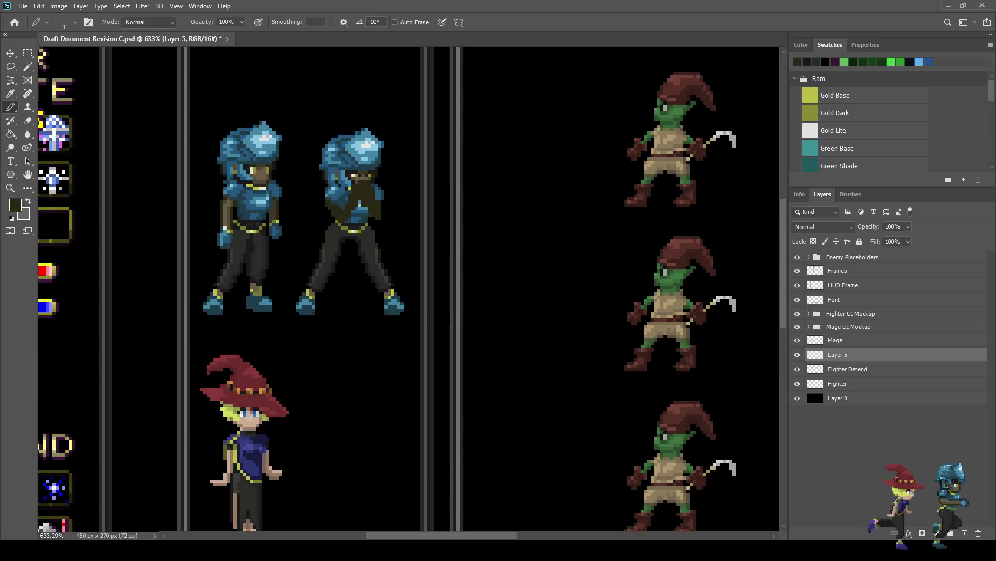
pyautogui.hotkey('ctrl', 's')
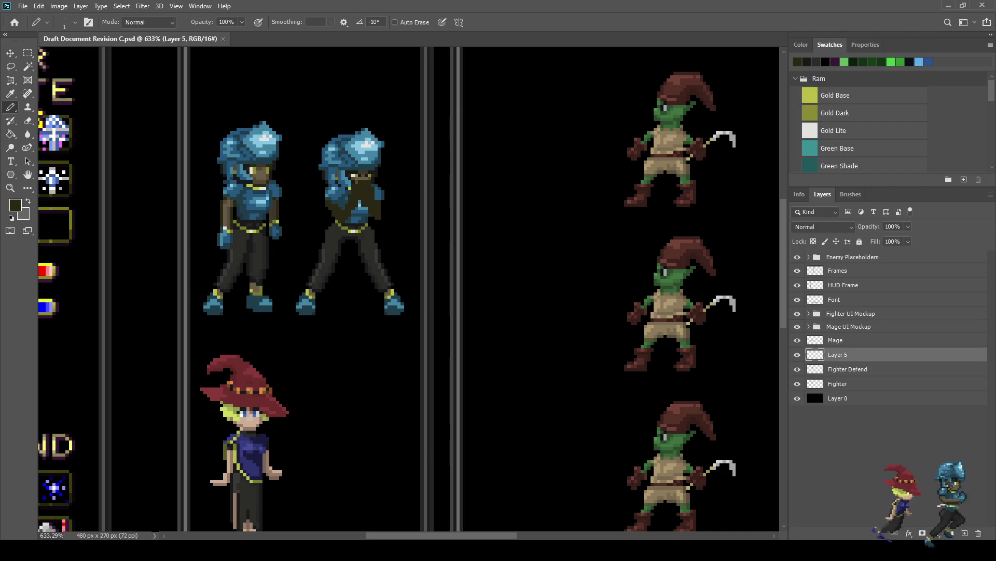
# Repaint the remaining blue chest pixels in dark brown.
pyautogui.scroll(7, 310, 201)
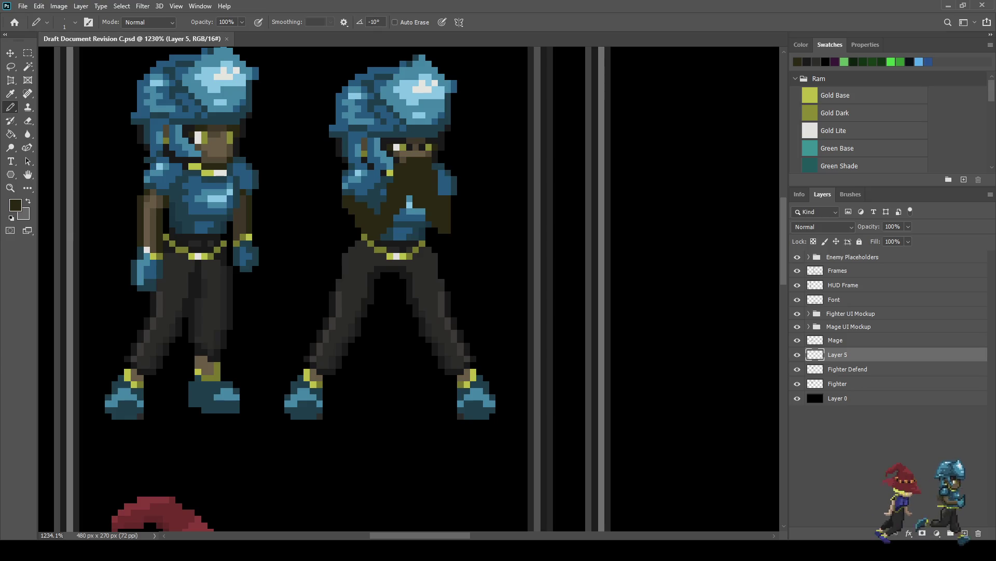
pyautogui.scroll(-13, 293, 240)
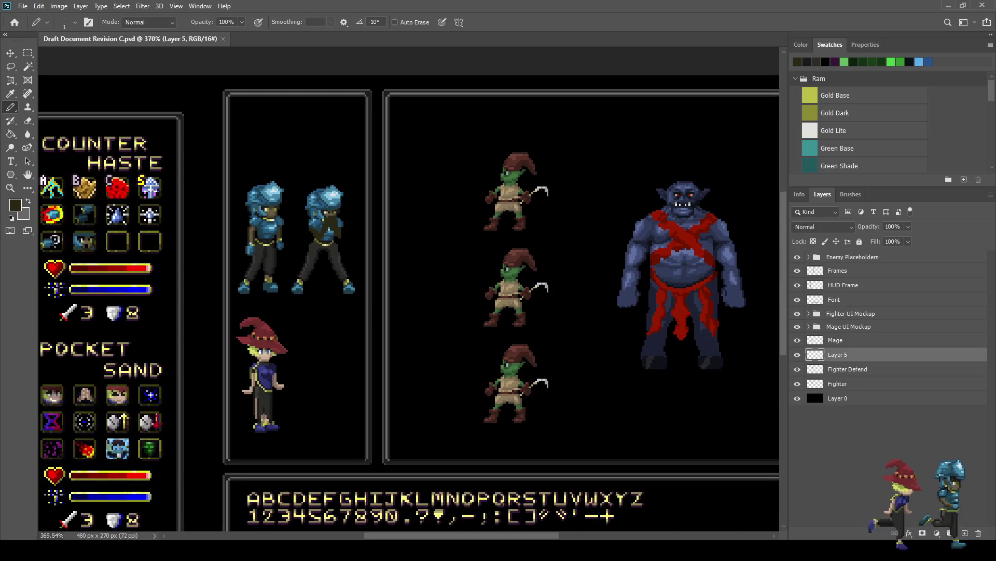
pyautogui.scroll(15, 319, 209)
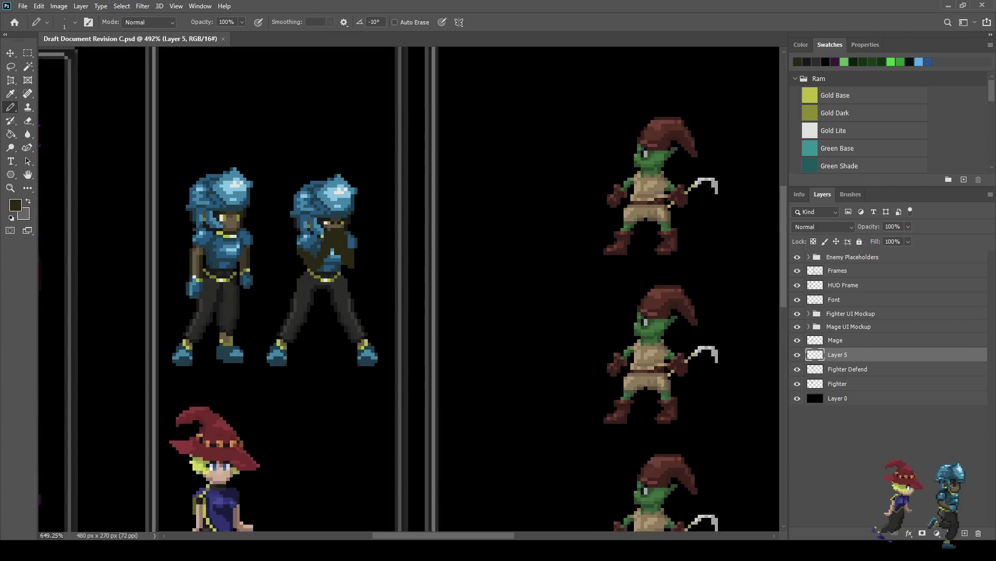
pyautogui.scroll(2, 323, 234)
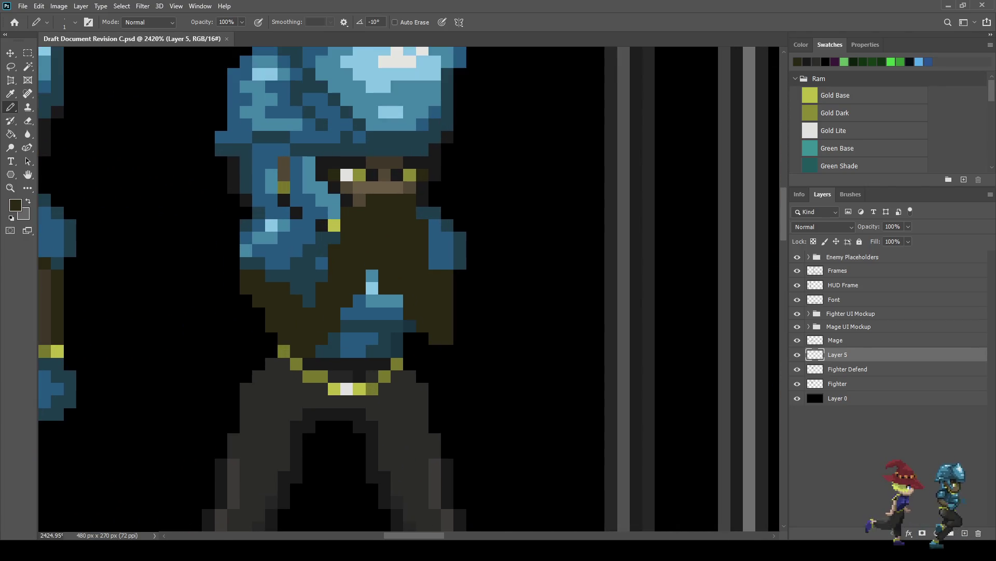
pyautogui.moveTo(335, 225); pyautogui.dragTo(322, 275)
pyautogui.click(309, 300)
pyautogui.click(296, 288)
pyautogui.click(271, 275)
pyautogui.click(309, 288)
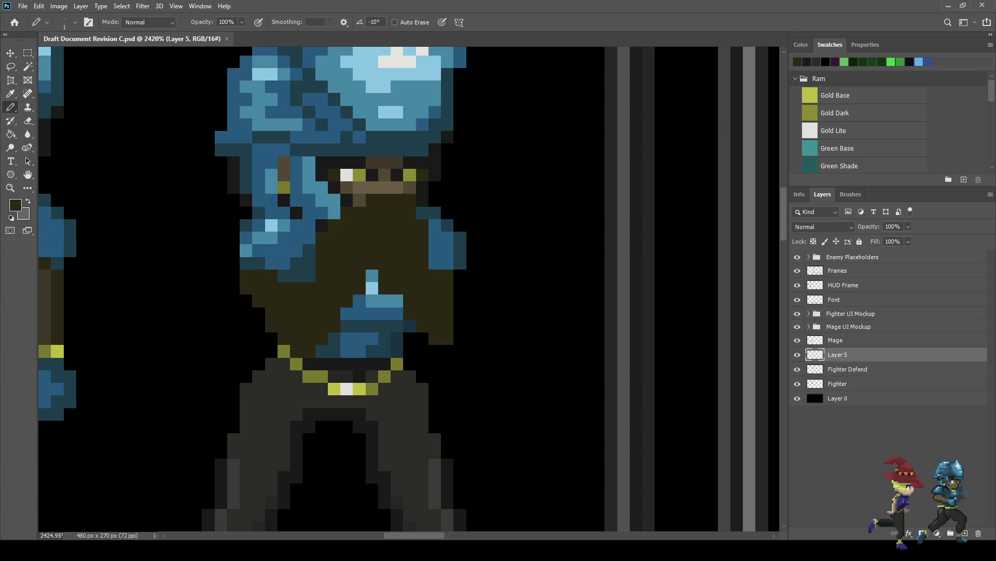
# Save the document again after the chest repaint.
pyautogui.scroll(-10, 430, 274)
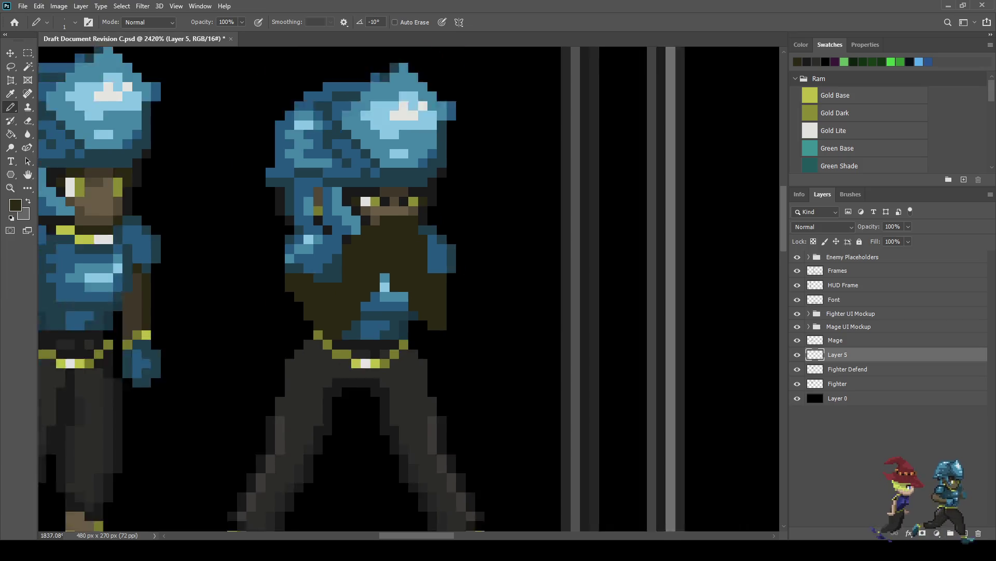
pyautogui.scroll(5, 403, 298)
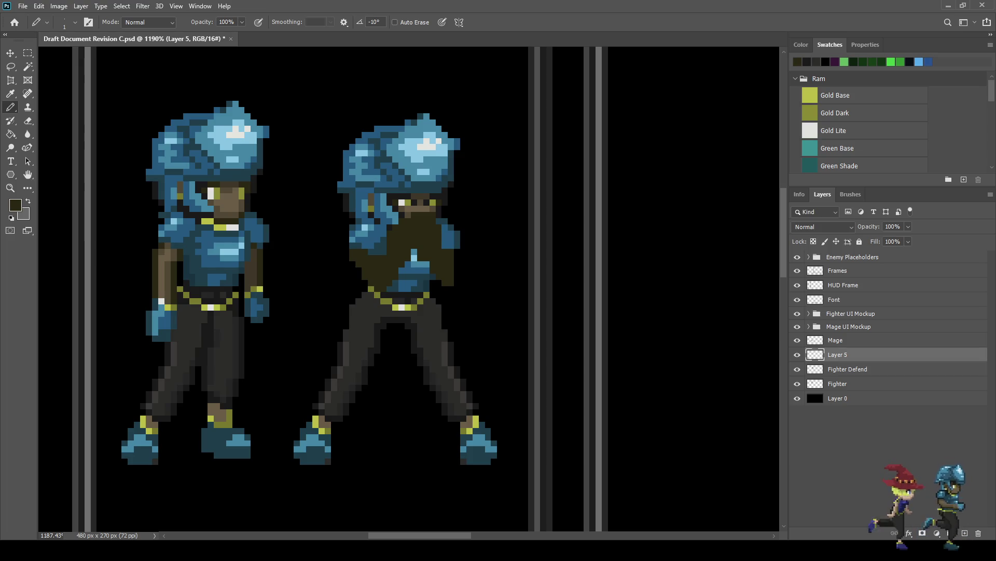
pyautogui.scroll(-5, 459, 299)
pyautogui.scroll(4, 460, 299)
pyautogui.hotkey('ctrl', 's')
pyautogui.scroll(-3, 364, 291)
pyautogui.scroll(3, 363, 291)
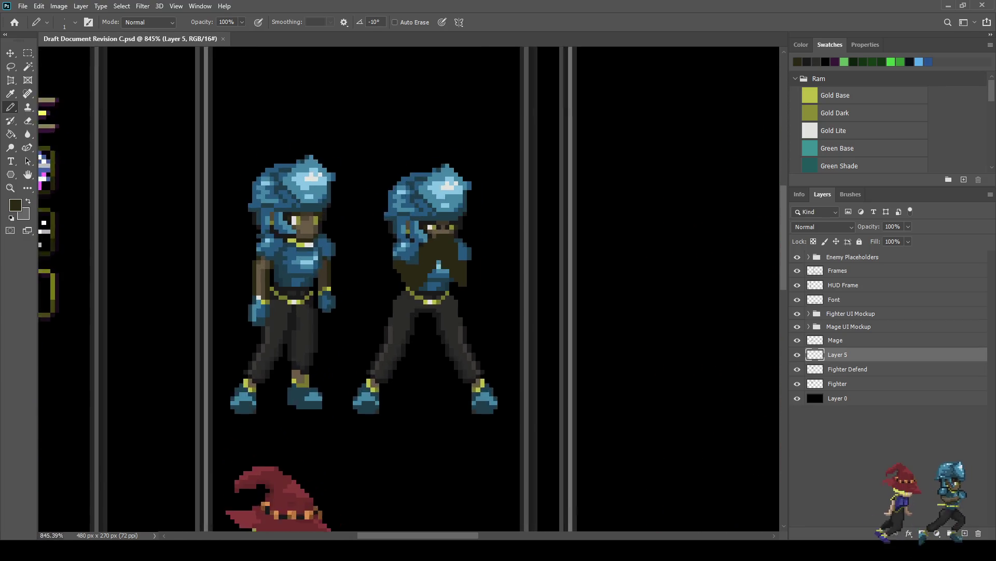
pyautogui.scroll(5, 296, 307)
pyautogui.scroll(-4, 409, 288)
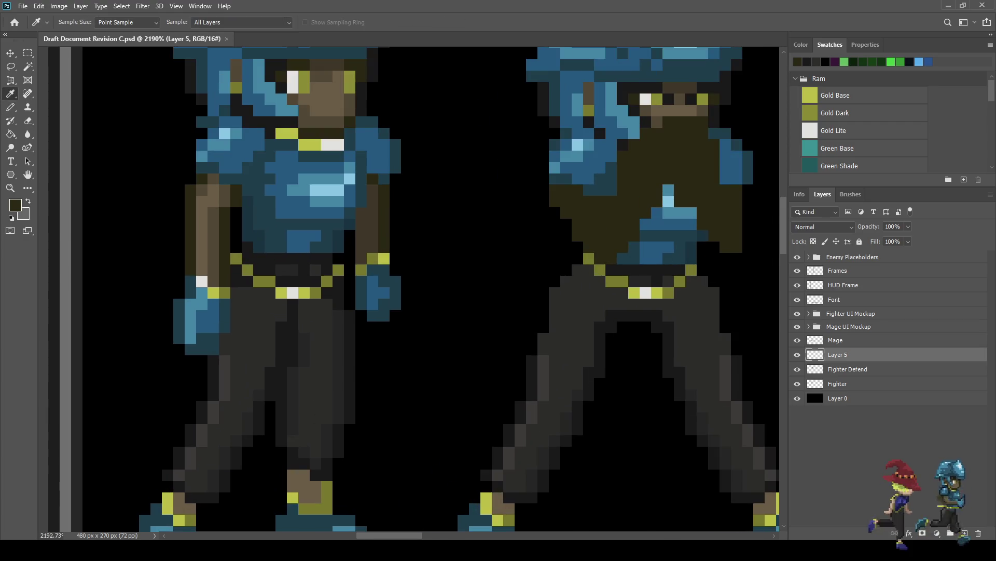
pyautogui.scroll(6, 538, 211)
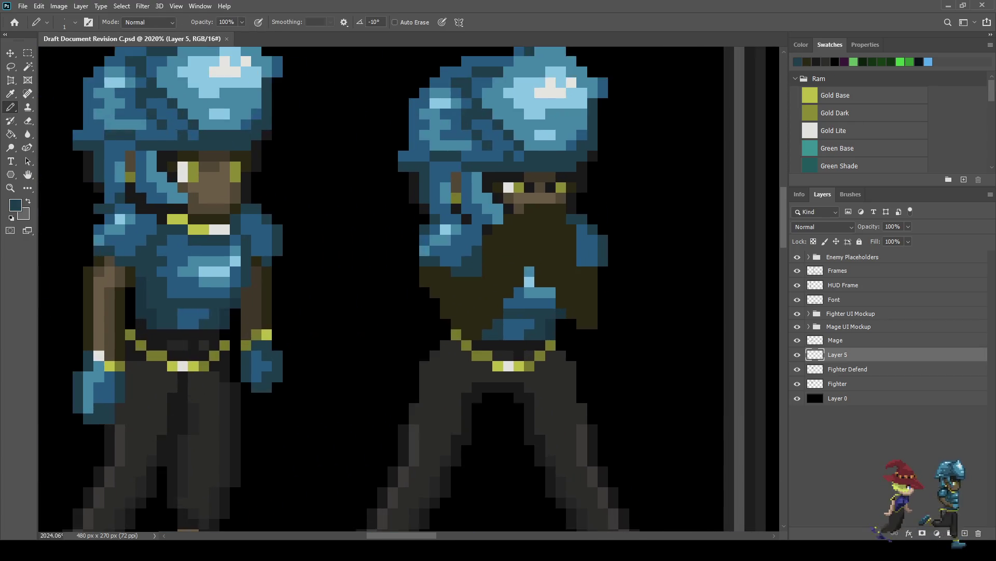
# Paint dark blue over the lower face and its right edge, replacing brown pixels.
pyautogui.moveTo(529, 200)
pyautogui.mouseDown()
pyautogui.moveTo(549, 260)
pyautogui.moveTo(488, 241)
pyautogui.moveTo(467, 301)
pyautogui.moveTo(508, 301)
pyautogui.moveTo(528, 241)
pyautogui.moveTo(488, 281)
pyautogui.mouseUp()
pyautogui.click(509, 221)
pyautogui.click(487, 220)
pyautogui.click(468, 240)
pyautogui.click(488, 260)
pyautogui.moveTo(548, 200)
pyautogui.mouseDown()
pyautogui.moveTo(569, 281)
pyautogui.moveTo(589, 301)
pyautogui.moveTo(548, 301)
pyautogui.mouseUp()
pyautogui.click(568, 200)
pyautogui.moveTo(589, 220); pyautogui.dragTo(589, 280)
# Sample a dark purple from the artwork with the Eyedropper.
pyautogui.scroll(-3, 586, 281)
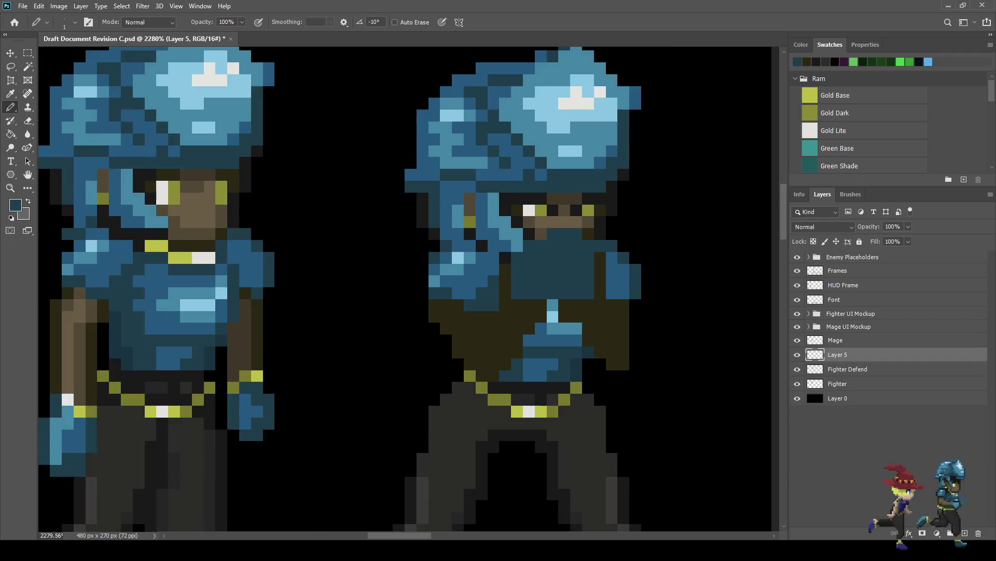
pyautogui.scroll(-5, 580, 303)
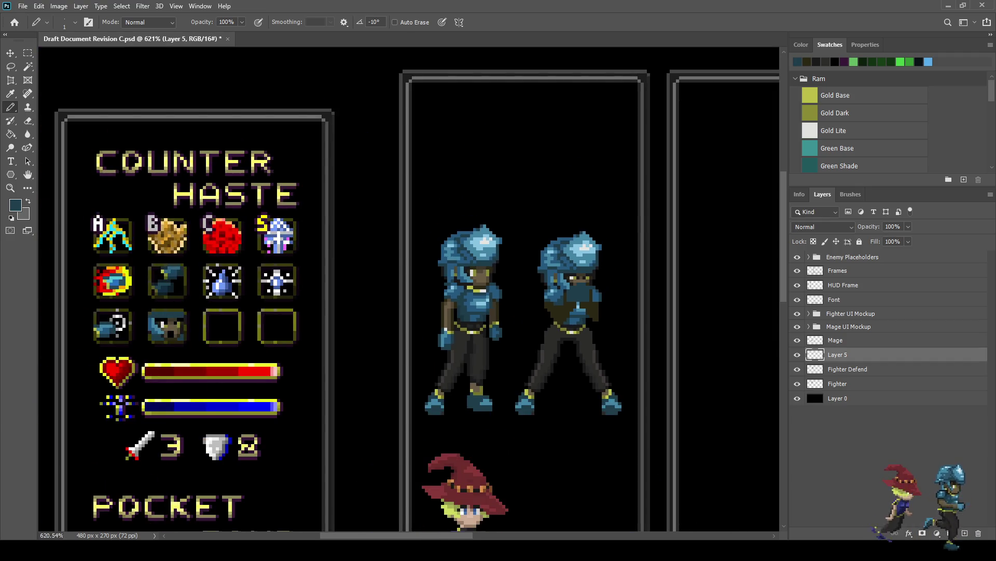
pyautogui.scroll(2, 587, 296)
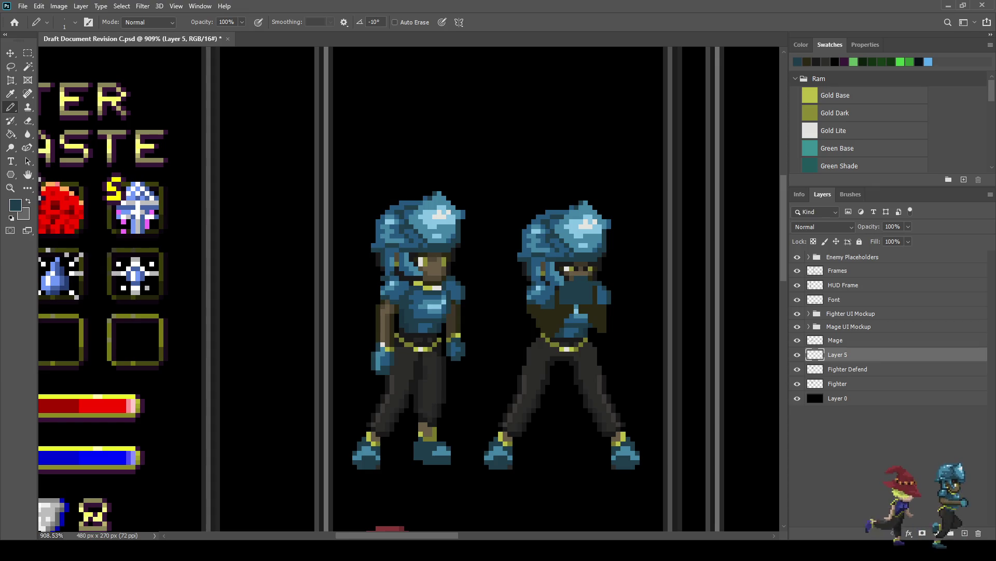
pyautogui.scroll(-2, 519, 314)
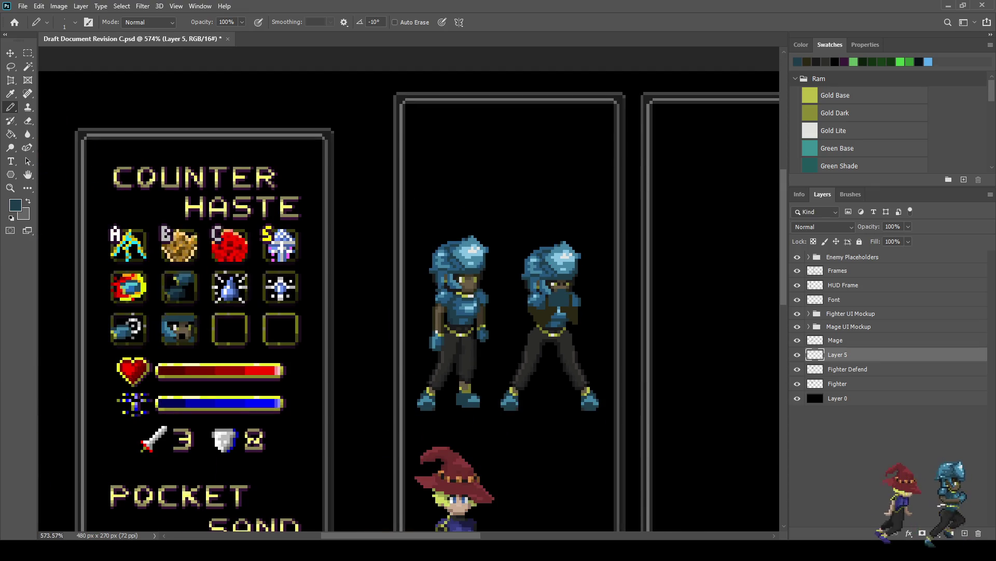
pyautogui.scroll(5, 265, 229)
pyautogui.press('i')
pyautogui.click(265, 229)
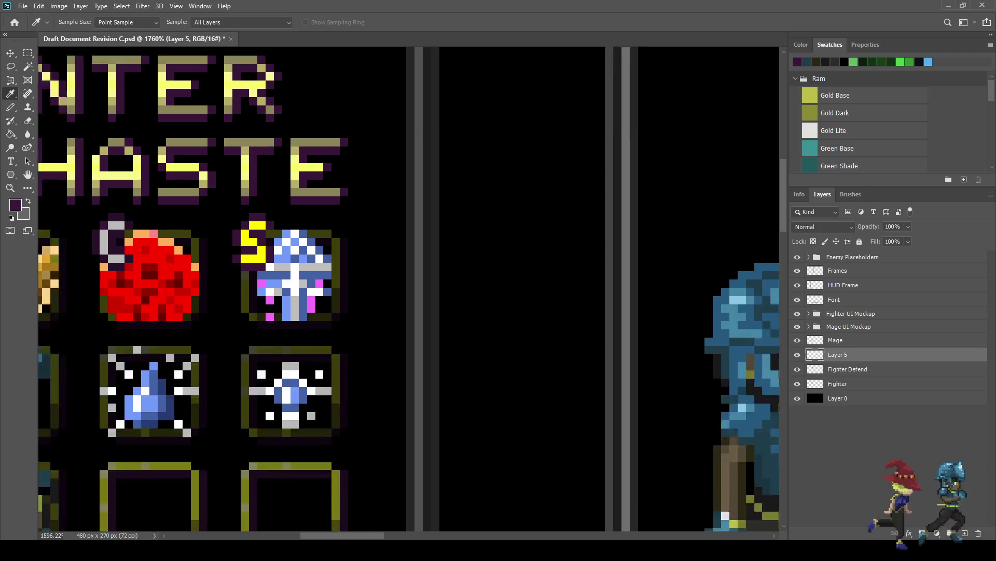
# Pencil a dark purple line down the chest plus purple pixels below the face.
pyautogui.scroll(-4, 423, 251)
pyautogui.press('b')
pyautogui.scroll(10, 727, 335)
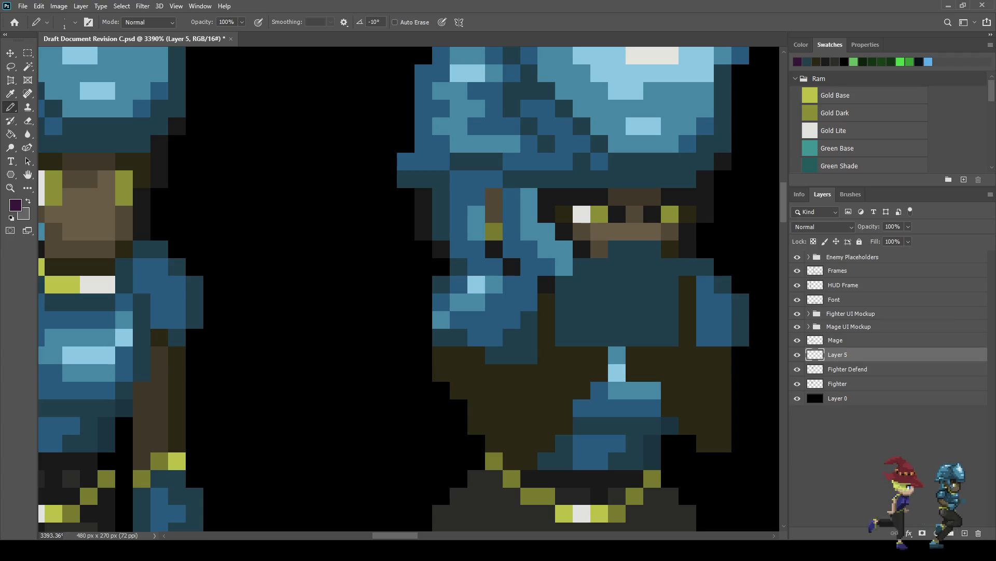
pyautogui.moveTo(634, 249)
pyautogui.mouseDown()
pyautogui.moveTo(617, 284)
pyautogui.moveTo(617, 338)
pyautogui.mouseUp()
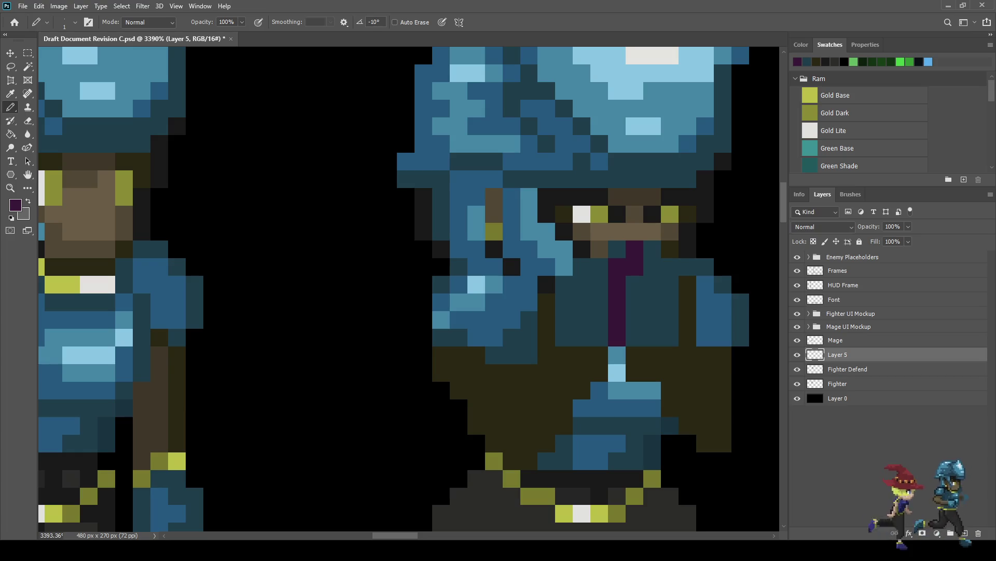
pyautogui.click(688, 266)
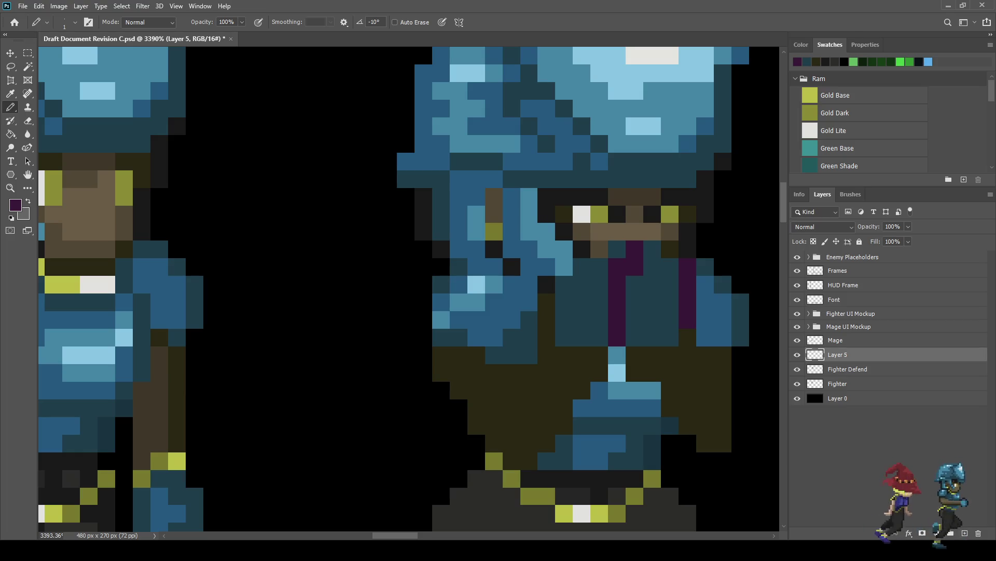
pyautogui.scroll(-4, 195, 271)
pyautogui.scroll(5, 194, 272)
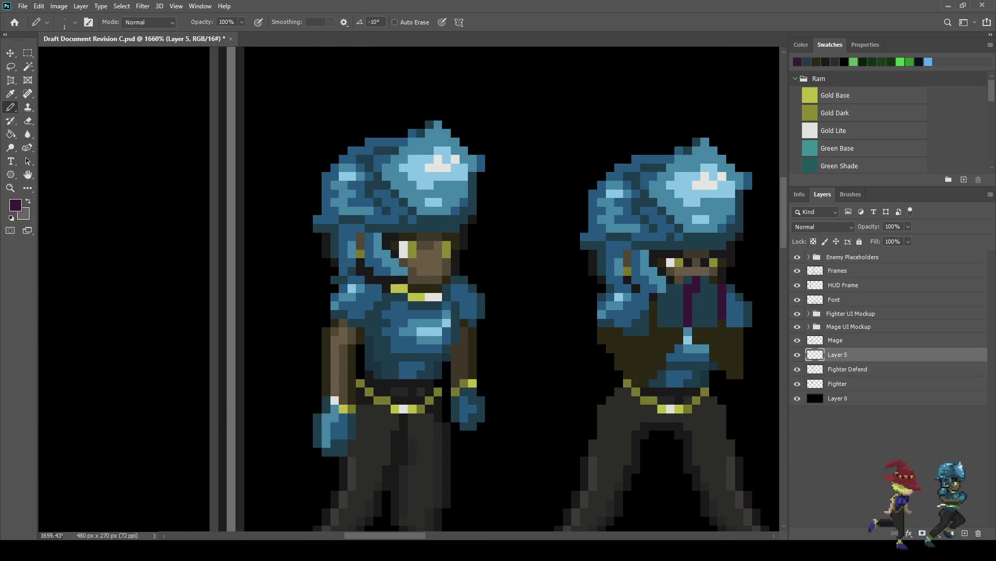
pyautogui.click(651, 264)
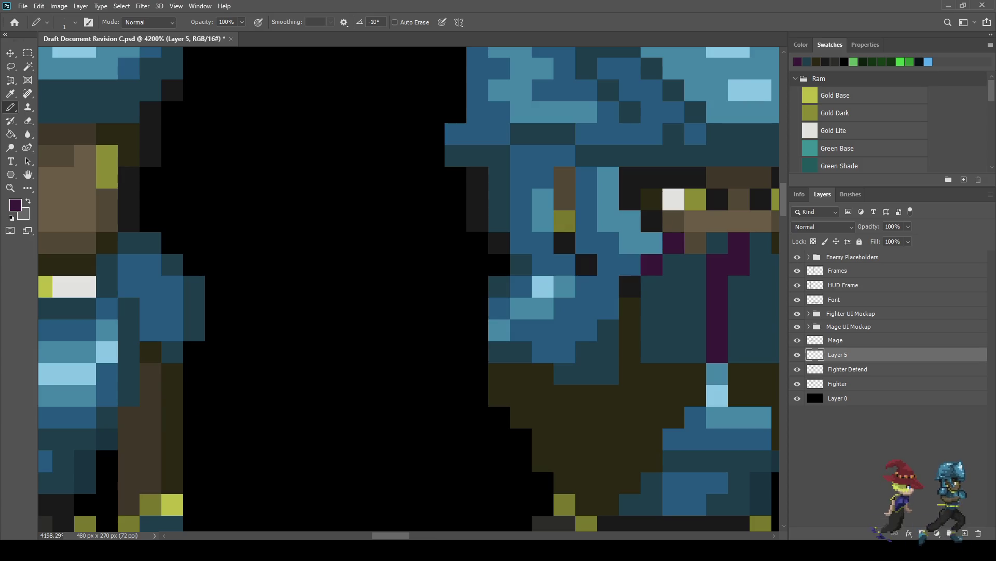
pyautogui.click(695, 243)
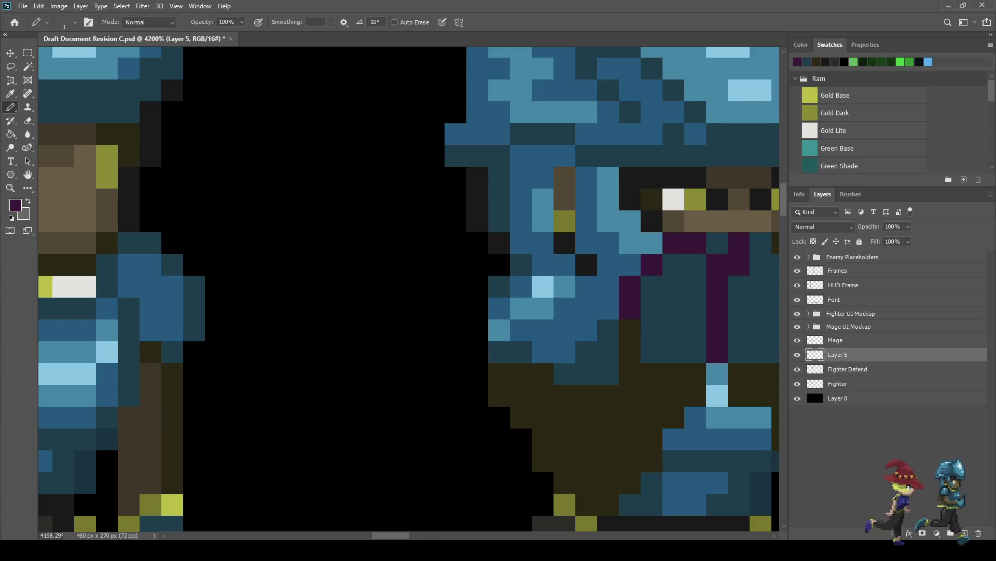
# Sample the left fighter's brown skin and pencil the crossed forearm and hand edge.
pyautogui.scroll(-10, 652, 342)
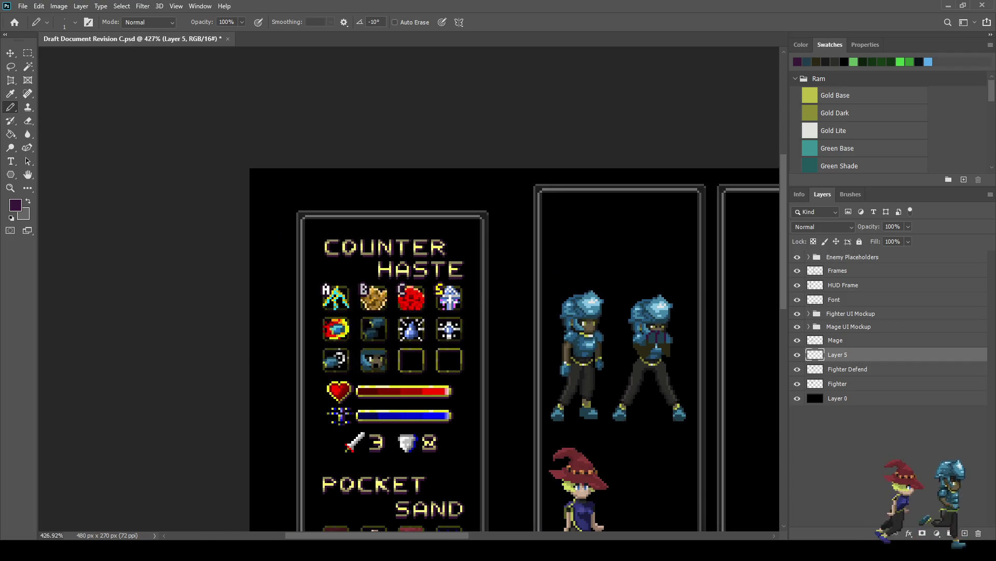
pyautogui.scroll(5, 666, 351)
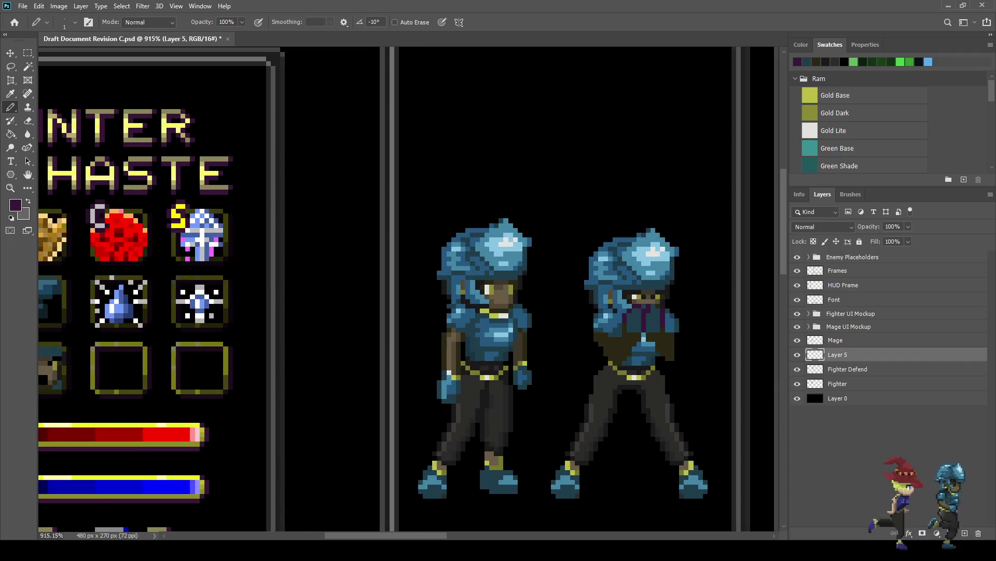
pyautogui.scroll(3, 459, 360)
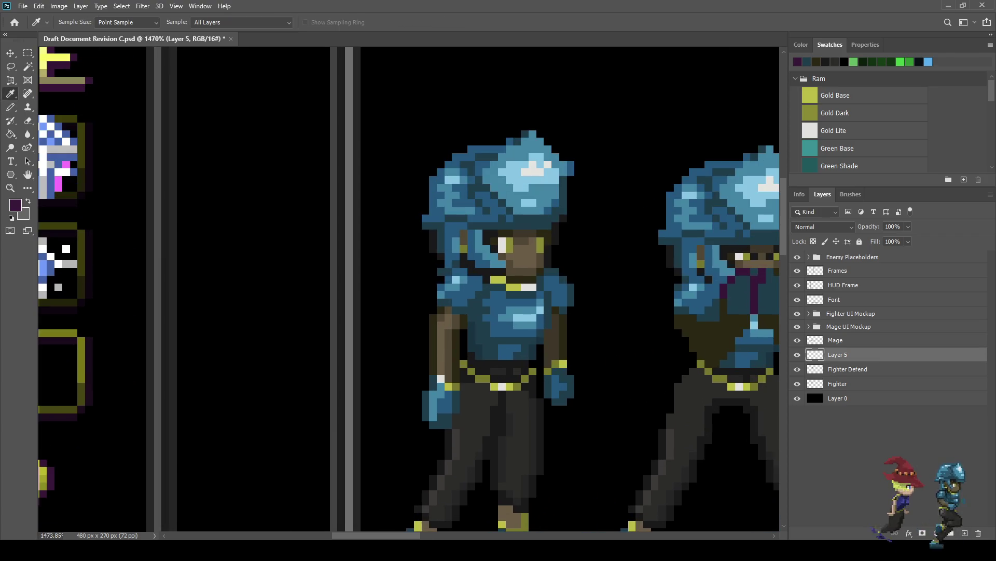
pyautogui.keyDown('alt'); pyautogui.click(446, 337); pyautogui.keyUp('alt')
pyautogui.scroll(-3, 457, 343)
pyautogui.scroll(3, 457, 342)
pyautogui.scroll(4, 622, 333)
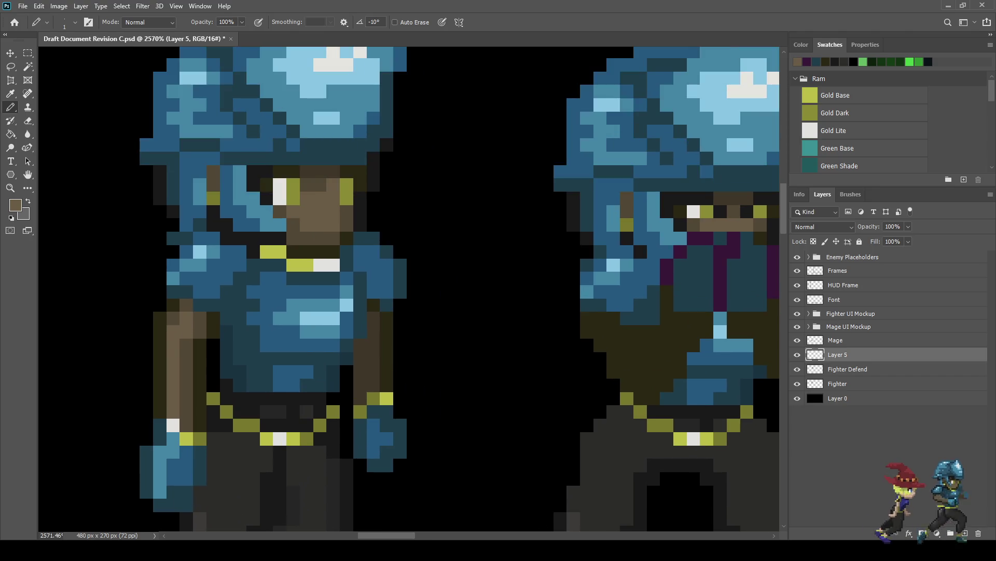
pyautogui.keyDown('shift'); pyautogui.click(640, 372); pyautogui.keyUp('shift')
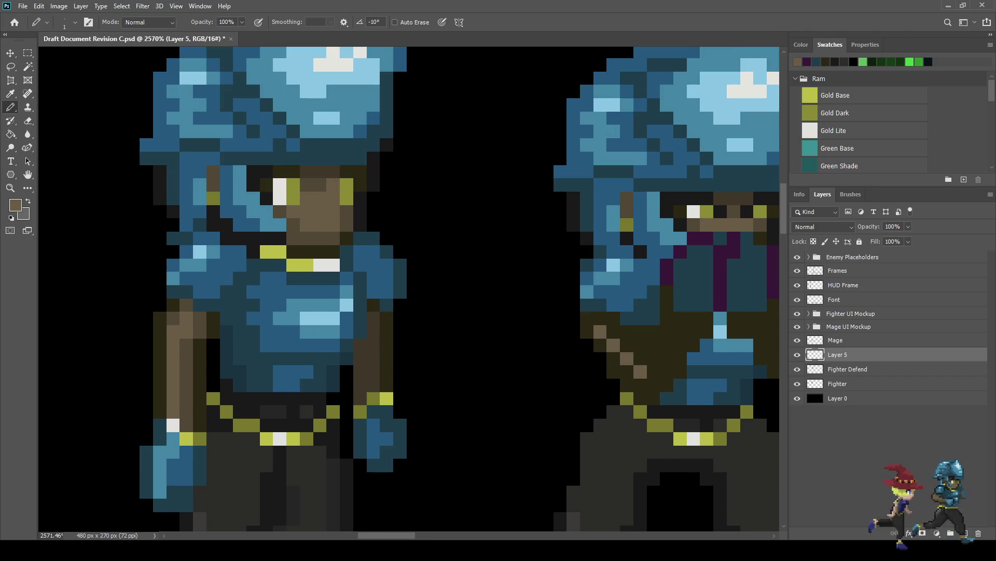
pyautogui.click(680, 318)
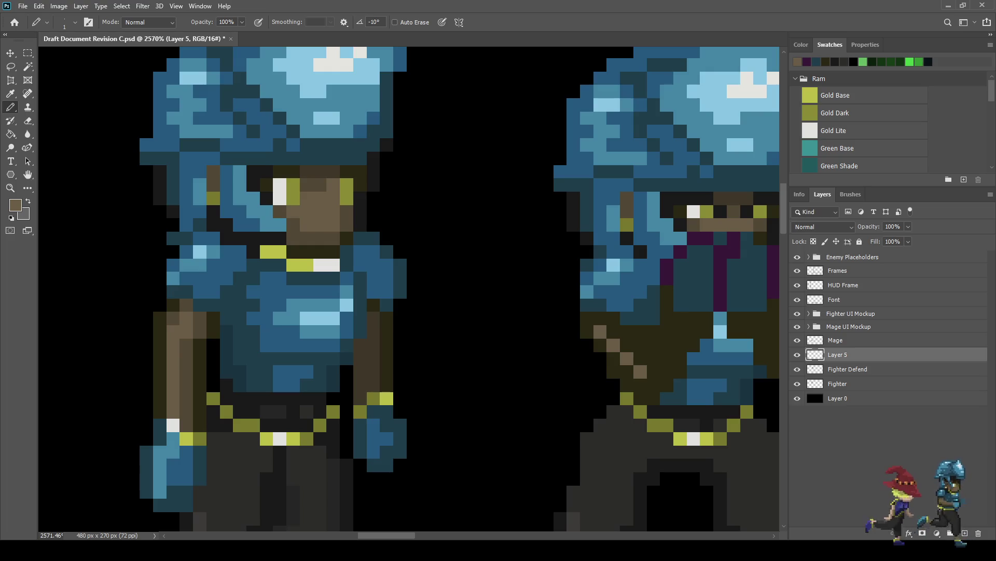
pyautogui.click(667, 318)
pyautogui.click(667, 331)
pyautogui.click(667, 344)
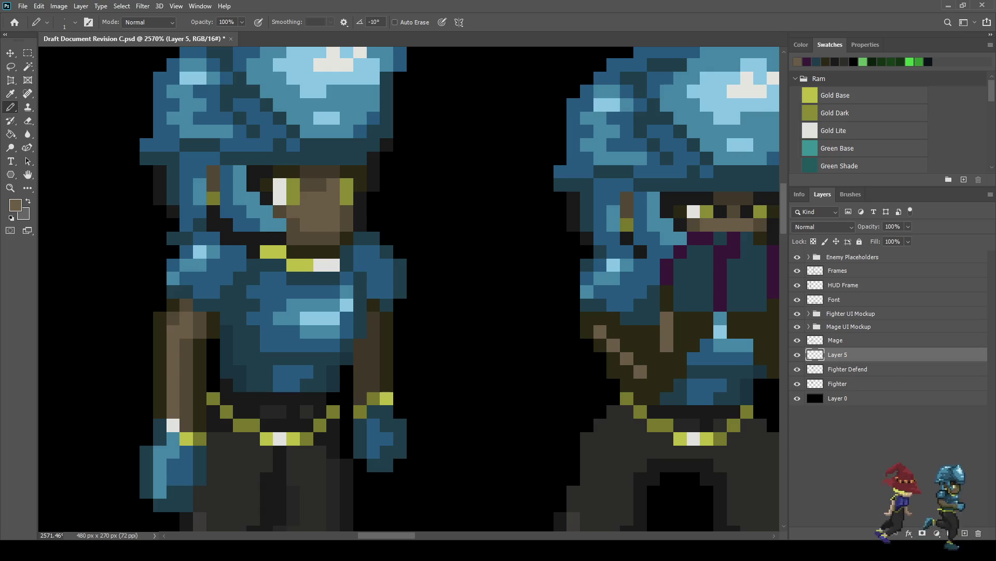
# Sample a lighter skin brown and lighten the lower pixels of the crossed hand.
pyautogui.scroll(-5, 664, 349)
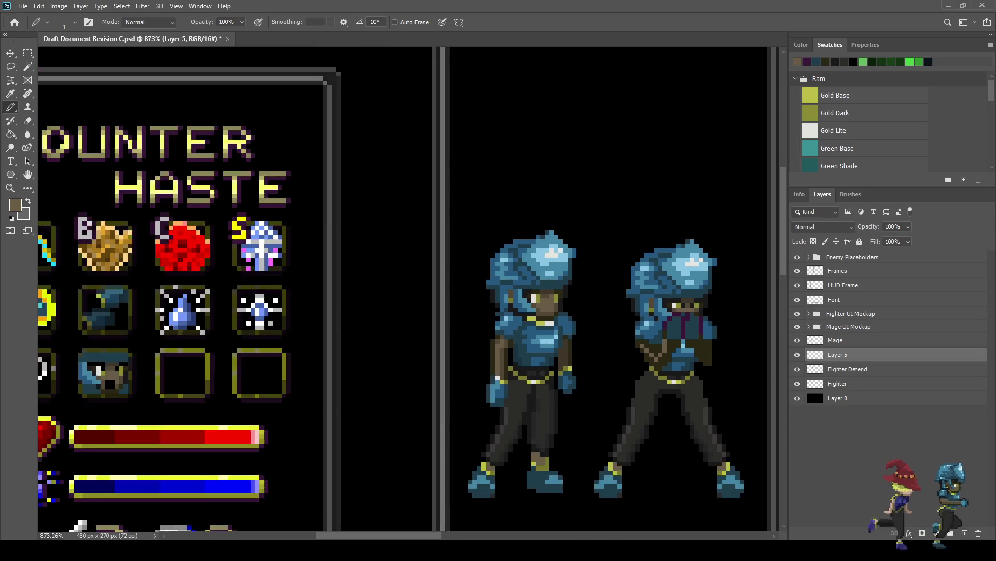
pyautogui.scroll(5, 659, 352)
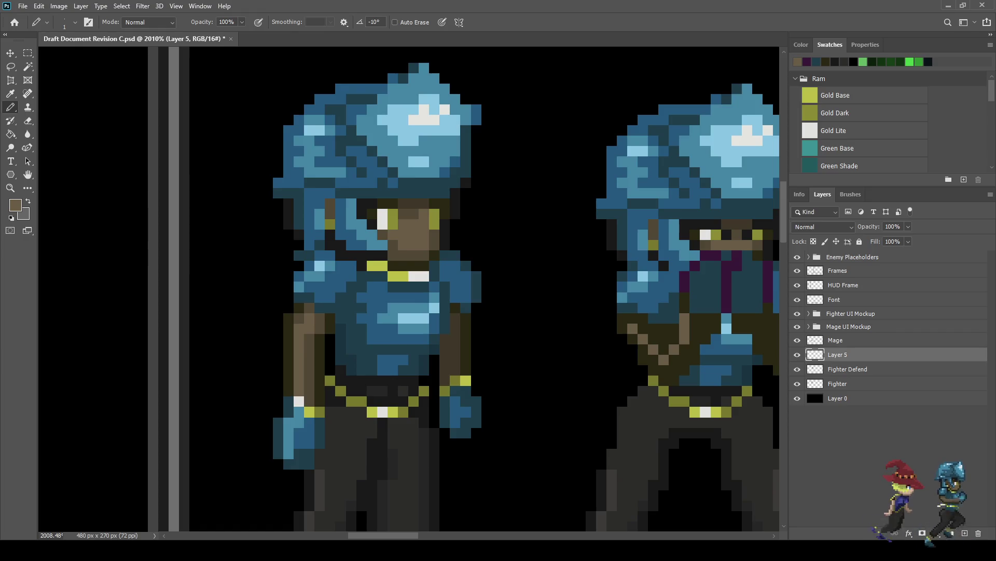
pyautogui.scroll(-1, 340, 358)
pyautogui.press('i')
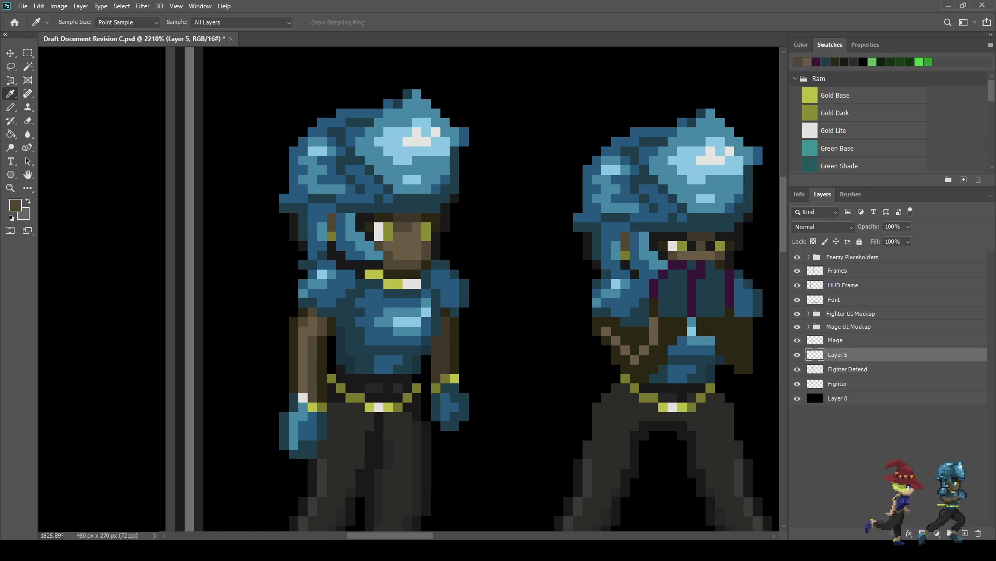
pyautogui.scroll(-2, 519, 312)
pyautogui.scroll(5, 674, 343)
pyautogui.press('b')
pyautogui.click(581, 374)
pyautogui.click(598, 392)
pyautogui.click(616, 374)
pyautogui.click(634, 356)
# Add lighter brown highlights across the top of the hand.
pyautogui.click(598, 356)
pyautogui.click(616, 337)
pyautogui.click(598, 338)
pyautogui.click(581, 338)
pyautogui.click(564, 321)
pyautogui.scroll(-3, 545, 296)
pyautogui.scroll(-3, 493, 291)
pyautogui.scroll(4, 493, 291)
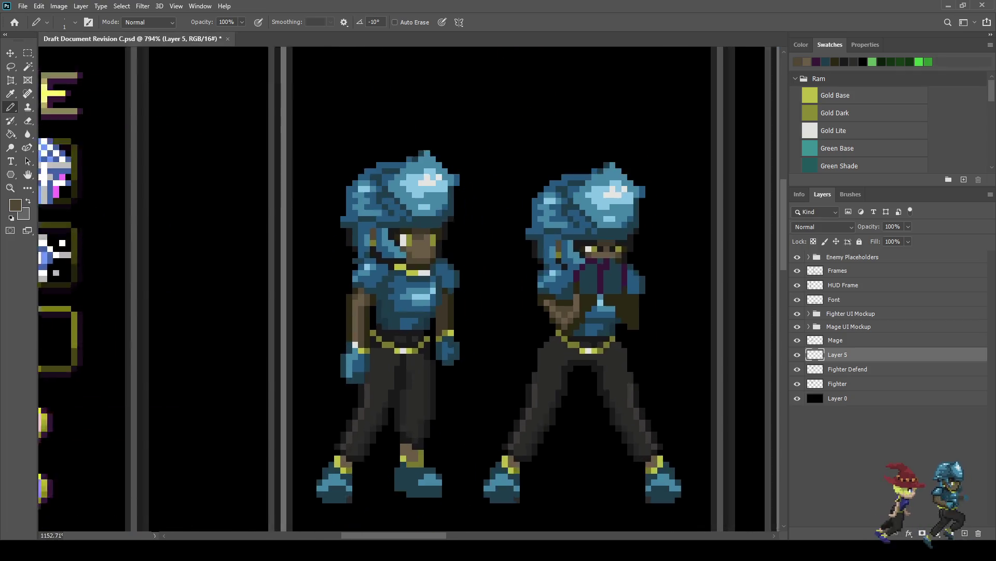
pyautogui.scroll(5, 579, 274)
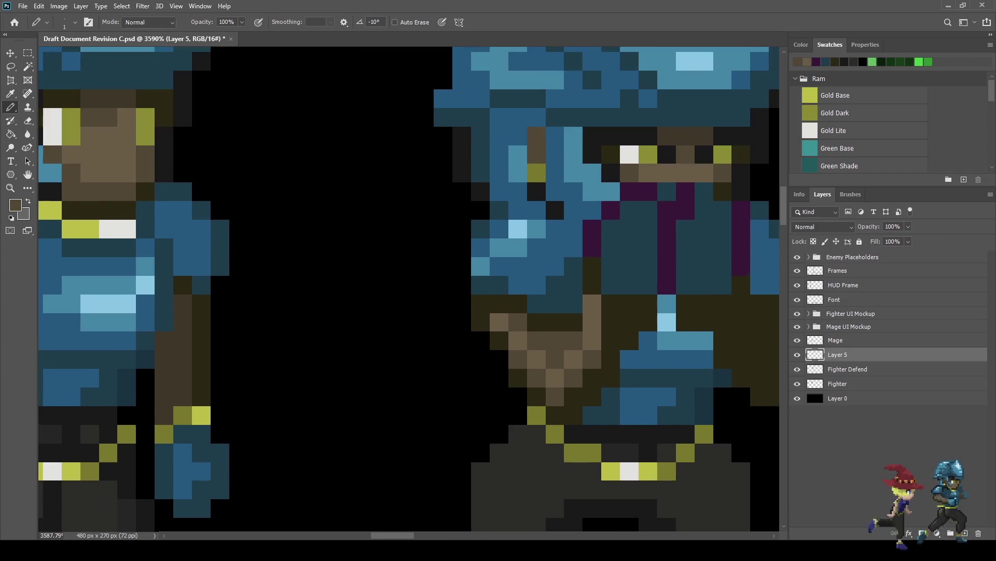
# Touch up the knuckles and add dark brown shadow pixels to the hand.
pyautogui.click(575, 328)
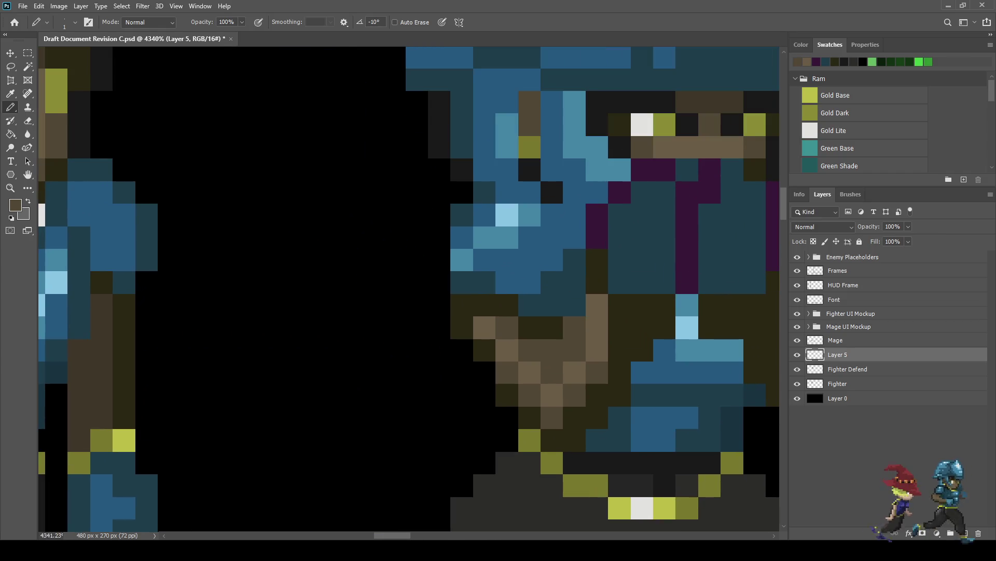
pyautogui.click(551, 328)
pyautogui.click(575, 305)
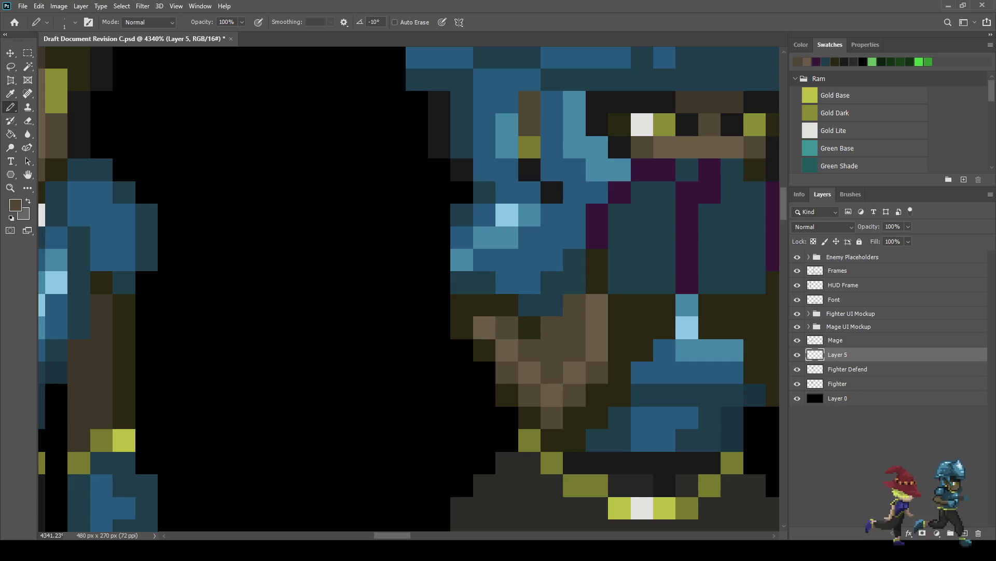
pyautogui.keyDown('alt'); pyautogui.click(597, 283); pyautogui.keyUp('alt')
pyautogui.click(575, 282)
pyautogui.click(552, 306)
pyautogui.scroll(-10, 552, 311)
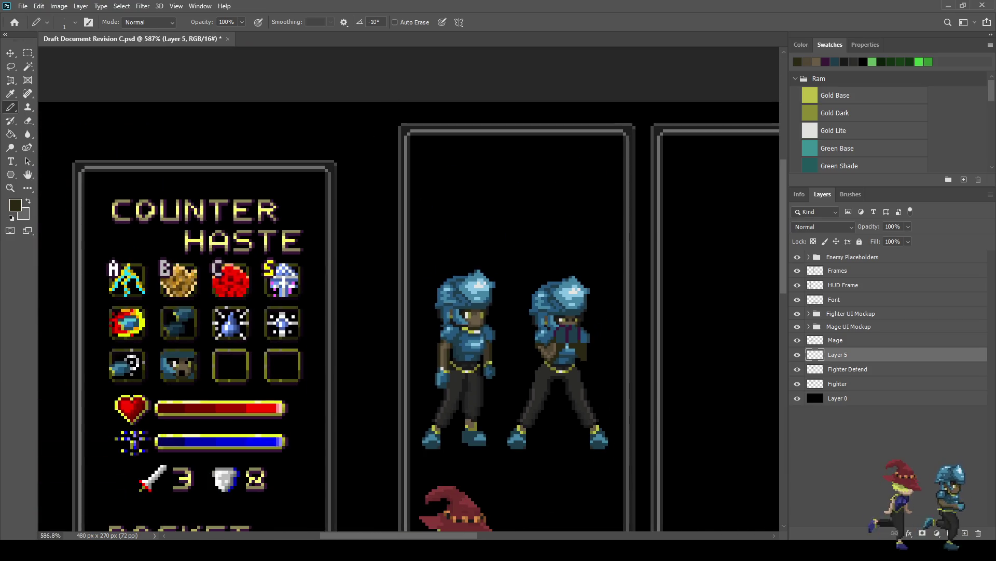
# Sample the armour blue and pencil light-blue highlight pixels on the upper chest and armour.
pyautogui.scroll(-2, 555, 361)
pyautogui.scroll(-3, 555, 361)
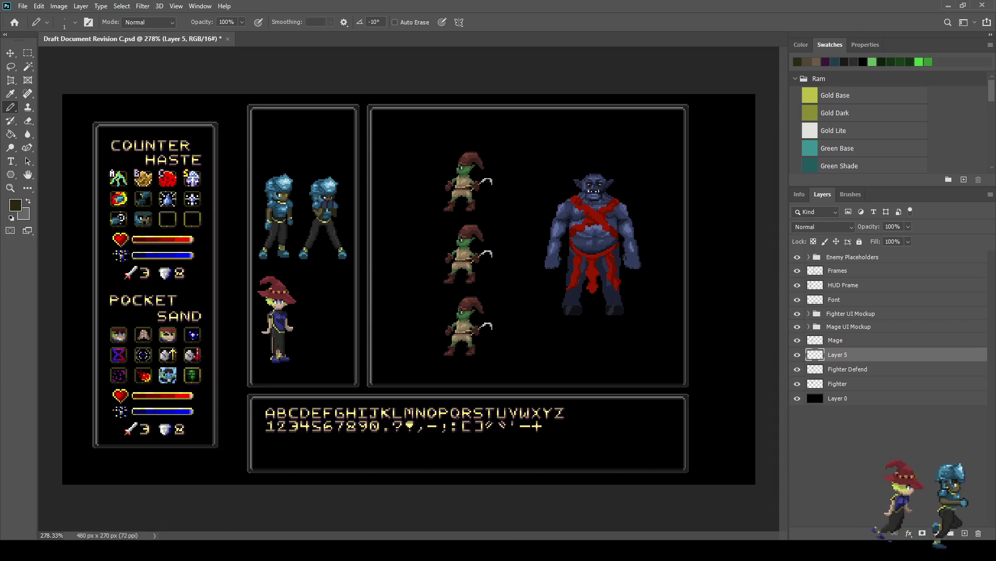
pyautogui.scroll(5, 299, 176)
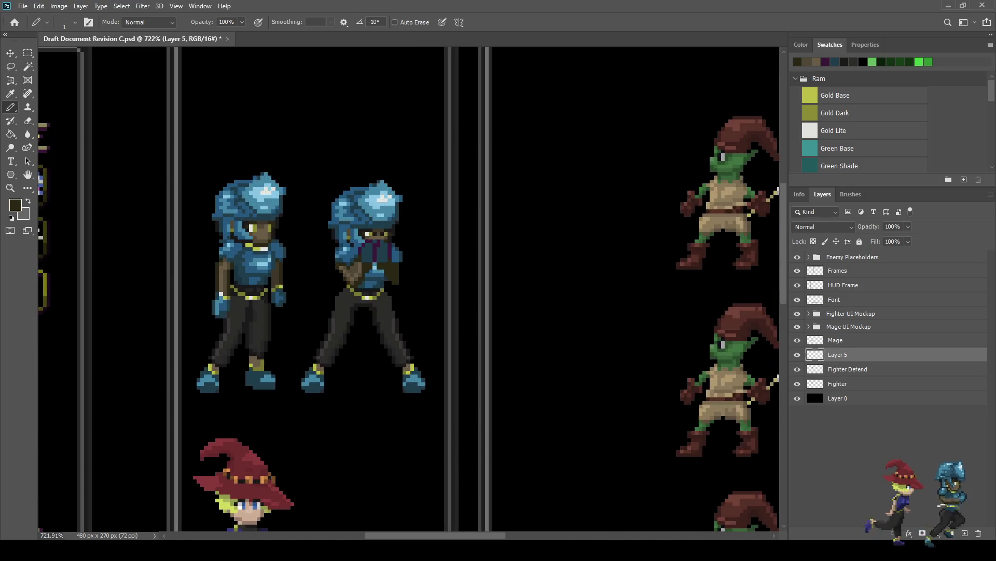
pyautogui.scroll(4, 214, 302)
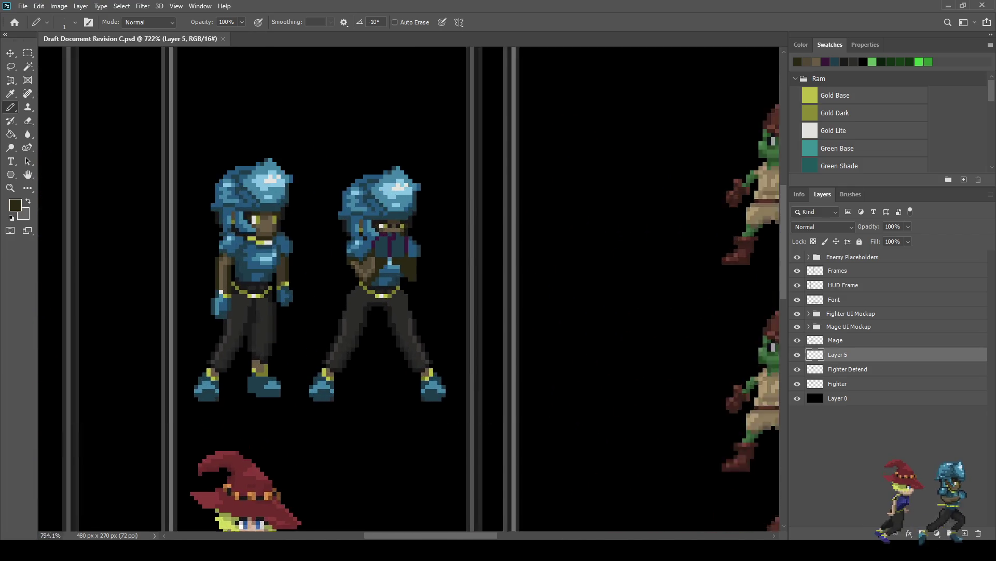
pyautogui.press('i')
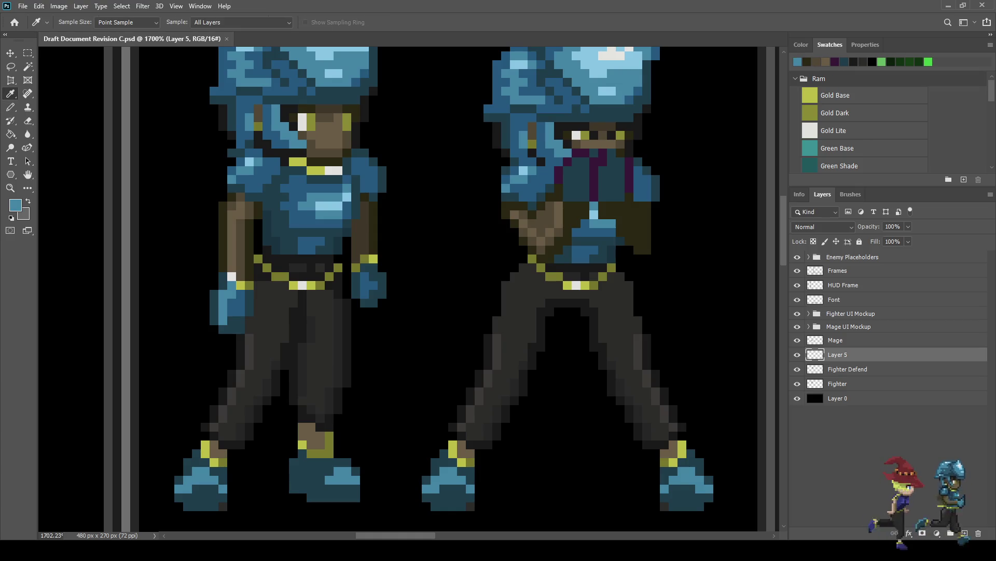
pyautogui.press('b')
pyautogui.scroll(-2, 259, 285)
pyautogui.scroll(4, 519, 171)
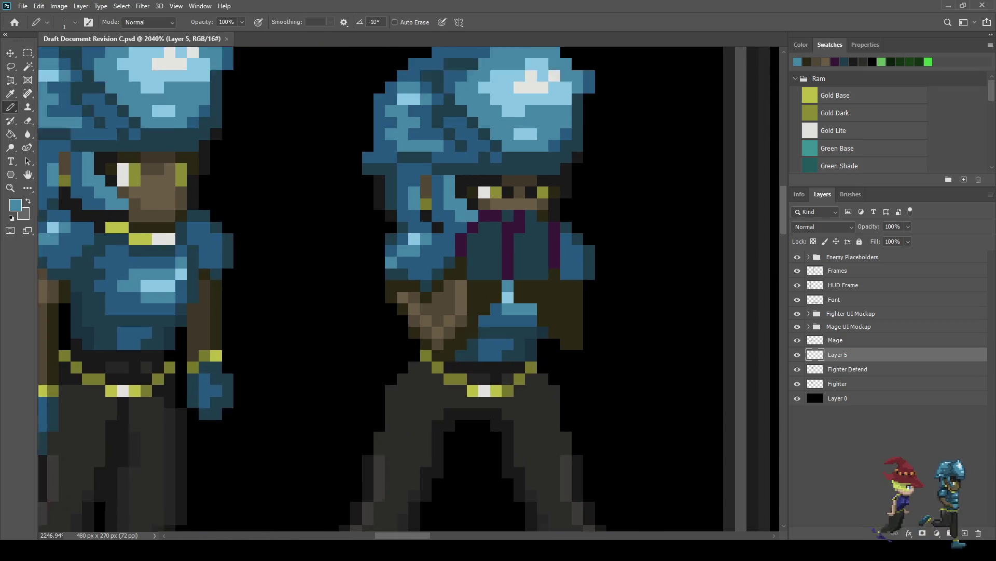
pyautogui.click(475, 225)
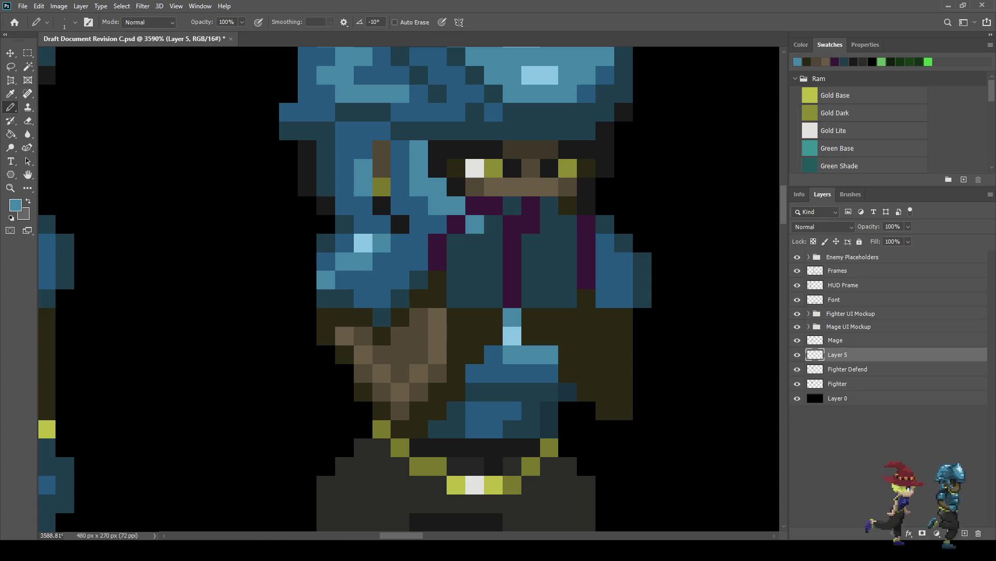
pyautogui.click(456, 261)
pyautogui.click(474, 262)
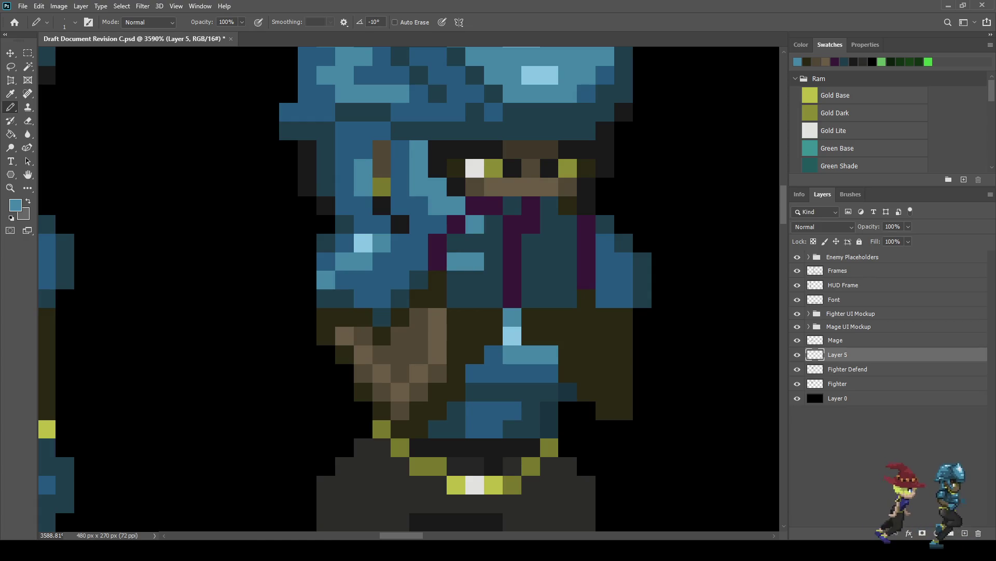
pyautogui.click(456, 280)
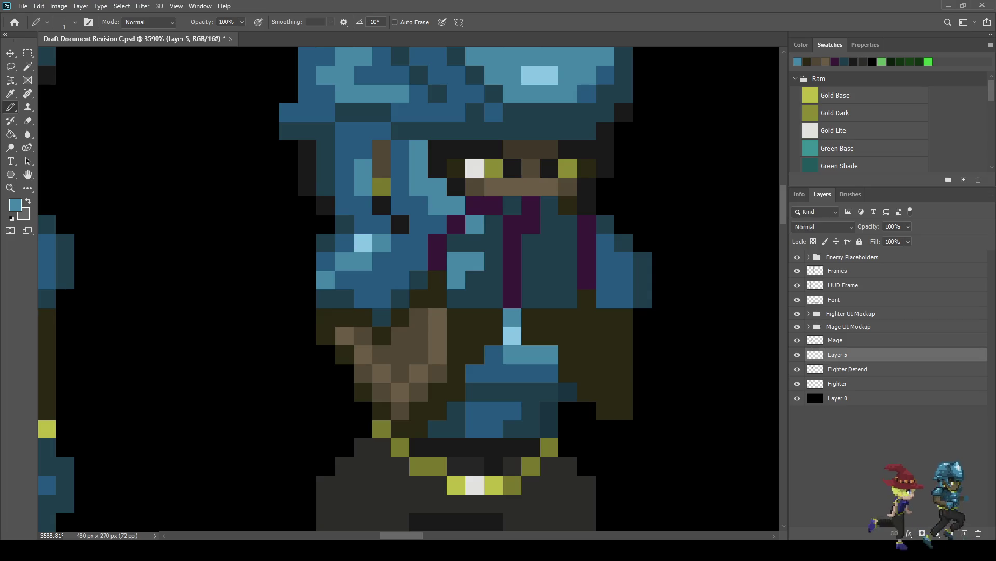
pyautogui.click(512, 205)
# Brighten single pixels on the collar and down the chest in light blue.
pyautogui.scroll(-5, 492, 228)
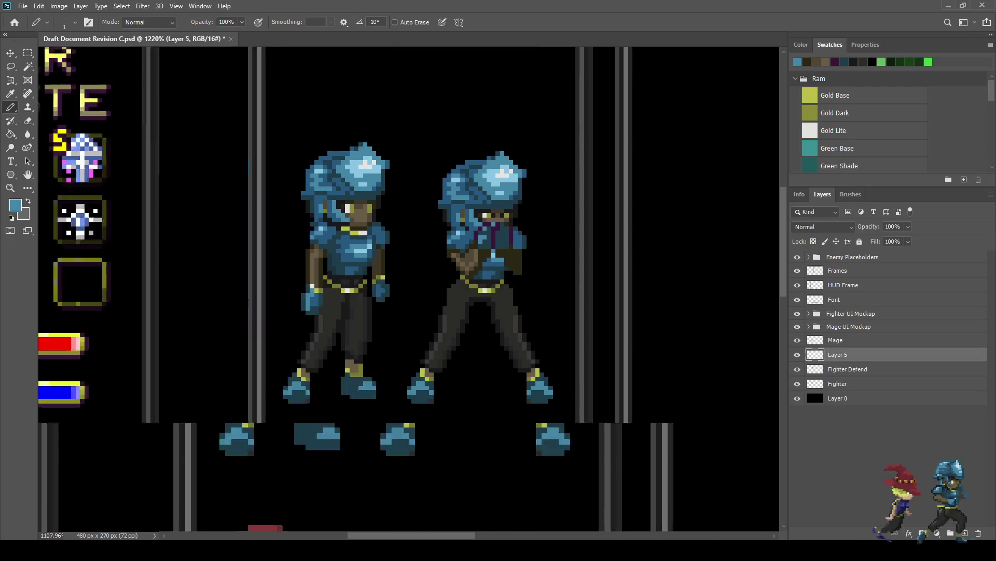
pyautogui.scroll(-2, 526, 259)
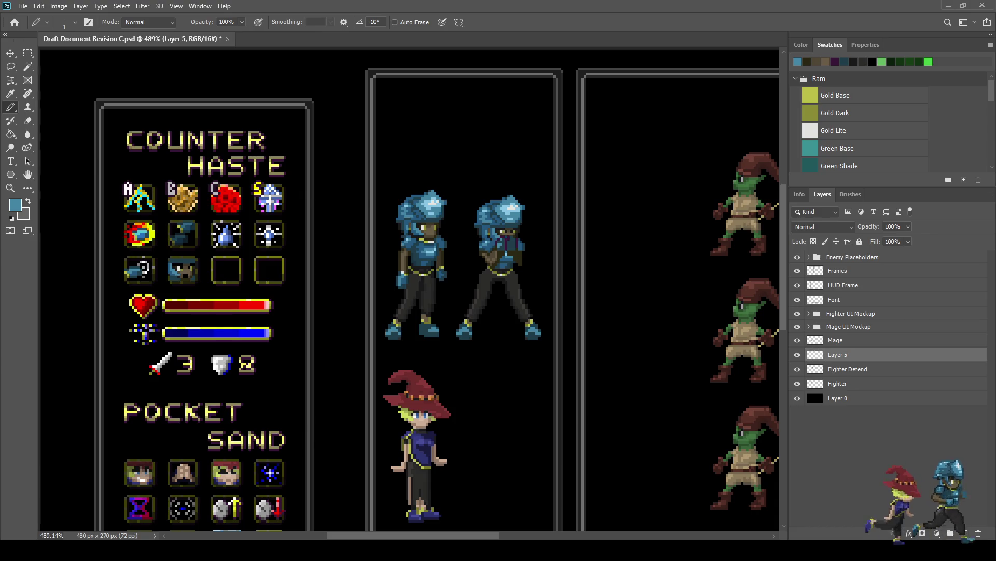
pyautogui.scroll(4, 507, 236)
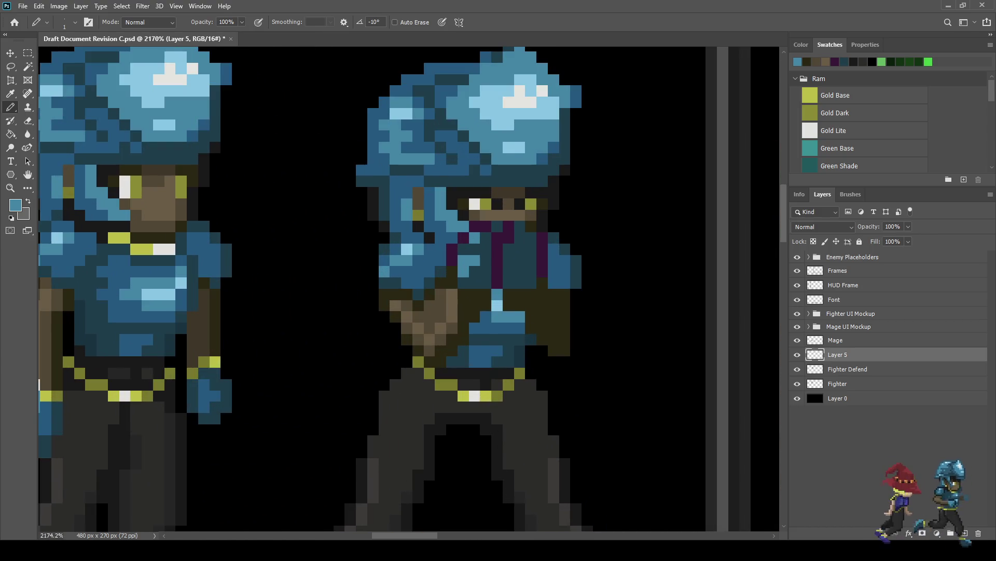
pyautogui.click(520, 226)
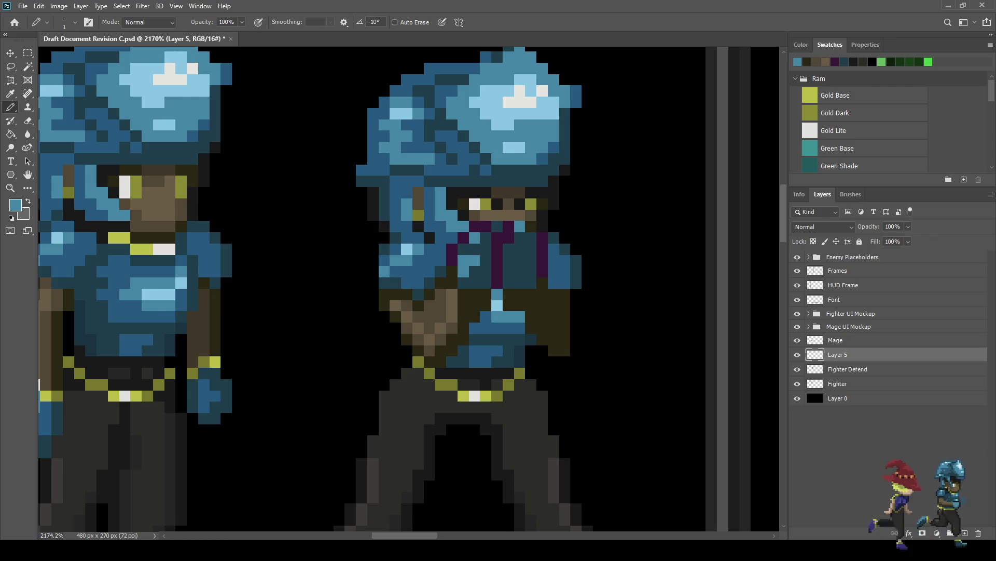
pyautogui.click(510, 249)
pyautogui.click(509, 271)
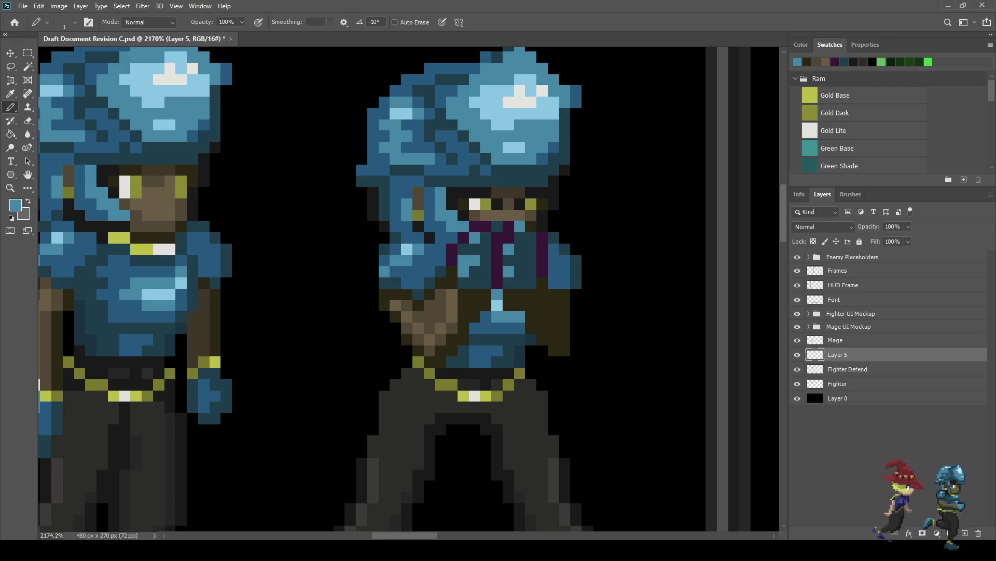
# Draw a five-pixel diagonal light-blue highlight streak across the torso.
pyautogui.scroll(-4, 490, 290)
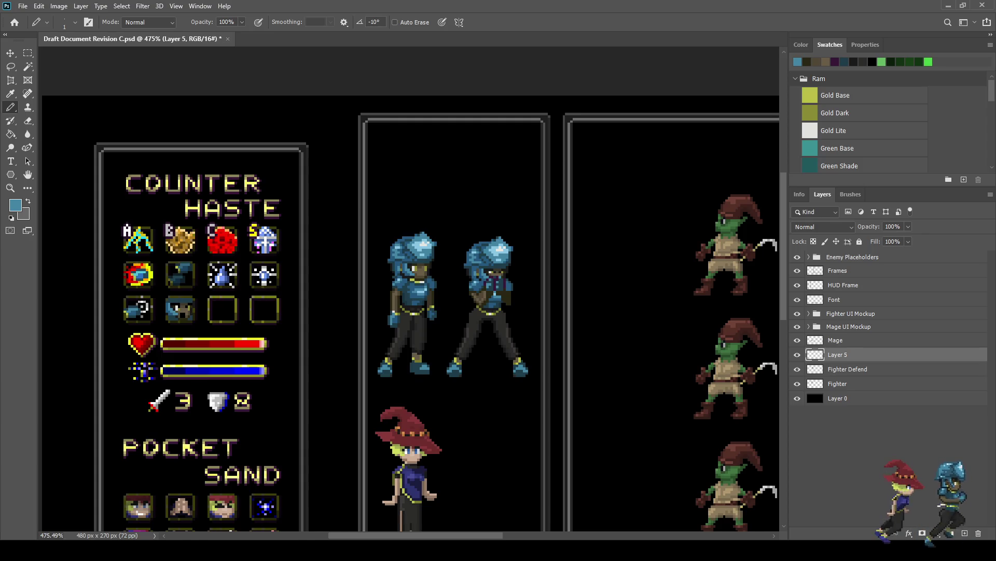
pyautogui.scroll(3, 501, 281)
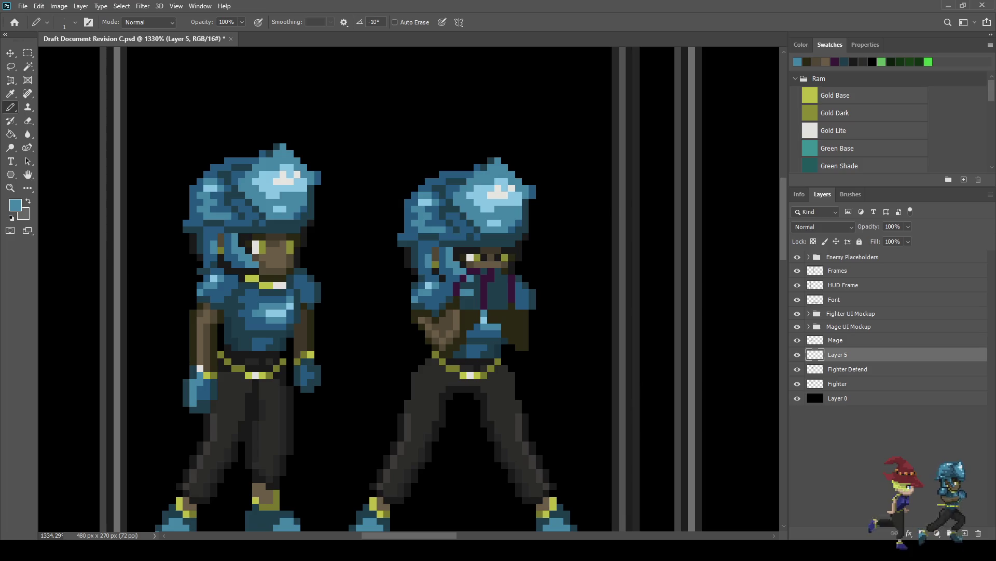
pyautogui.scroll(3, 470, 277)
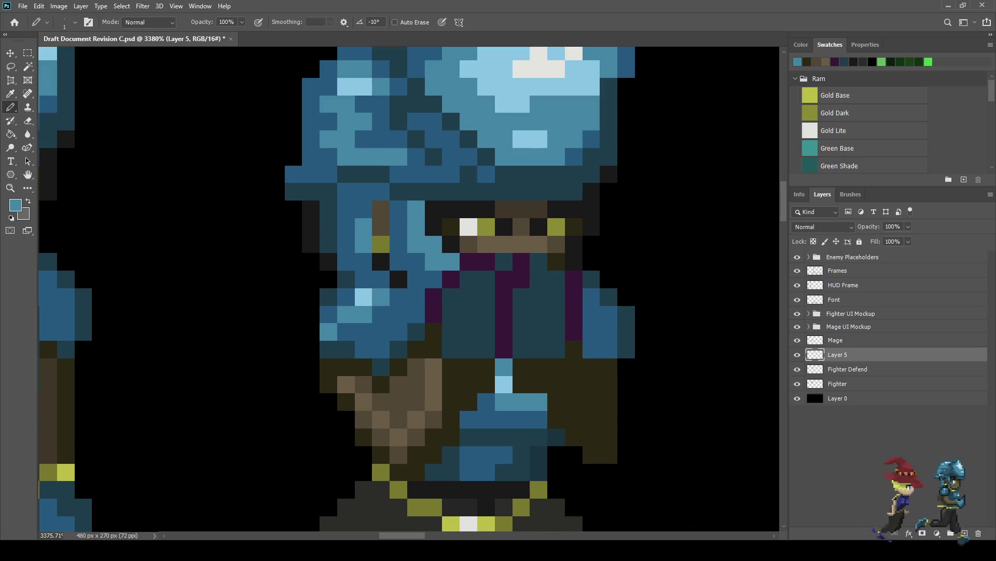
pyautogui.click(451, 297)
pyautogui.click(468, 278)
pyautogui.click(504, 262)
pyautogui.click(539, 262)
pyautogui.click(556, 279)
pyautogui.scroll(-6, 498, 291)
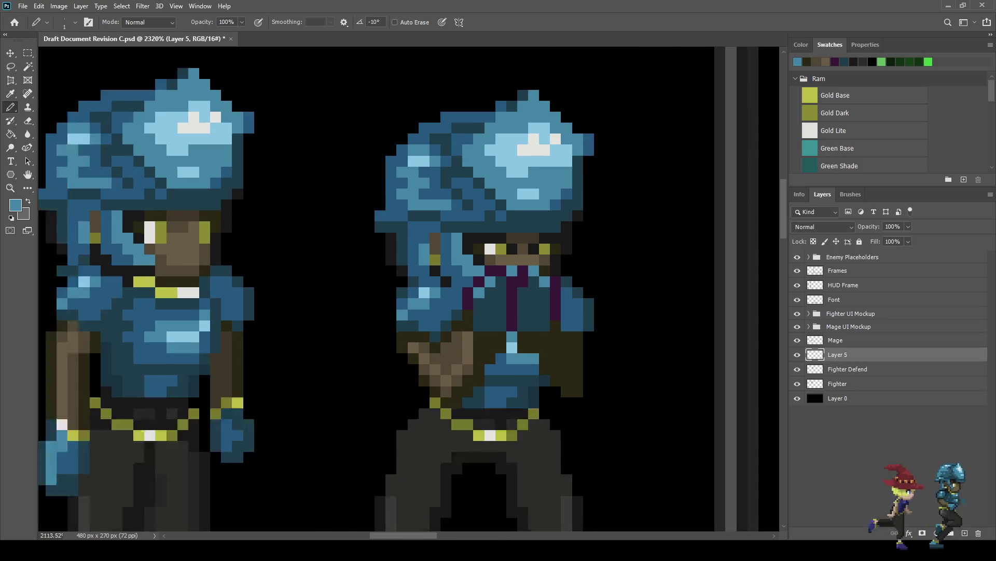
pyautogui.scroll(-2, 517, 291)
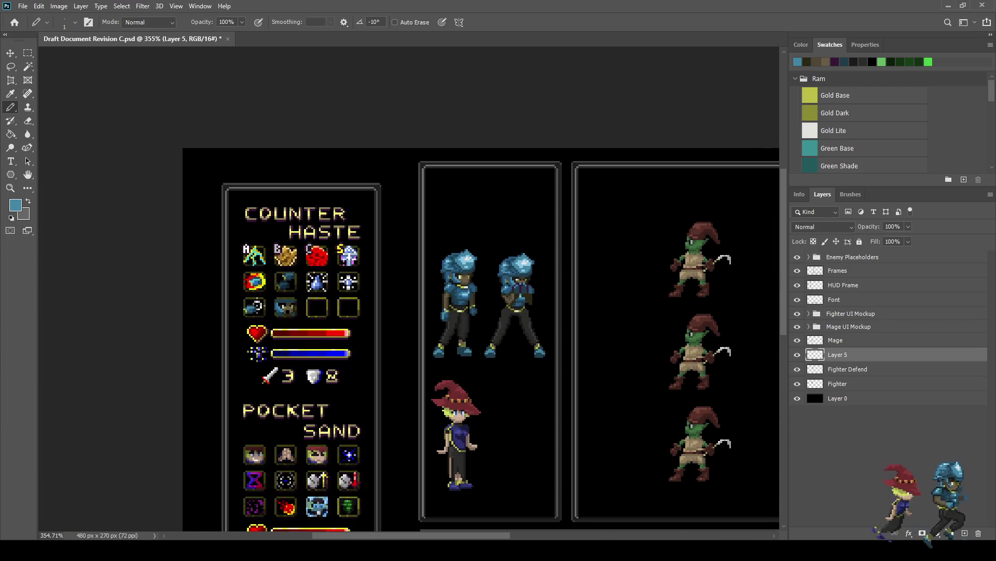
pyautogui.scroll(3, 547, 302)
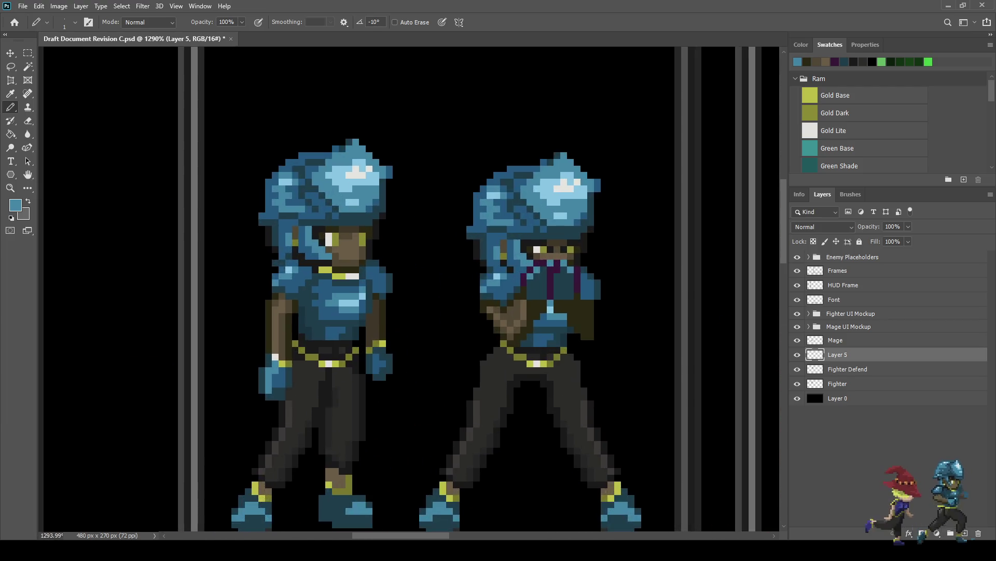
pyautogui.scroll(2, 371, 286)
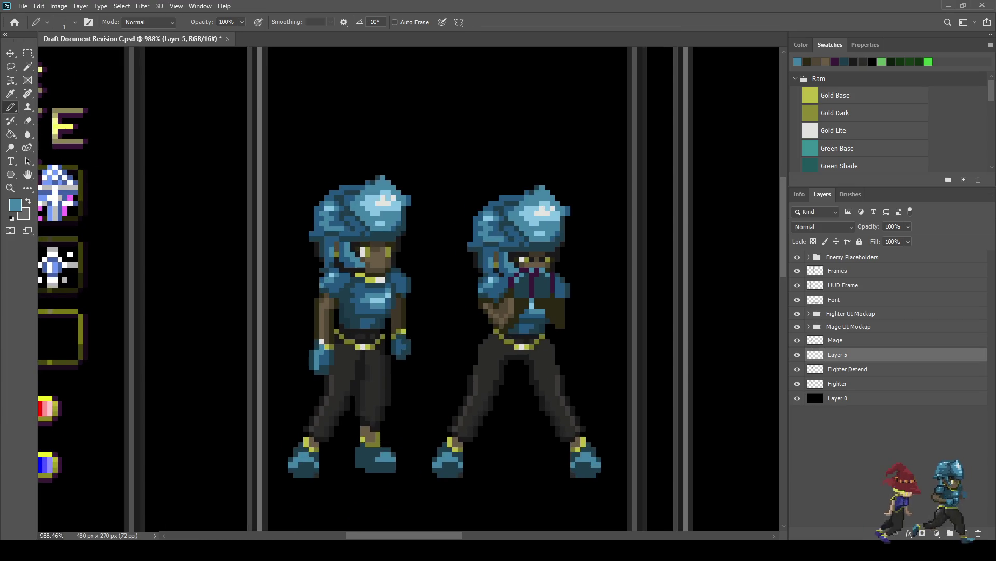
pyautogui.scroll(3, 335, 334)
# Zoom in and out around the defend fighter's arms, then save the document.
pyautogui.press('i')
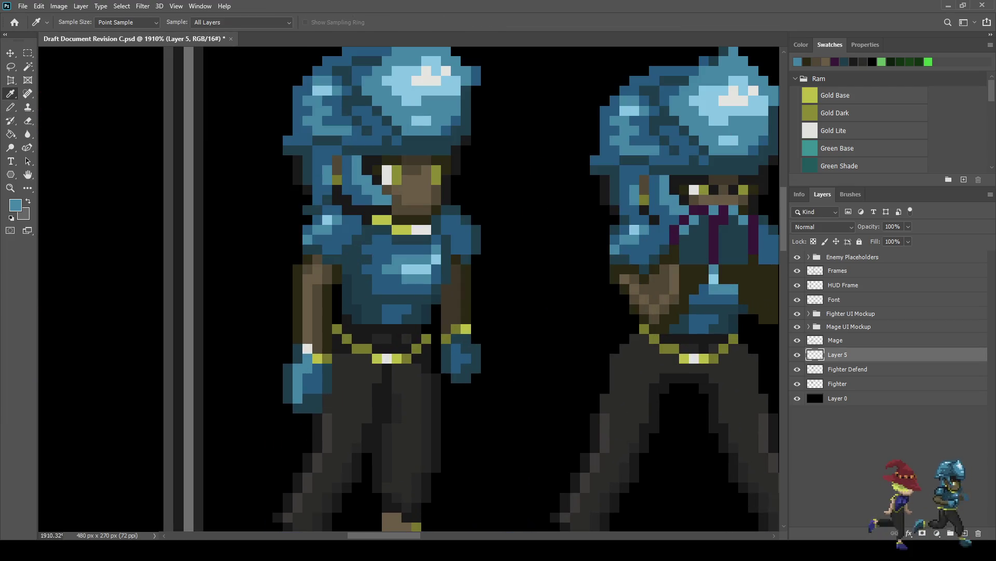
pyautogui.press('b')
pyautogui.scroll(-3, 488, 291)
pyautogui.scroll(4, 582, 270)
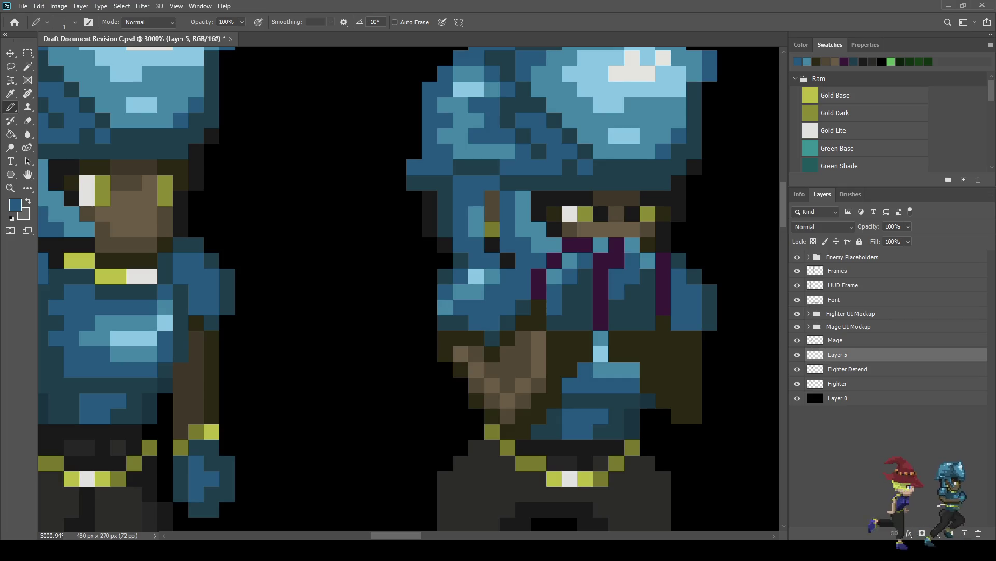
pyautogui.scroll(-5, 644, 296)
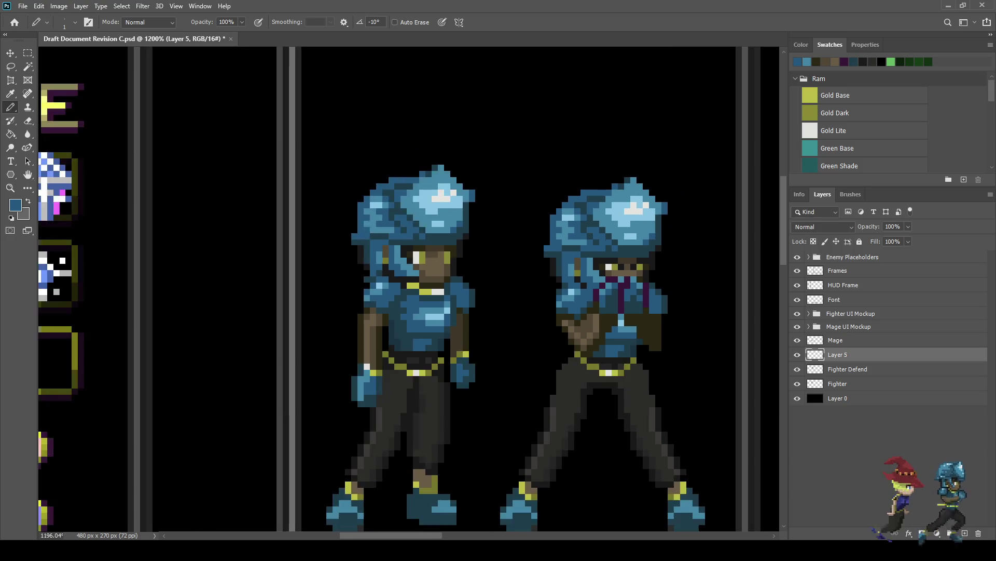
pyautogui.scroll(4, 630, 299)
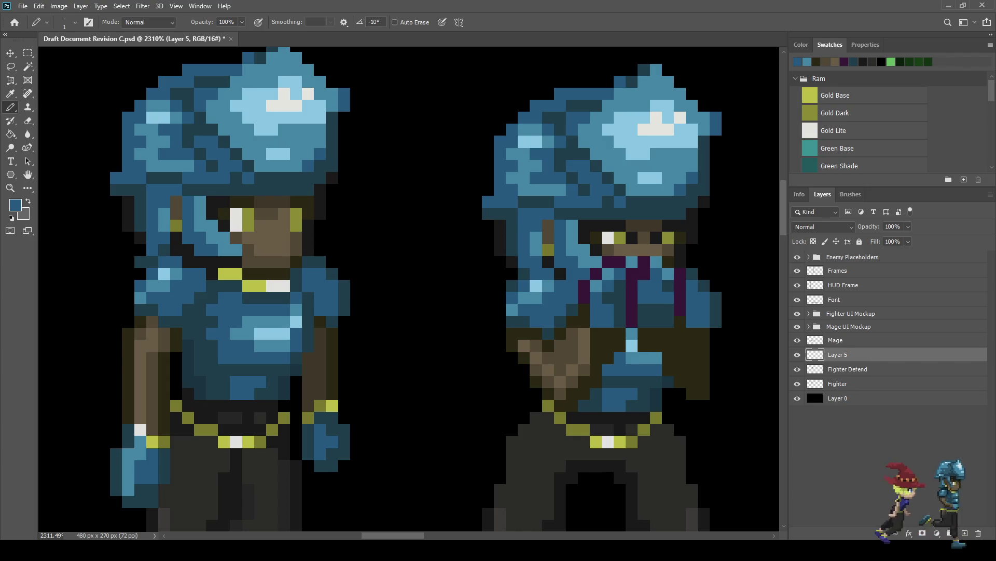
pyautogui.scroll(-5, 643, 314)
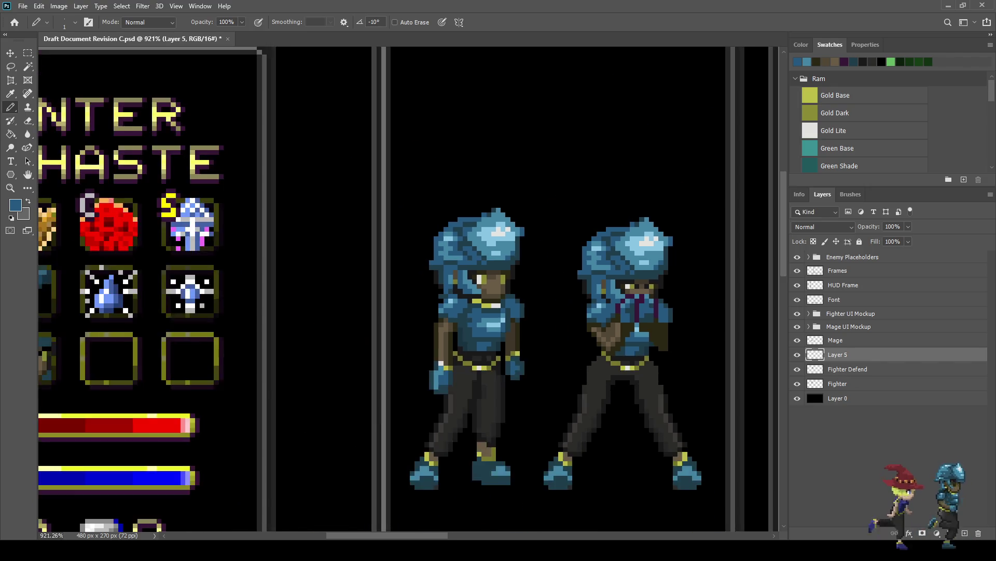
pyautogui.scroll(-2, 664, 321)
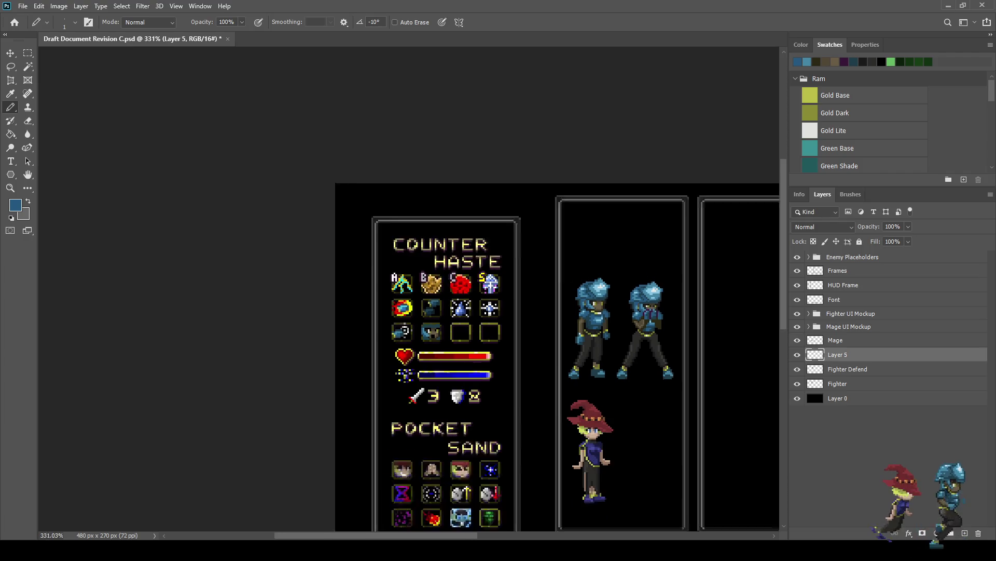
pyautogui.scroll(6, 661, 319)
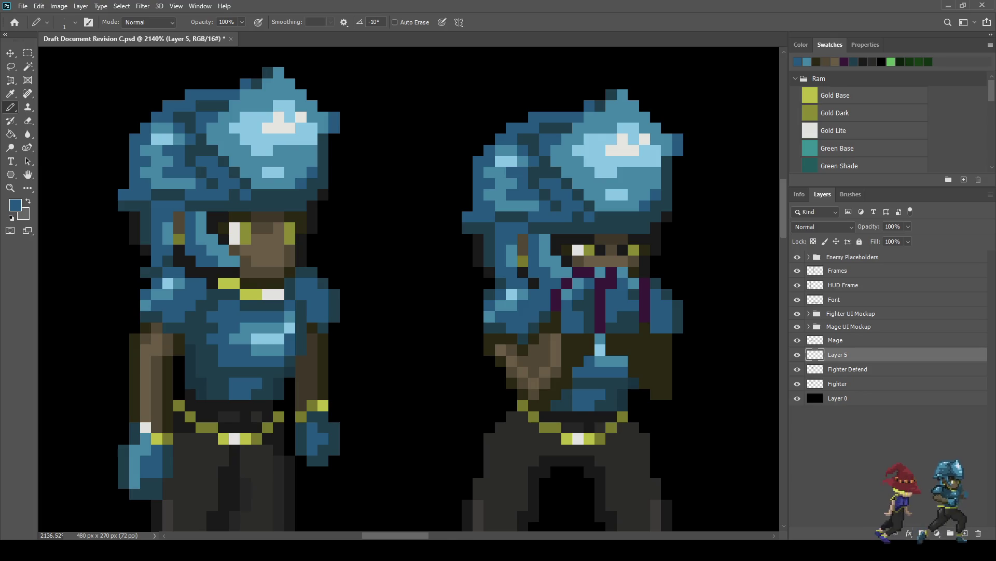
pyautogui.scroll(-1, 568, 233)
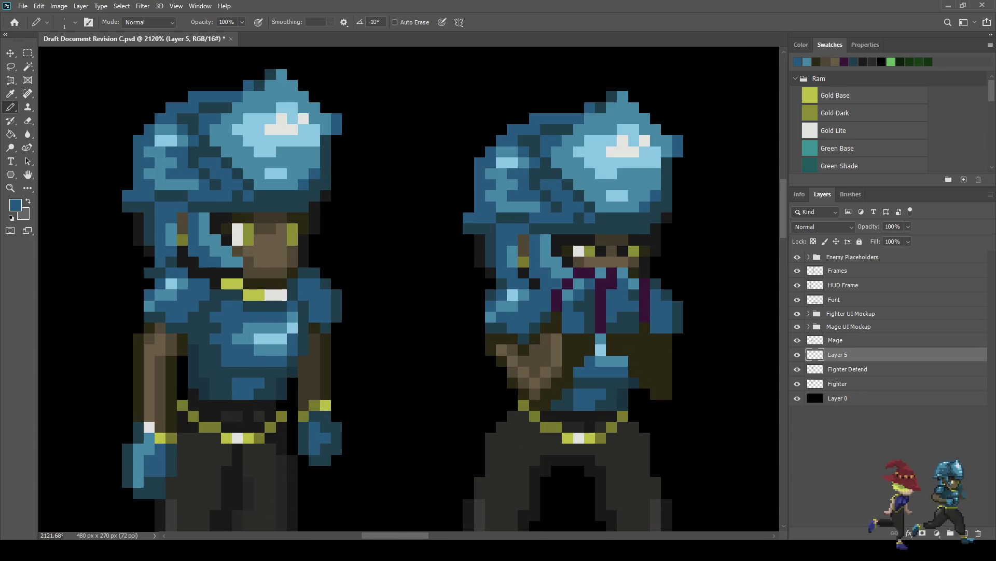
pyautogui.scroll(-3, 639, 304)
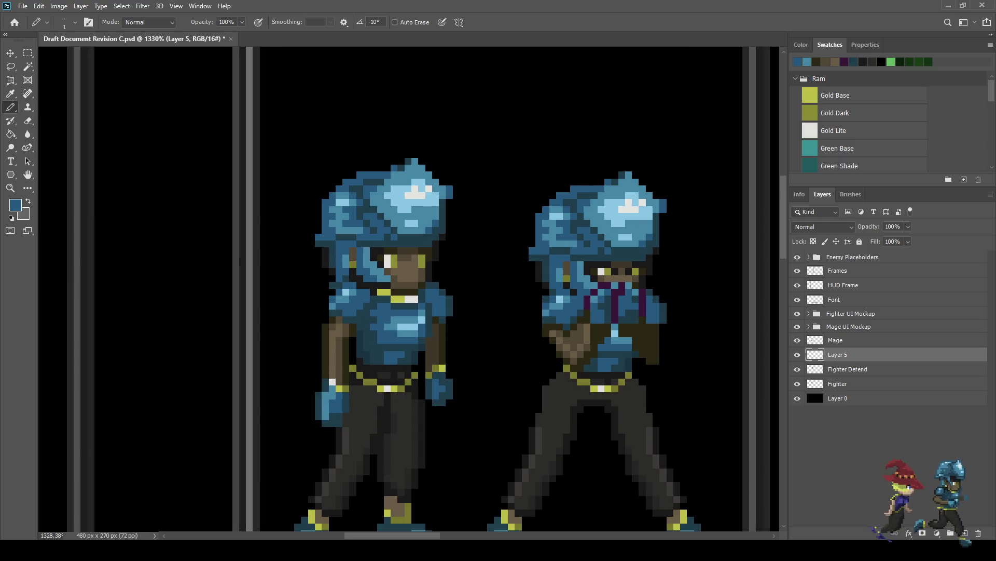
pyautogui.hotkey('ctrl', 's')
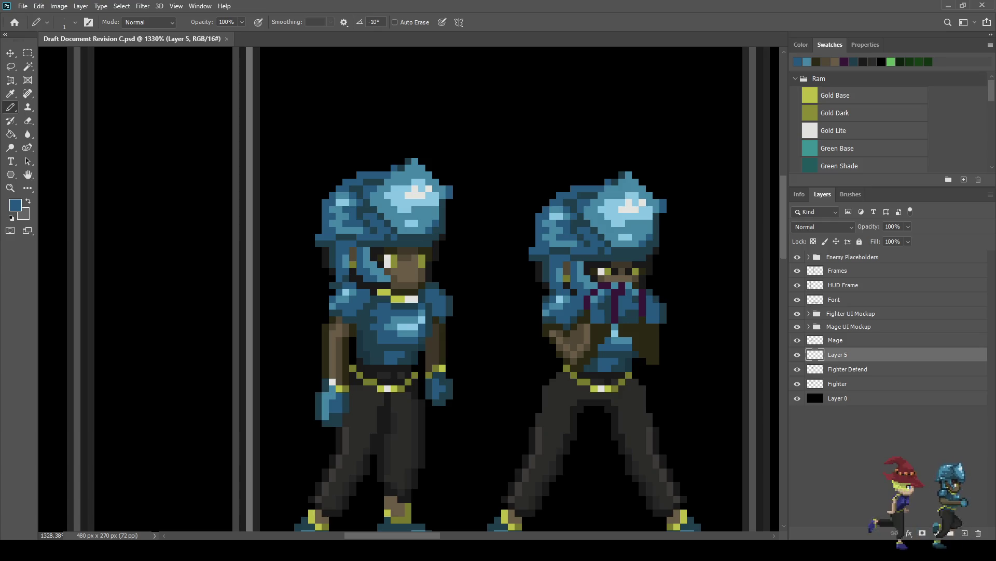
# Zoom in on the crossed hands and sample the brown skin tone from the arm.
pyautogui.scroll(-3, 727, 225)
pyautogui.scroll(2, 727, 225)
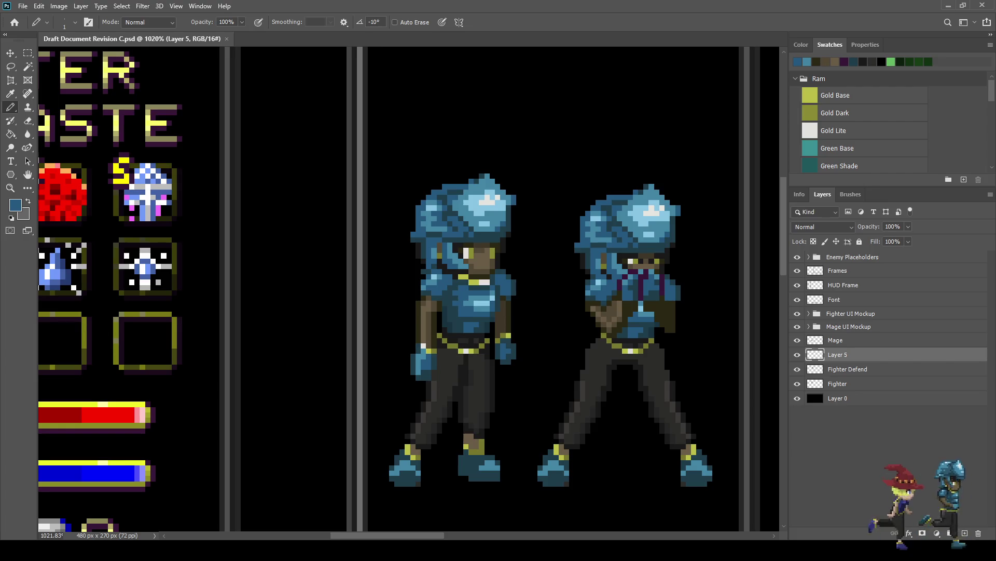
pyautogui.scroll(-4, 550, 288)
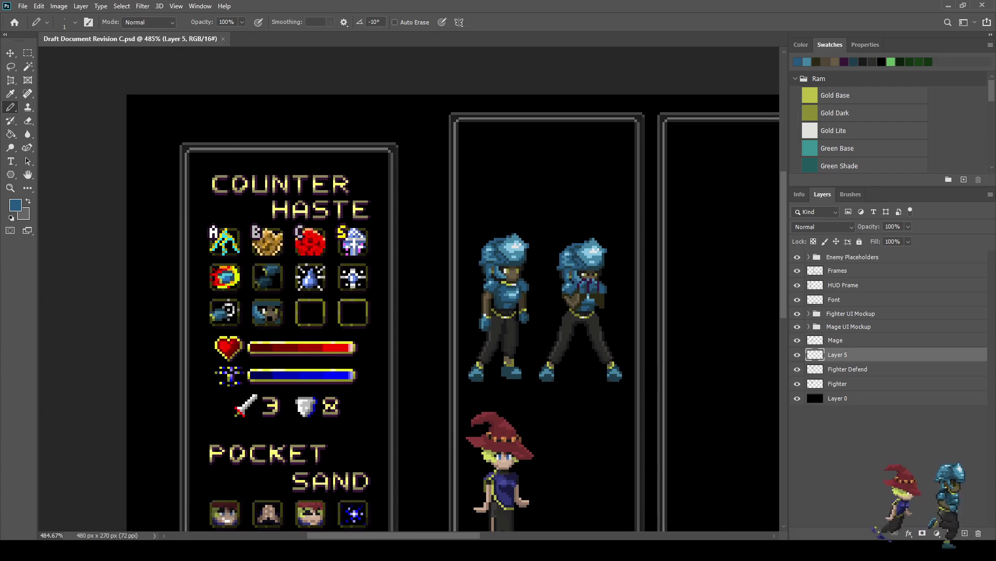
pyautogui.scroll(10, 540, 290)
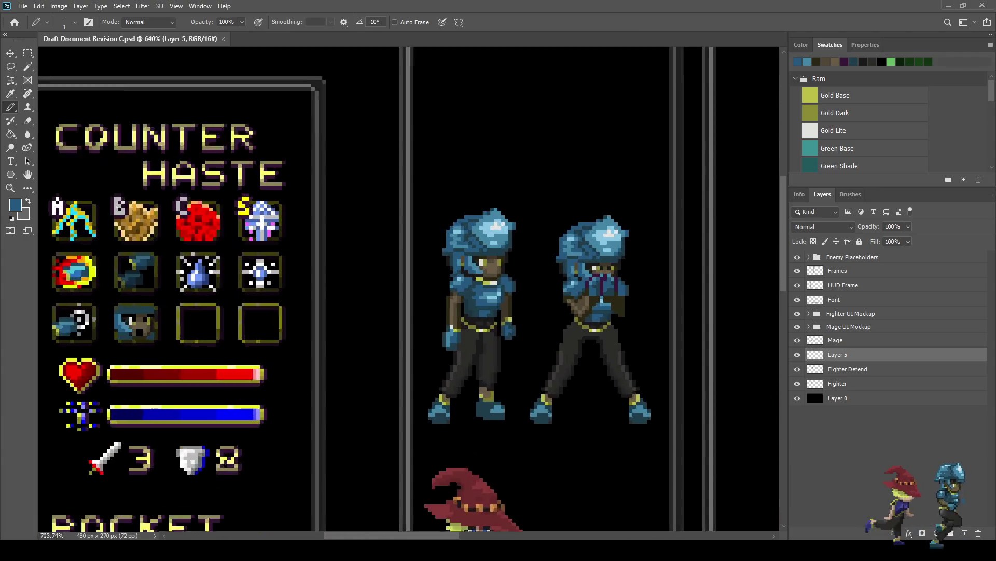
pyautogui.scroll(2, 643, 273)
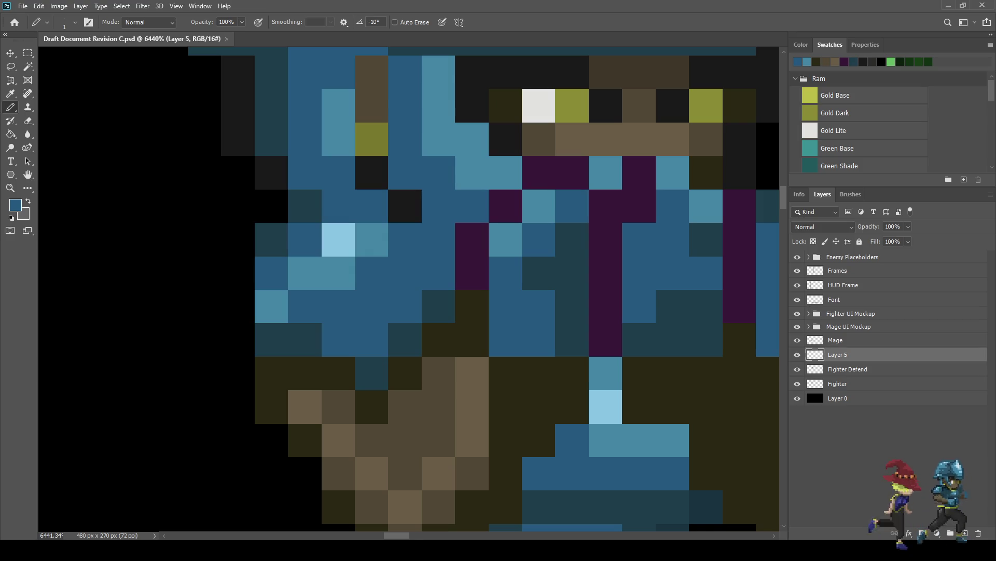
pyautogui.scroll(-9, 591, 281)
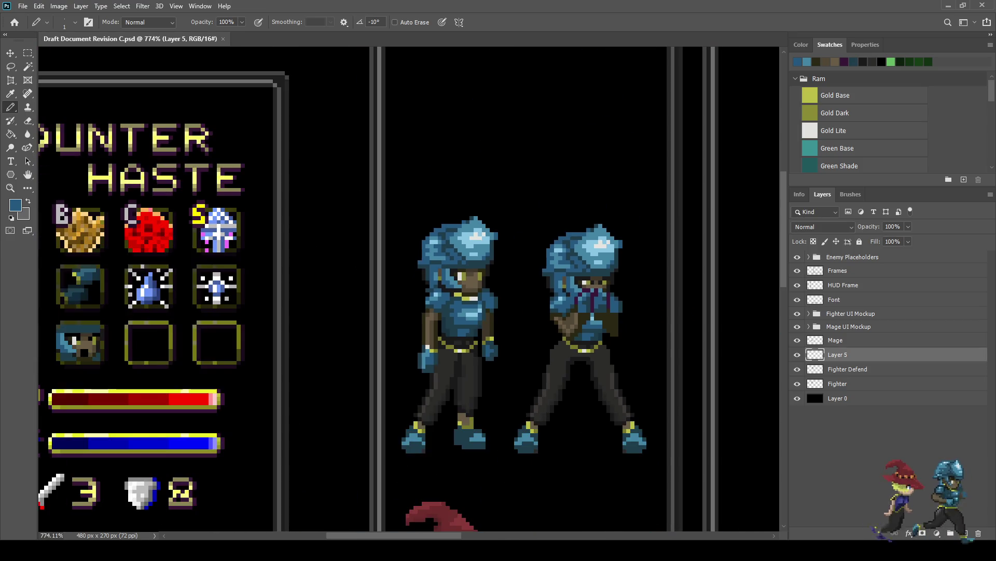
pyautogui.scroll(-3, 573, 389)
pyautogui.scroll(4, 574, 389)
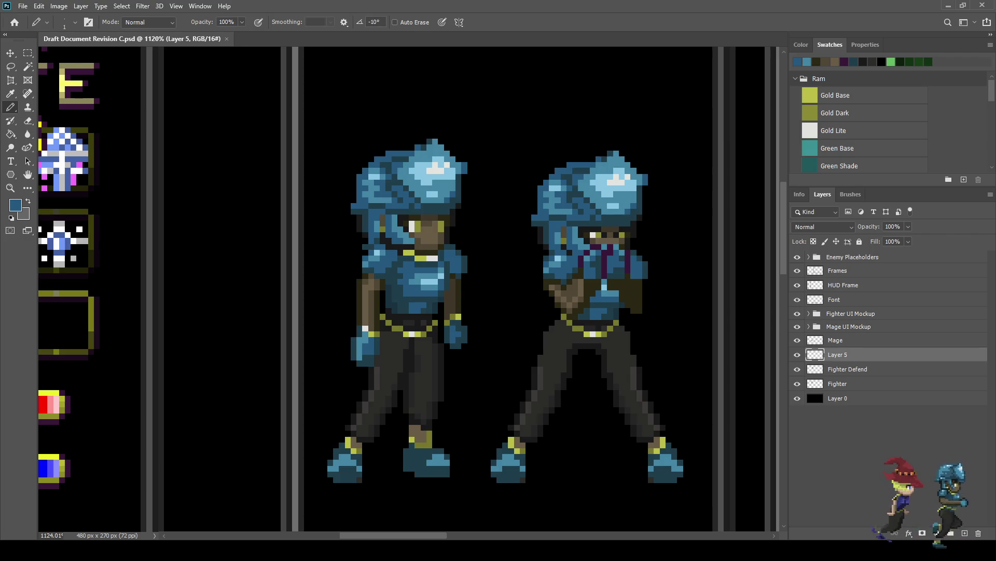
pyautogui.scroll(-3, 565, 291)
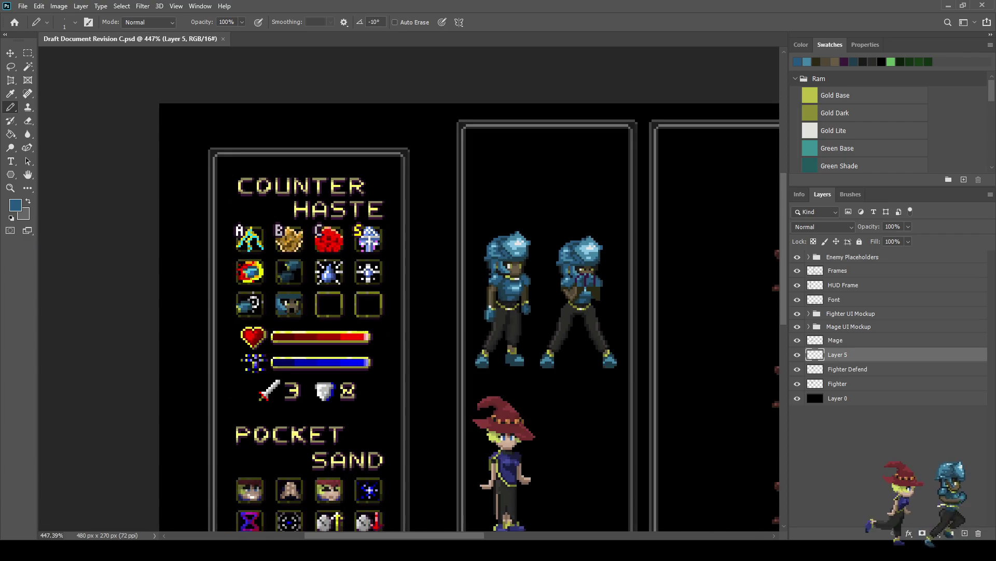
pyautogui.scroll(3, 571, 306)
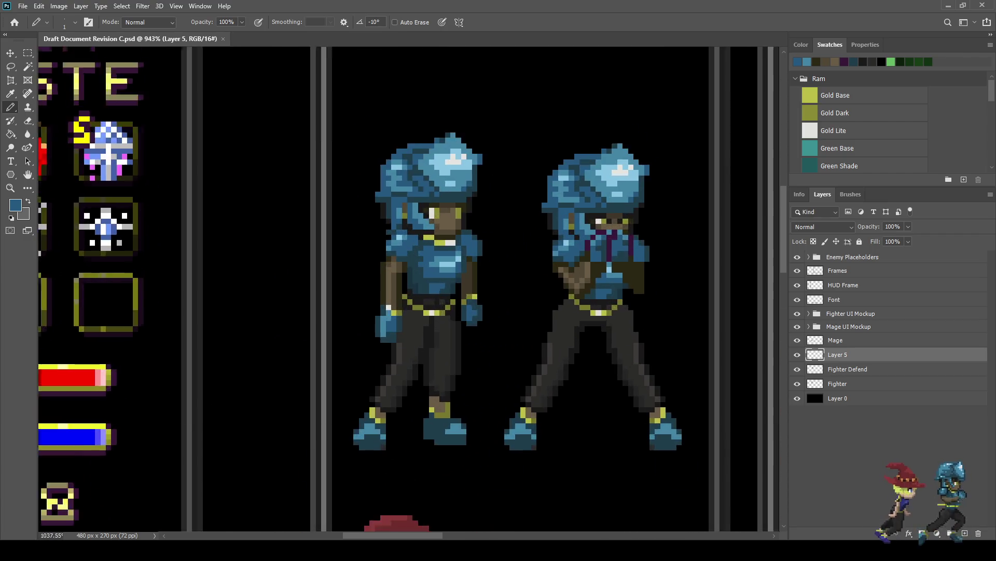
pyautogui.scroll(3, 605, 262)
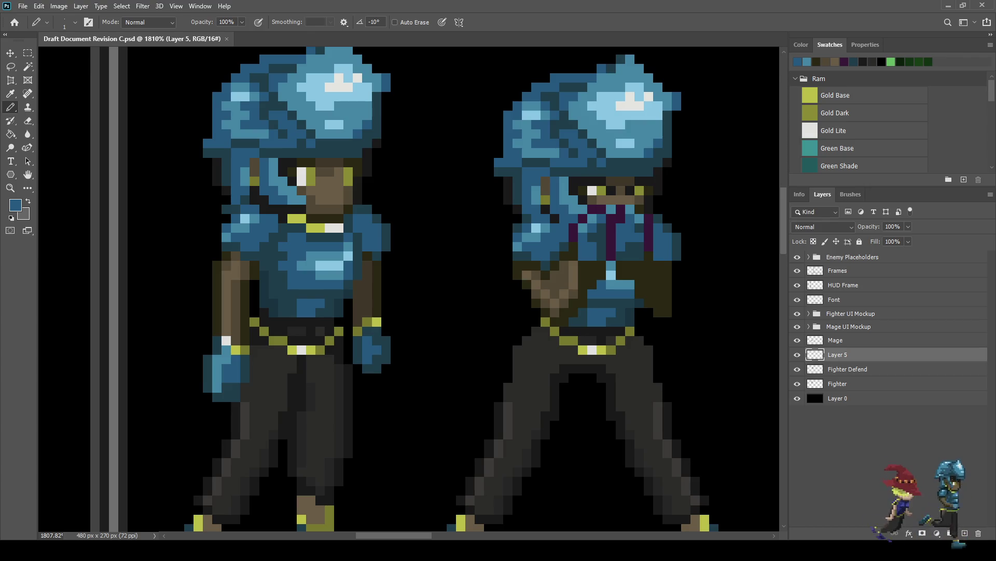
pyautogui.scroll(-5, 594, 315)
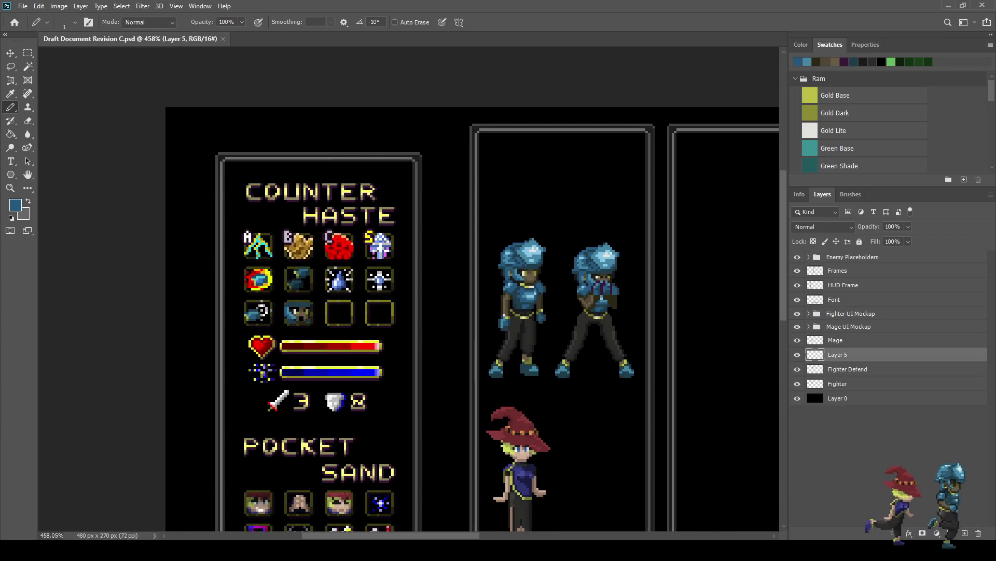
pyautogui.scroll(4, 595, 317)
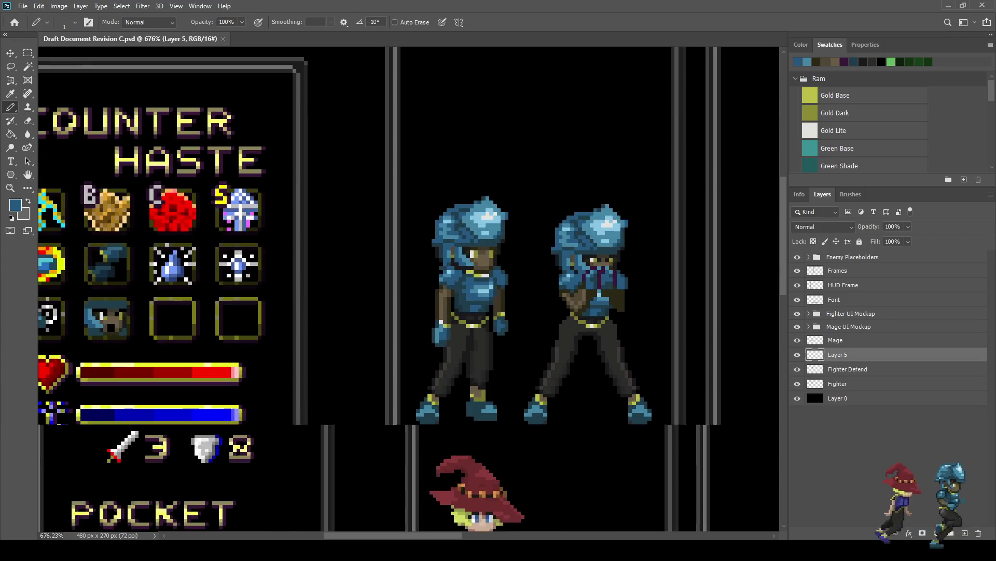
pyautogui.scroll(5, 572, 301)
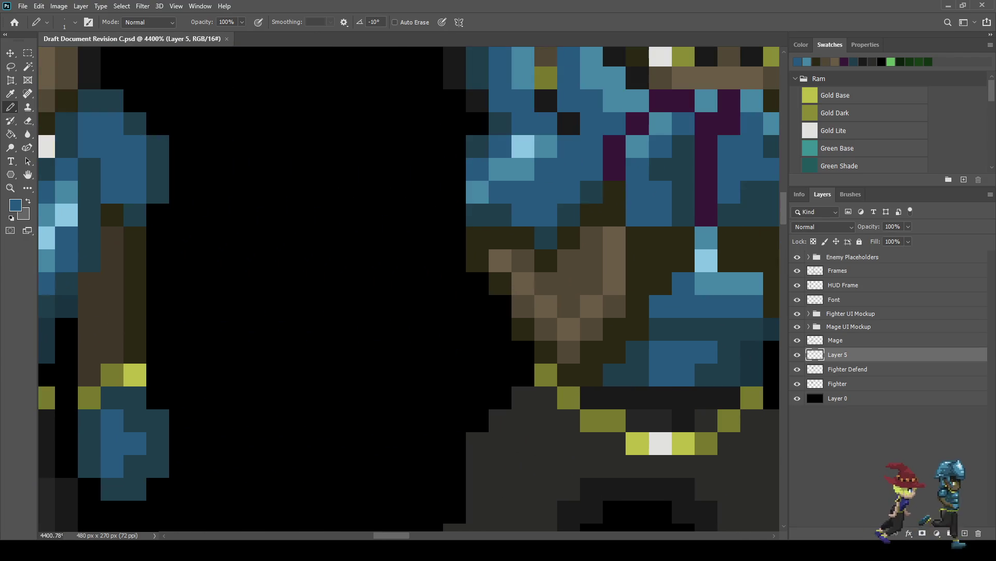
pyautogui.press('i')
pyautogui.click(592, 260)
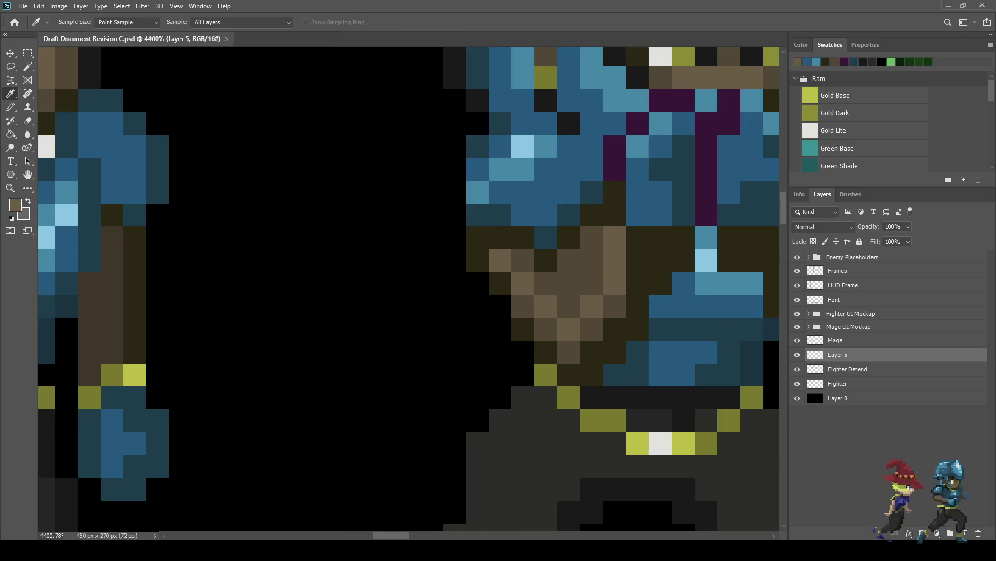
# Fill the three gaps in the crossed arms with brown pixels.
pyautogui.press('b')
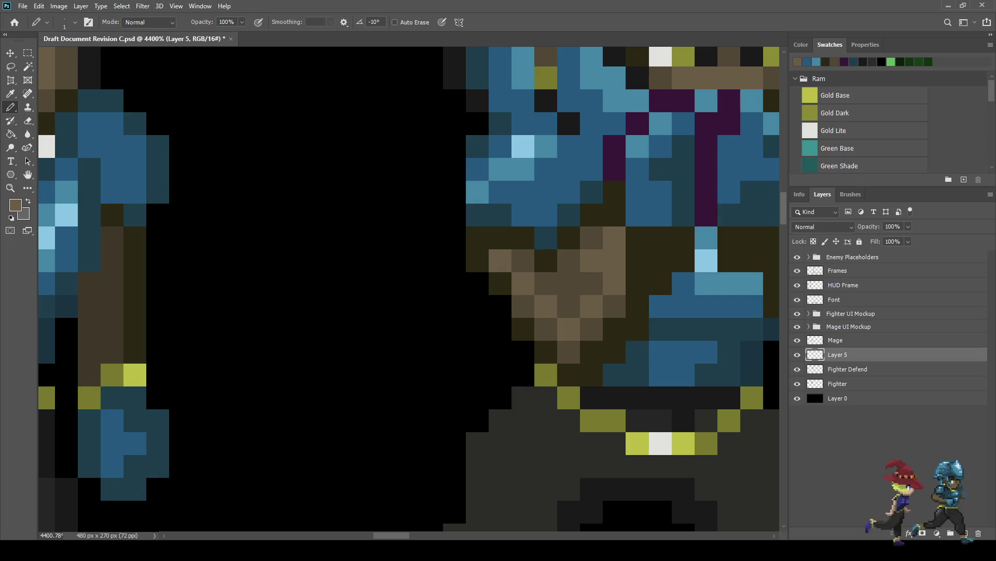
pyautogui.click(592, 283)
pyautogui.click(546, 283)
pyautogui.click(523, 260)
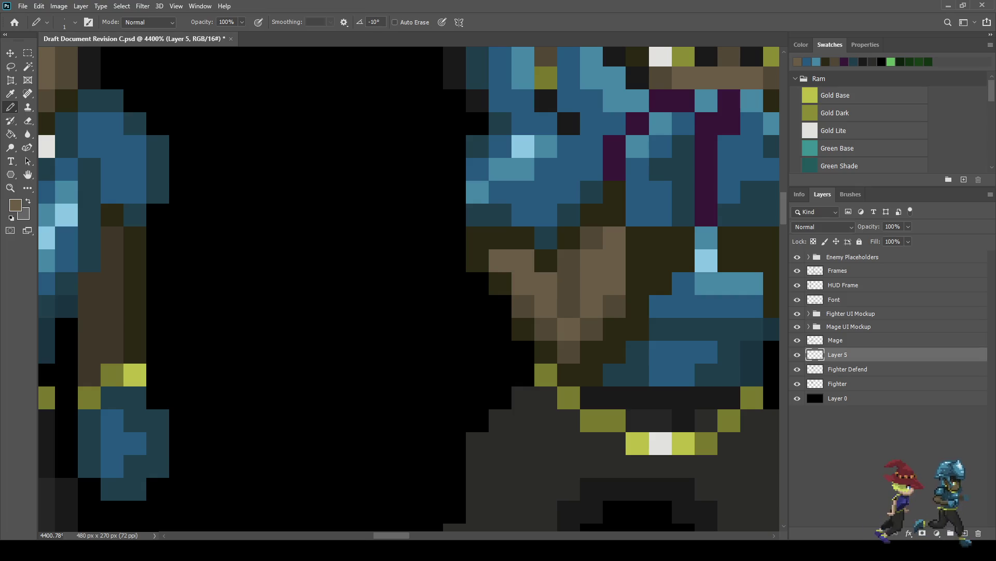
pyautogui.scroll(-10, 452, 239)
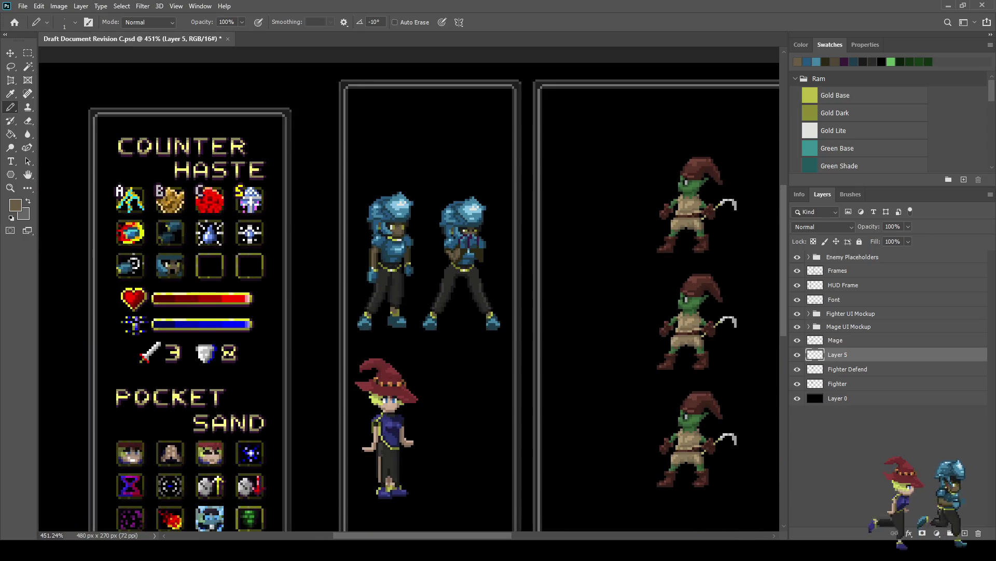
pyautogui.scroll(2, 473, 261)
pyautogui.scroll(6, 442, 256)
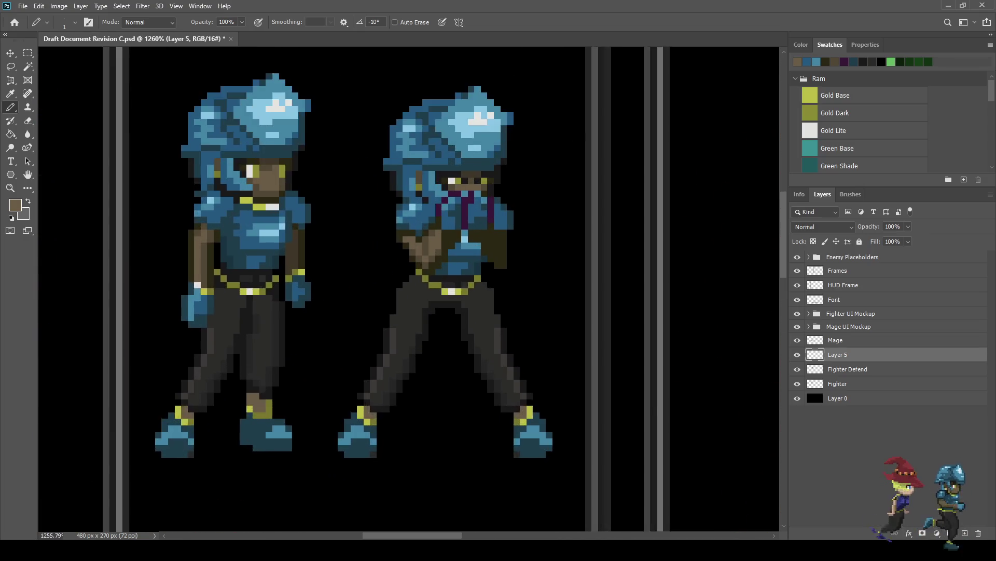
# Fill in the forearm in brown, including its diagonal lower edge and right side.
pyautogui.press('i')
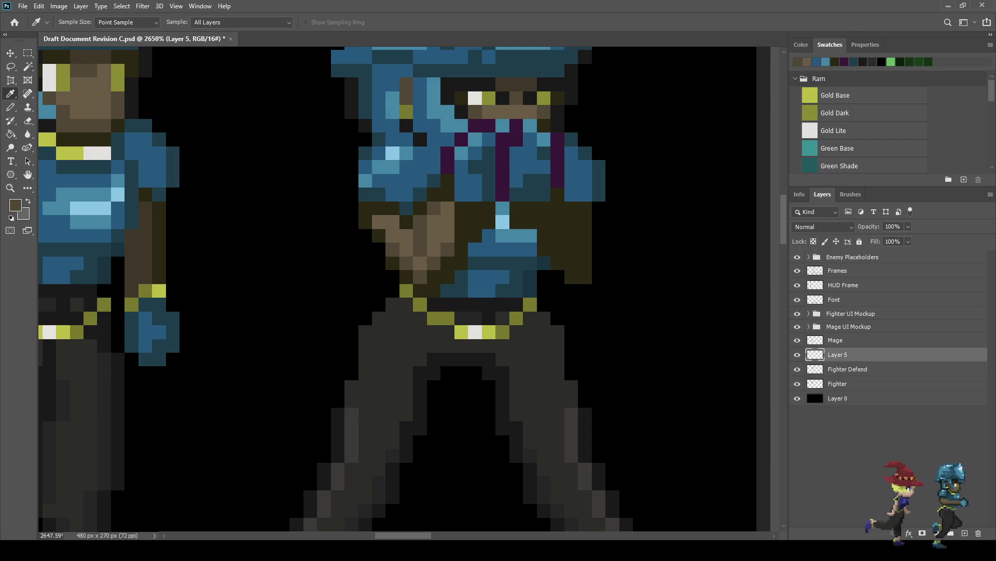
pyautogui.press('b')
pyautogui.click(544, 208)
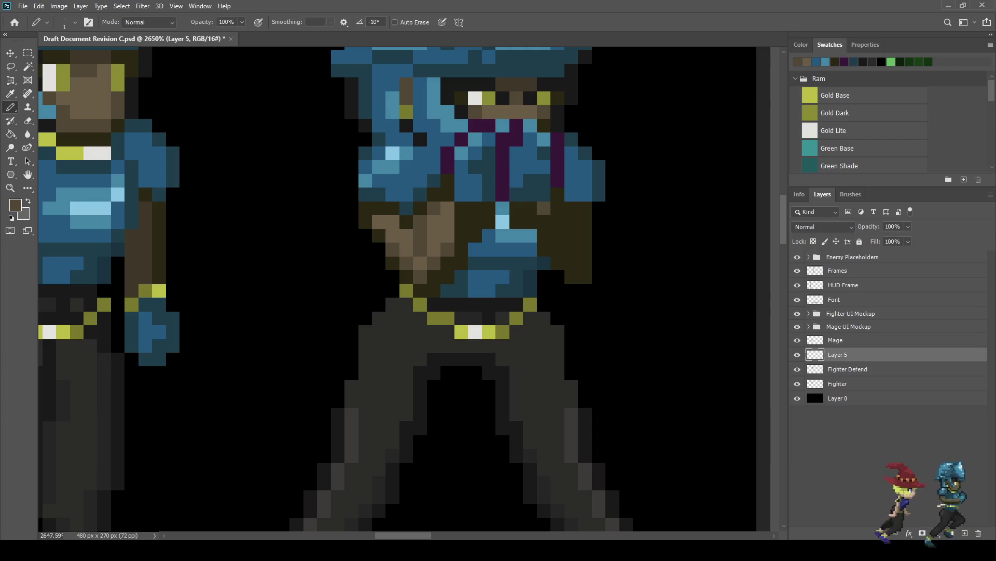
pyautogui.click(530, 208)
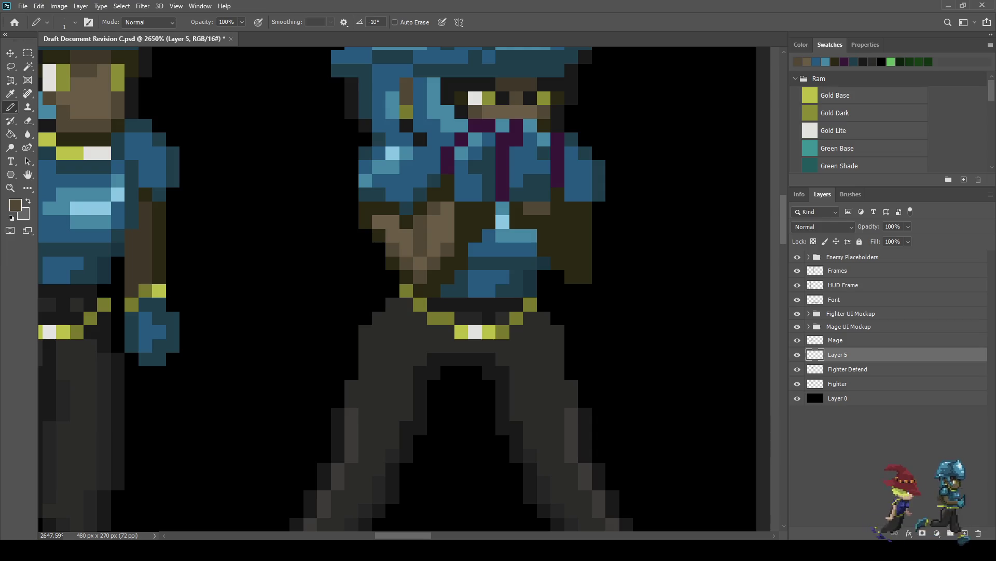
pyautogui.click(516, 208)
pyautogui.click(516, 222)
pyautogui.click(530, 222)
pyautogui.click(544, 236)
pyautogui.click(544, 250)
pyautogui.click(558, 264)
pyautogui.click(572, 277)
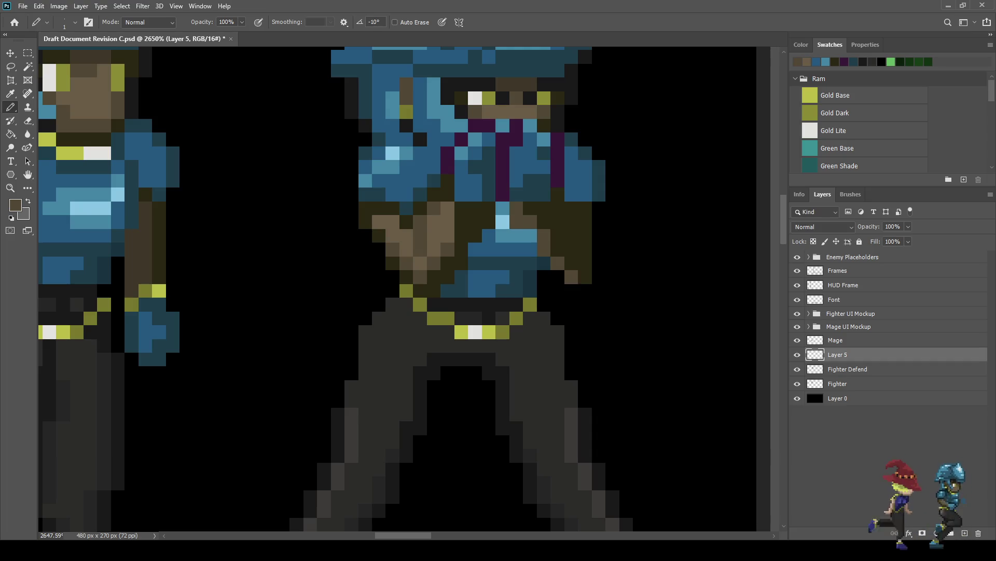
pyautogui.click(571, 236)
pyautogui.click(571, 221)
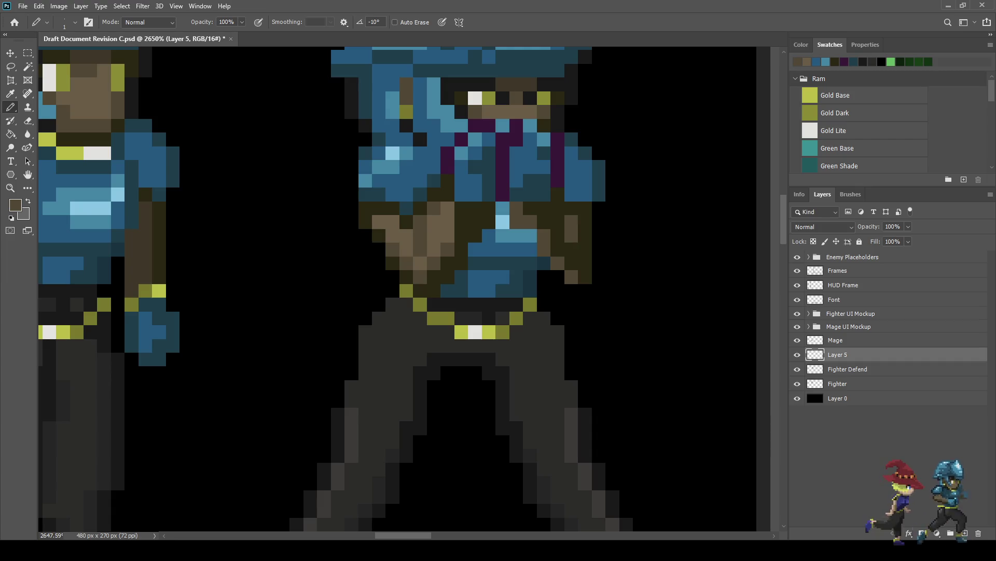
pyautogui.scroll(-10, 597, 218)
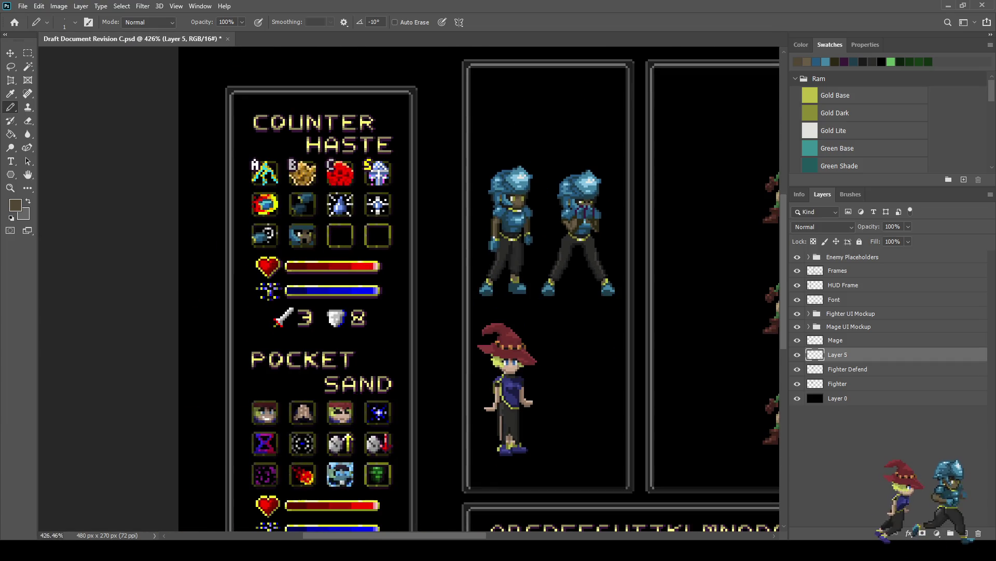
pyautogui.scroll(10, 579, 233)
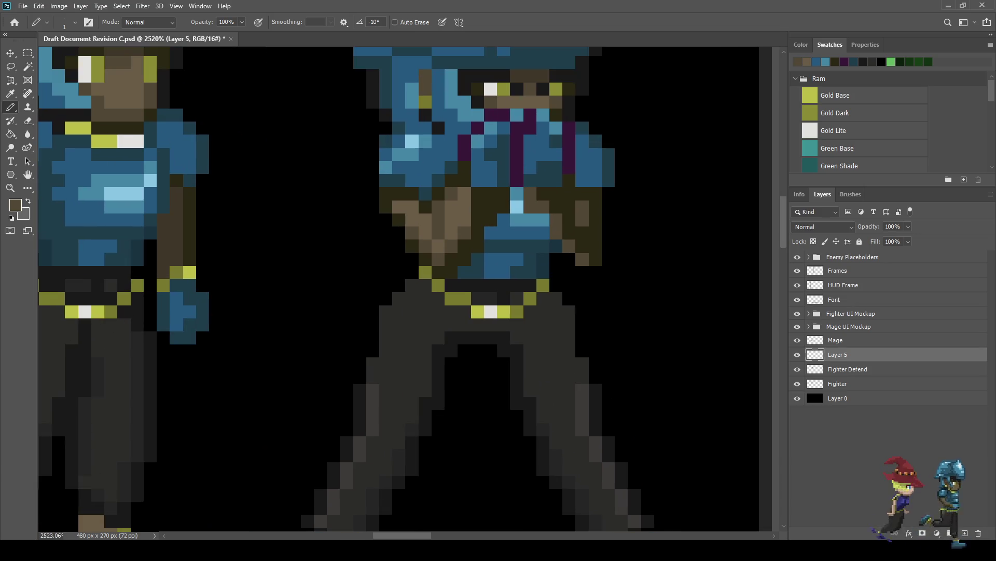
# Paint a vertical brown strip along the forearm and rework its right edge in light brown.
pyautogui.moveTo(596, 221); pyautogui.dragTo(595, 194)
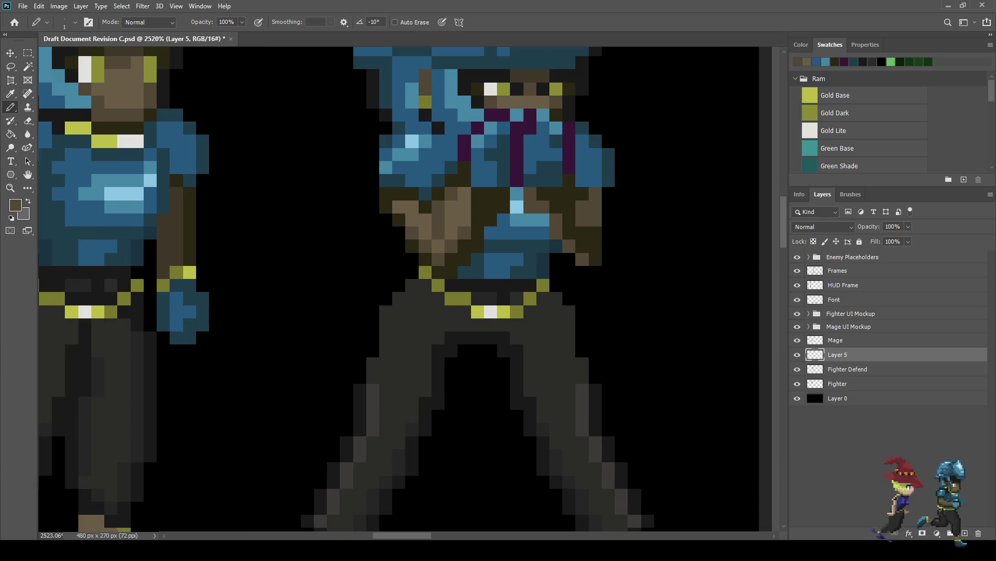
pyautogui.click(595, 246)
pyautogui.scroll(-10, 599, 276)
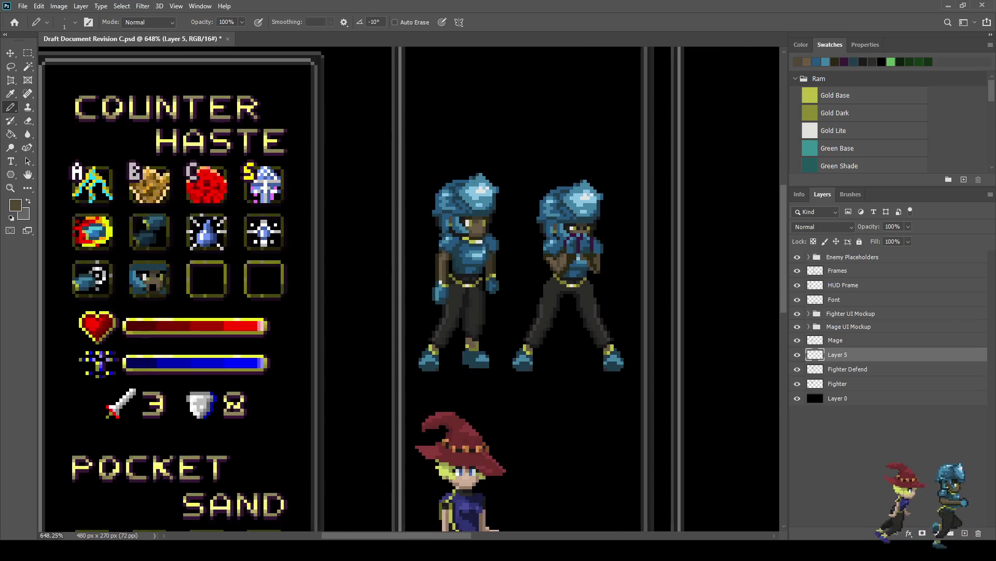
pyautogui.scroll(10, 600, 267)
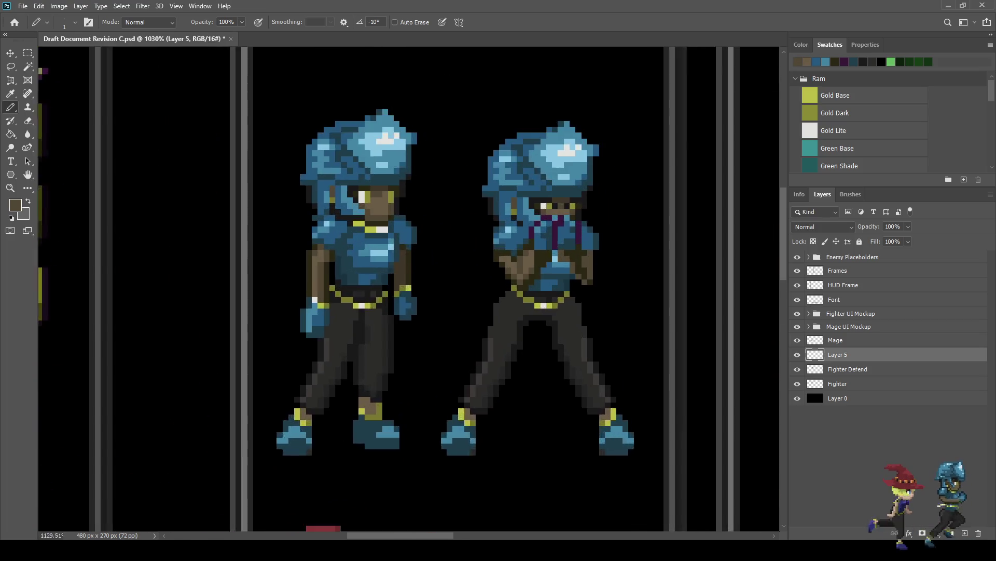
pyautogui.scroll(3, 591, 265)
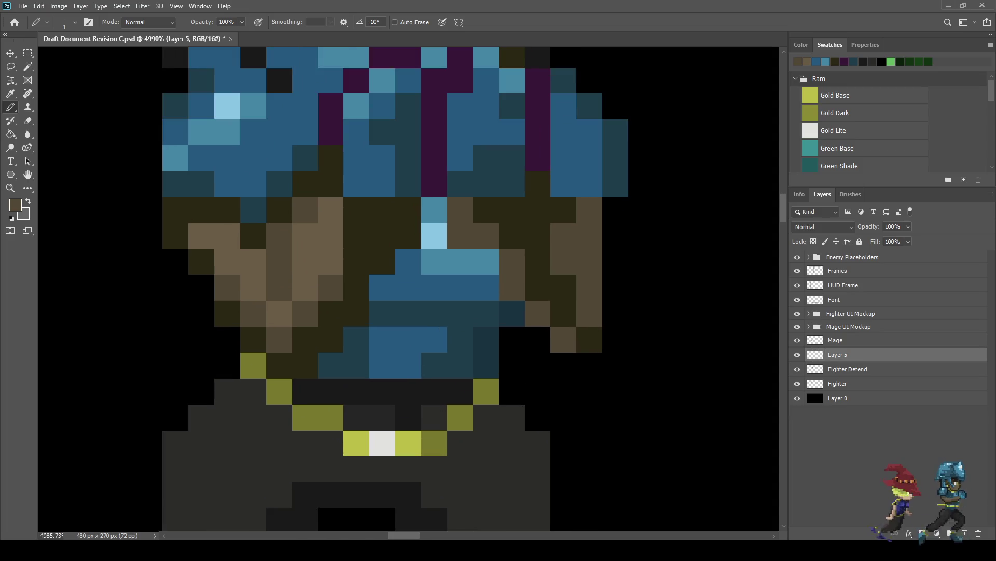
pyautogui.moveTo(589, 314)
pyautogui.mouseDown()
pyautogui.moveTo(589, 210)
pyautogui.moveTo(563, 239)
pyautogui.moveTo(563, 262)
pyautogui.mouseUp()
pyautogui.moveTo(589, 207)
pyautogui.mouseDown()
pyautogui.moveTo(589, 340)
pyautogui.moveTo(563, 314)
pyautogui.mouseUp()
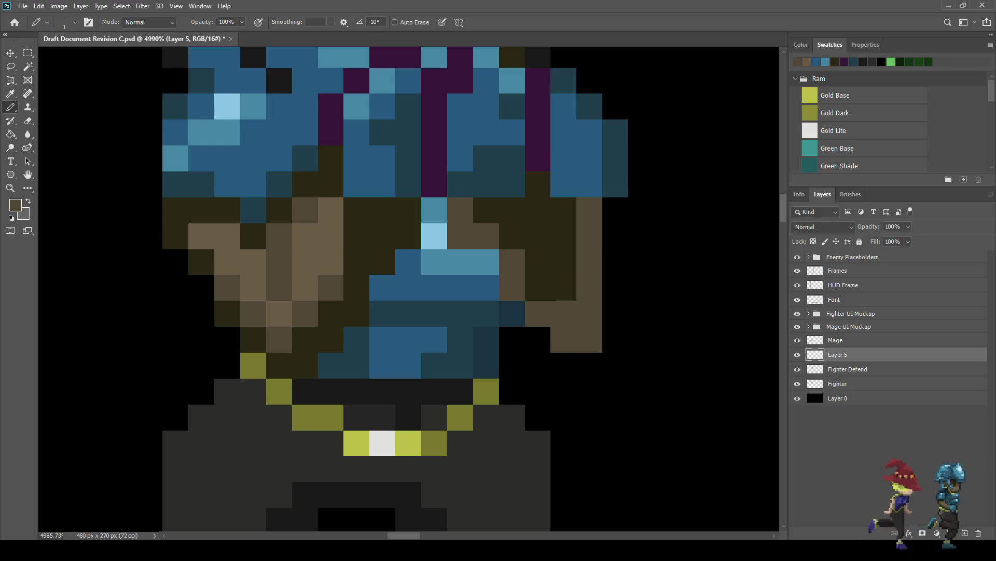
pyautogui.scroll(-5, 559, 271)
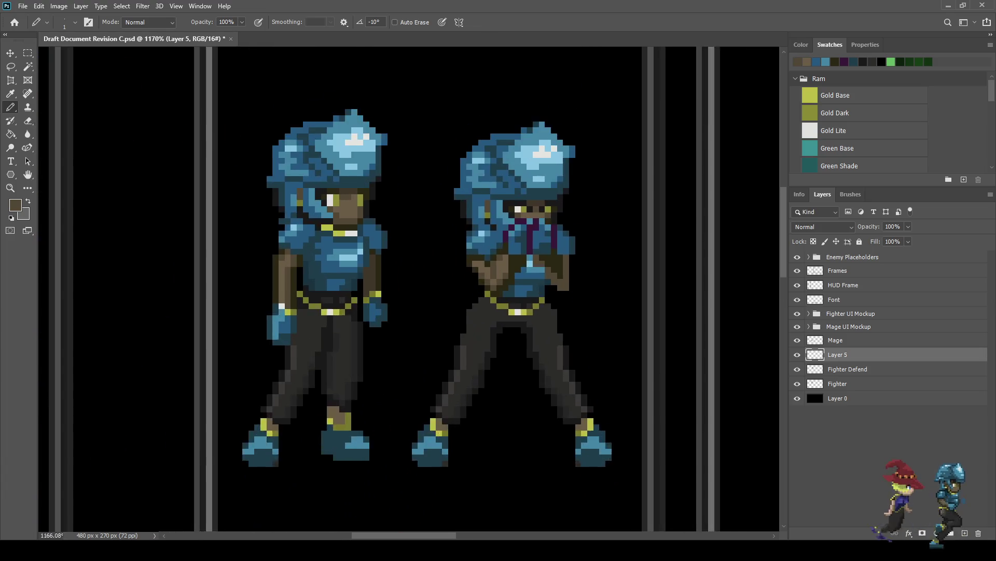
pyautogui.scroll(5, 557, 265)
# Add light-brown highlight pixels across the forearm.
pyautogui.moveTo(512, 244)
pyautogui.mouseDown()
pyautogui.moveTo(531, 245)
pyautogui.moveTo(531, 262)
pyautogui.mouseUp()
pyautogui.click(549, 280)
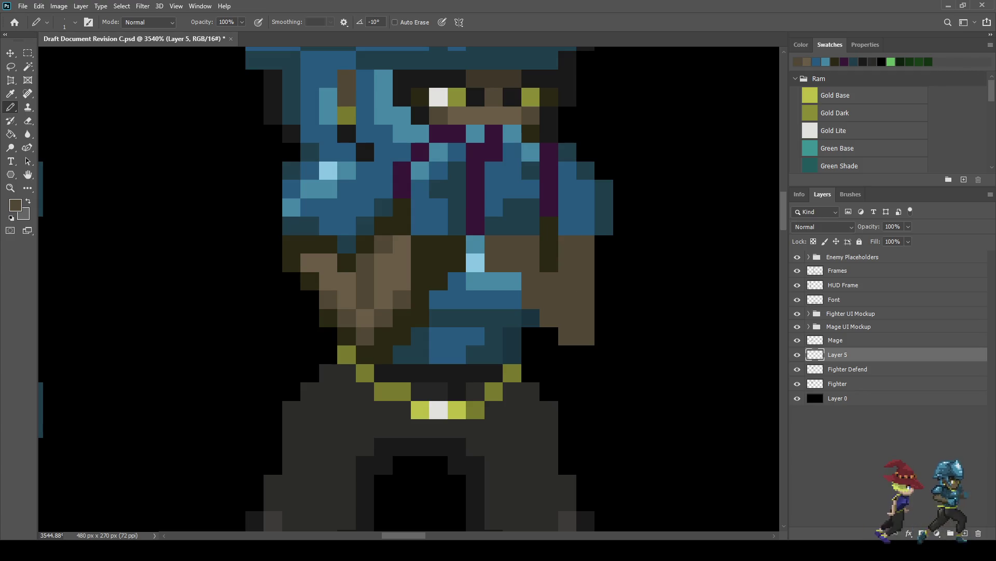
pyautogui.scroll(-3, 568, 255)
pyautogui.scroll(-3, 602, 268)
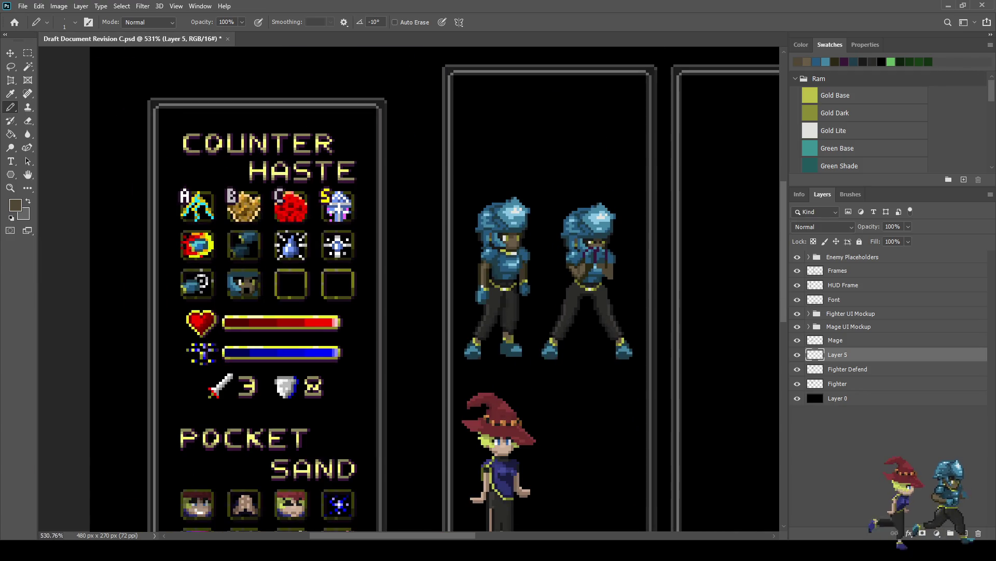
pyautogui.scroll(-1, 620, 265)
pyautogui.scroll(4, 609, 269)
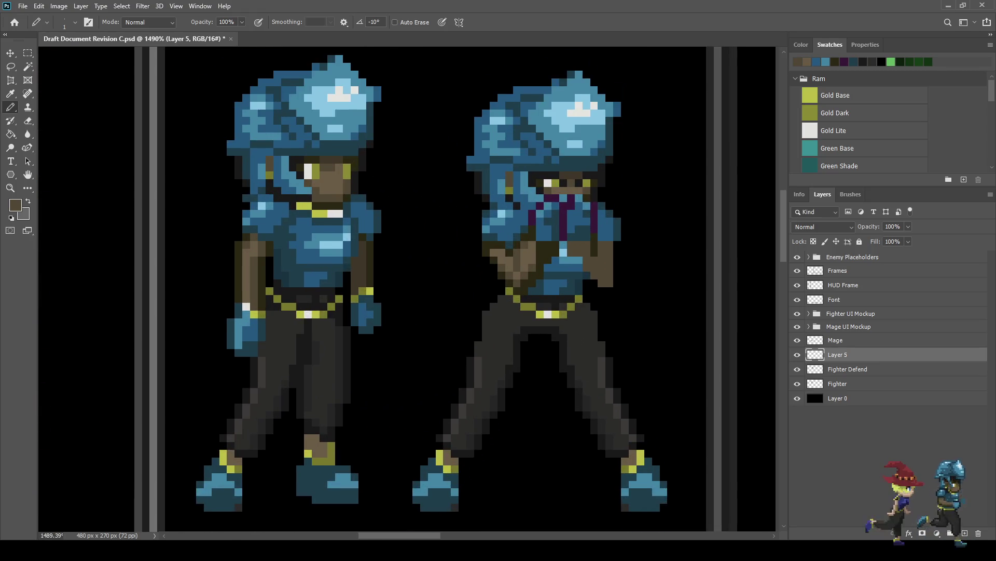
pyautogui.scroll(2, 556, 267)
# Sample the dark brown and draw a vertical and diagonal shadow line on the forearm.
pyautogui.press('alt')
pyautogui.click(540, 230)
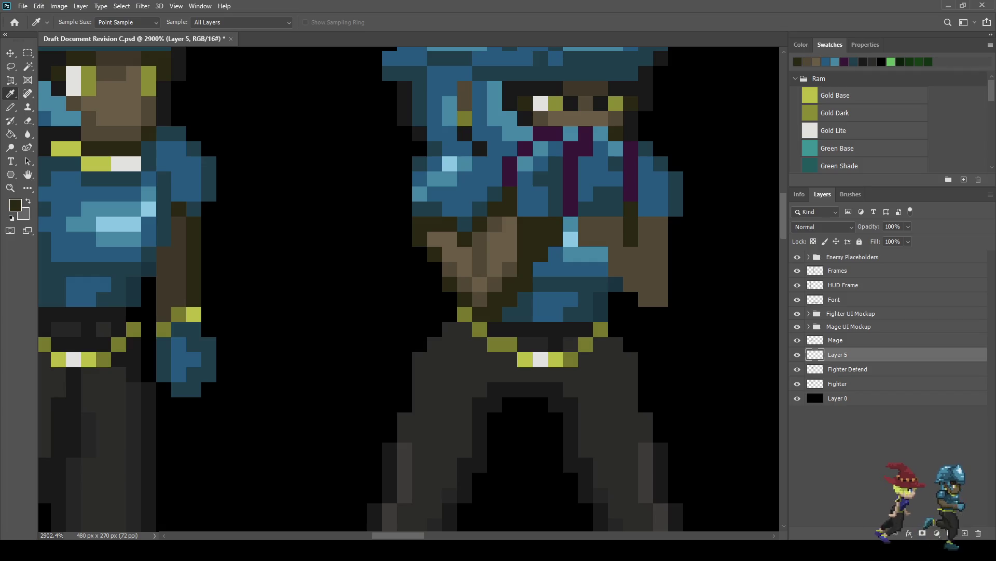
pyautogui.moveTo(660, 224); pyautogui.dragTo(660, 299)
pyautogui.click(646, 299)
pyautogui.click(631, 284)
pyautogui.click(615, 270)
pyautogui.click(601, 254)
pyautogui.scroll(-1, 597, 249)
pyautogui.scroll(-4, 597, 249)
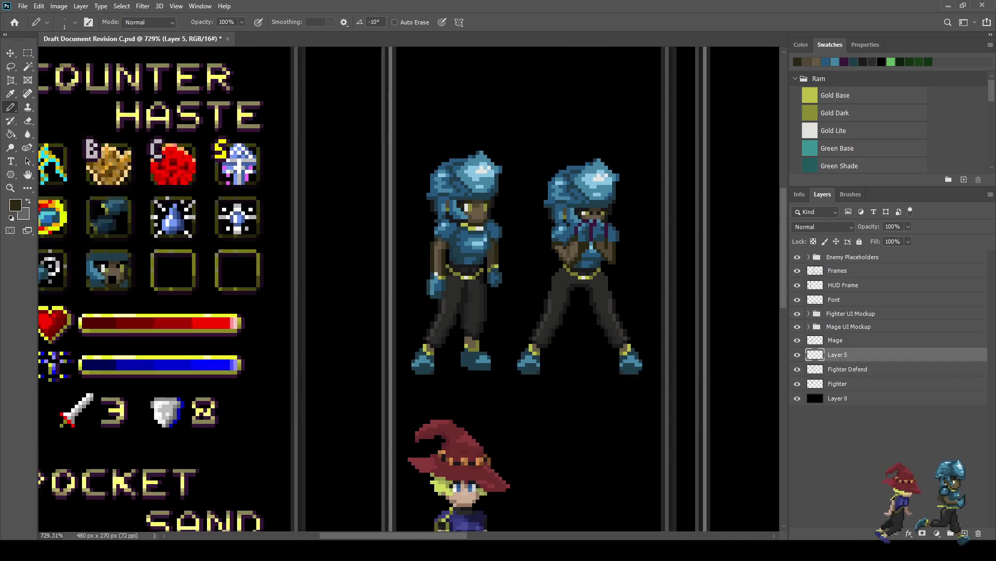
pyautogui.scroll(-3, 597, 249)
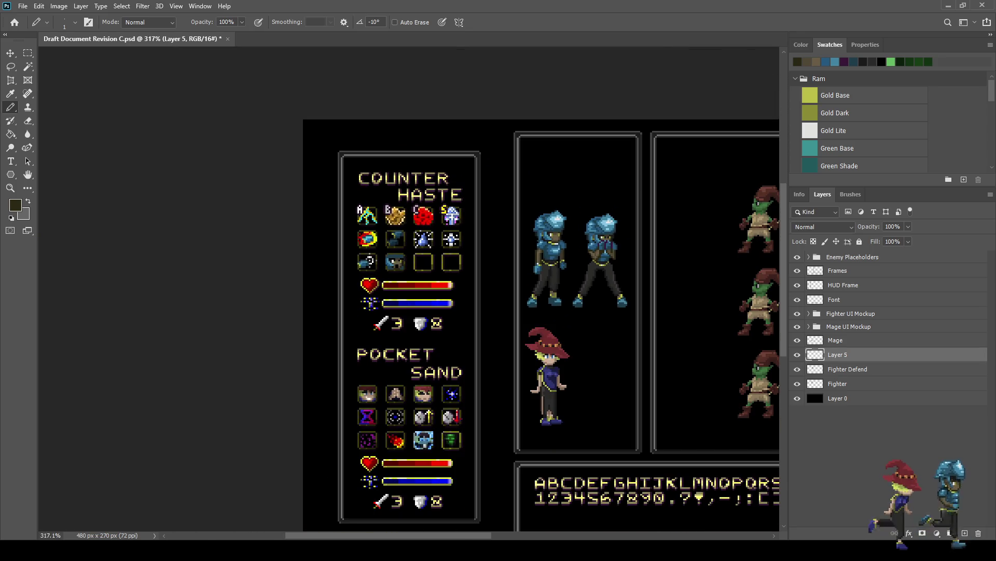
pyautogui.scroll(-1, 597, 249)
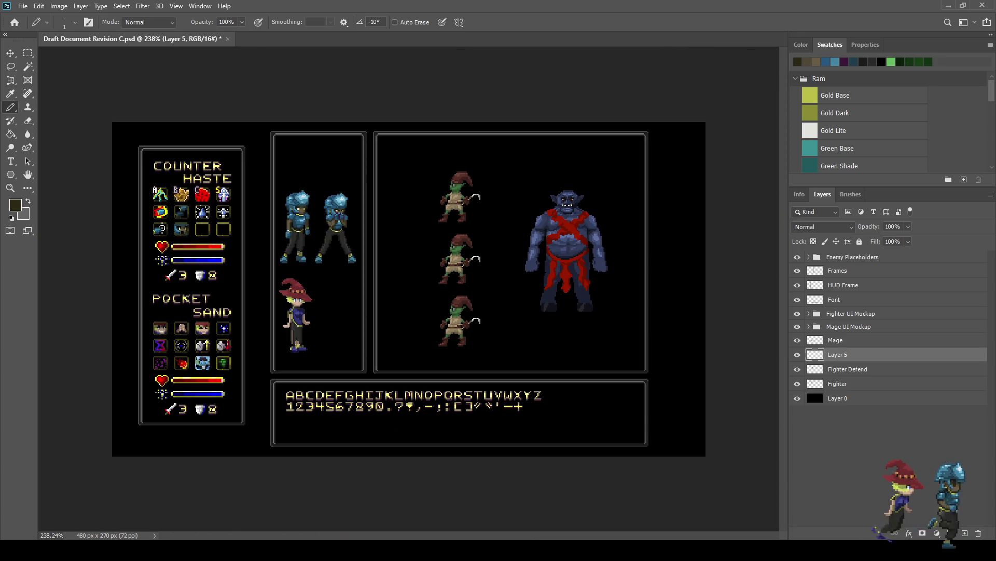
pyautogui.scroll(5, 334, 224)
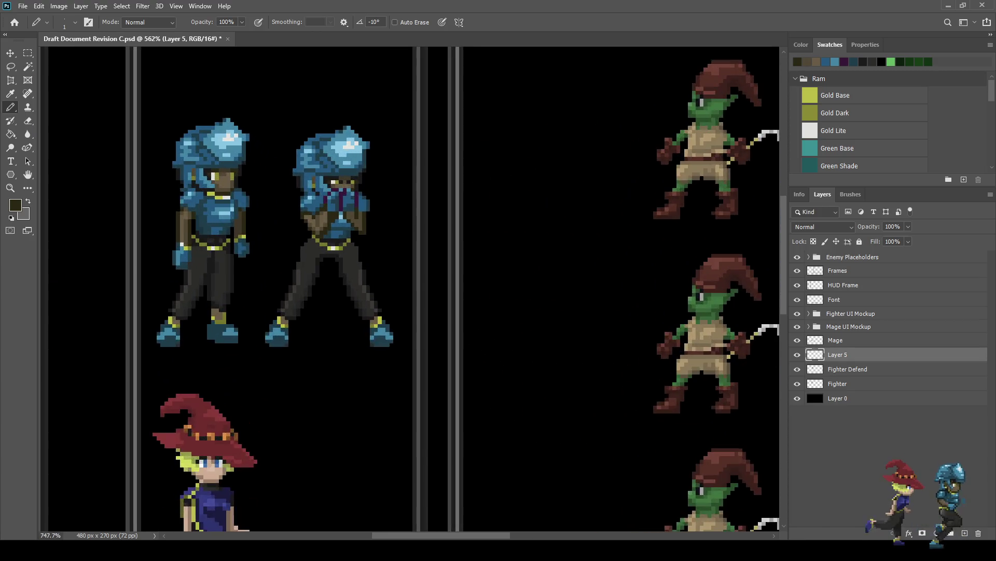
pyautogui.scroll(5, 322, 197)
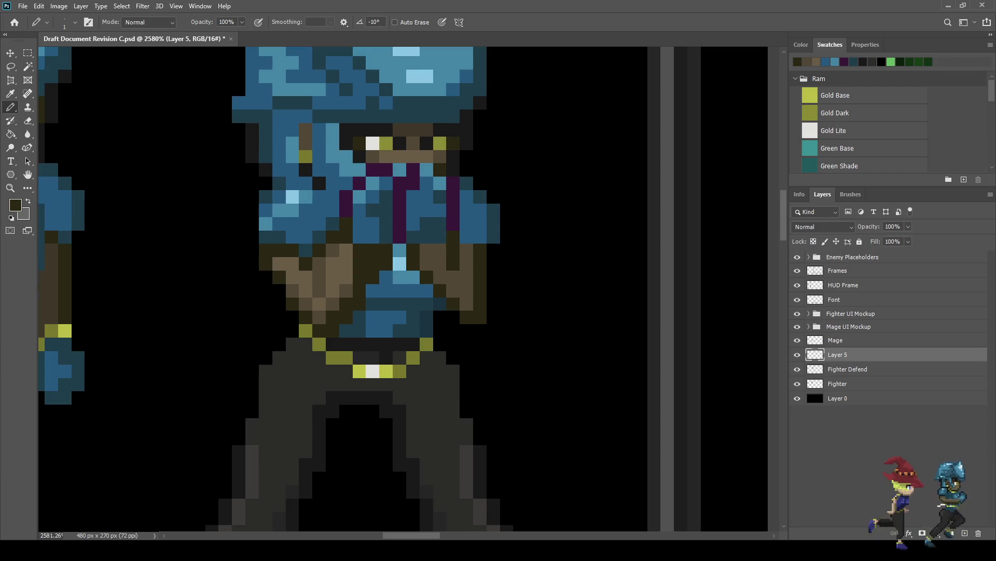
# Sample the dark purple outline colour and extend the arm outline downward.
pyautogui.press('i')
pyautogui.click(400, 218)
pyautogui.press('b')
pyautogui.click(359, 170)
pyautogui.click(346, 183)
pyautogui.moveTo(333, 196); pyautogui.dragTo(333, 210)
pyautogui.click(333, 223)
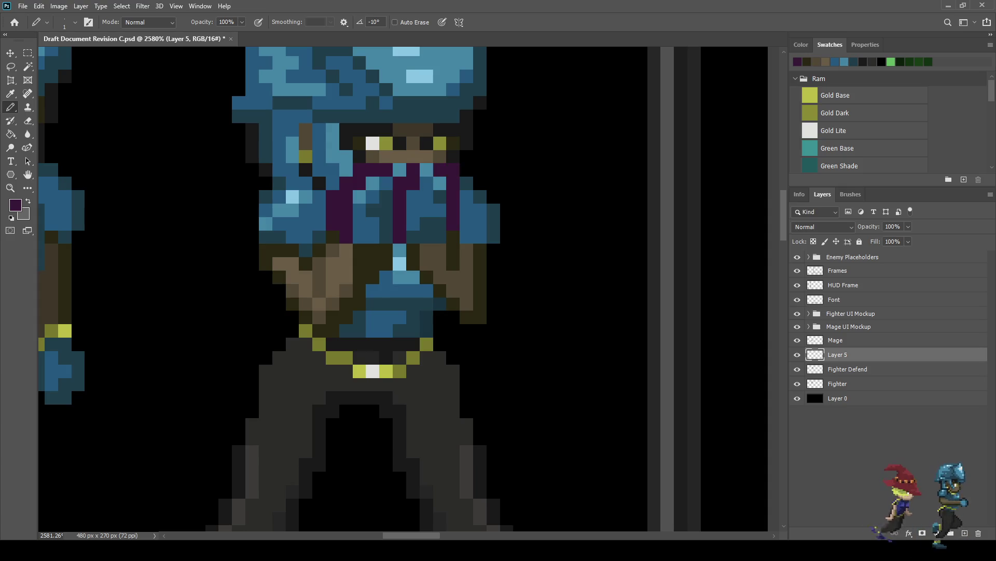
pyautogui.moveTo(466, 182); pyautogui.dragTo(466, 223)
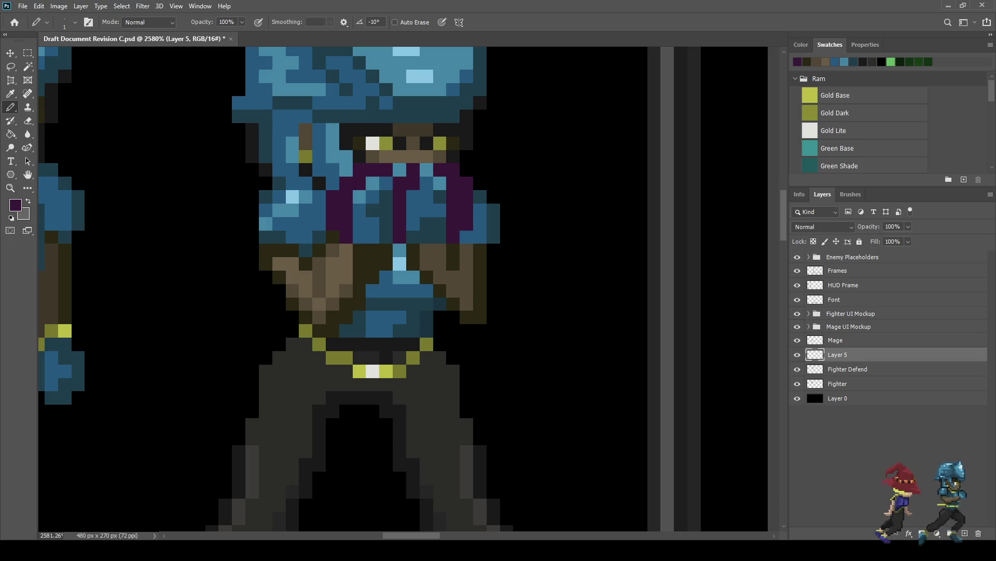
# Paint a dark horizontal line across the eye row and zoom out to review.
pyautogui.moveTo(440, 156); pyautogui.dragTo(373, 156)
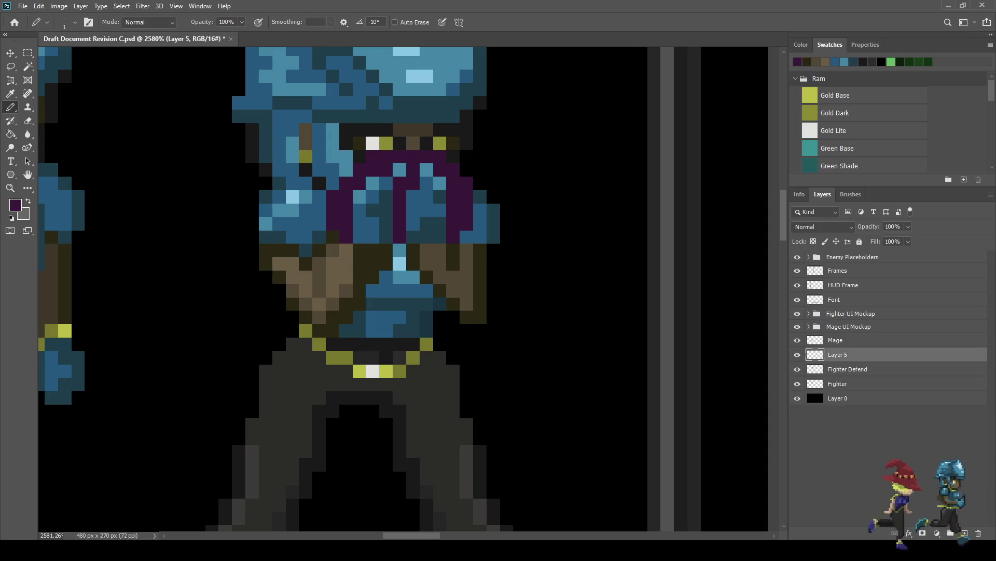
pyautogui.scroll(-3, 448, 219)
pyautogui.scroll(-10, 449, 218)
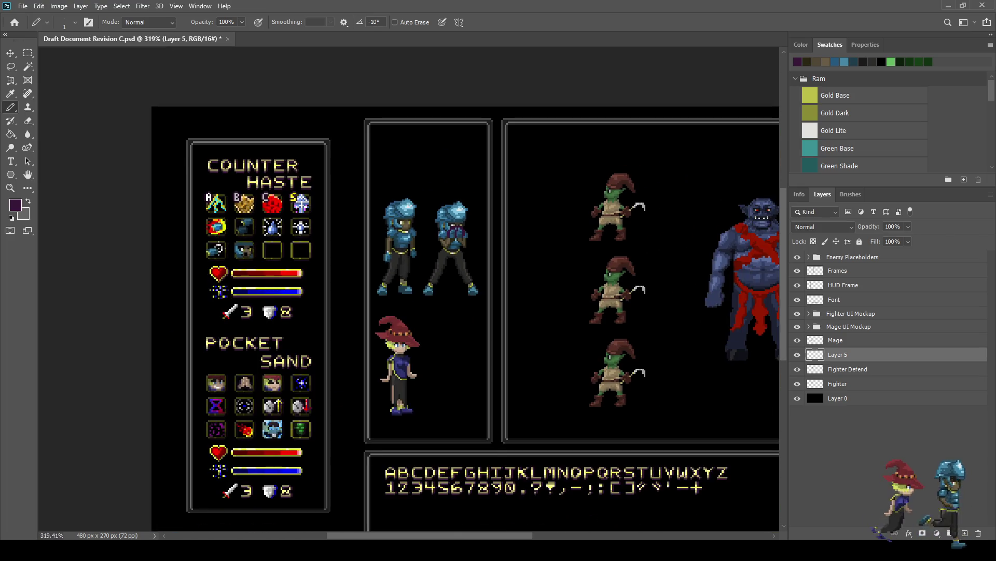
pyautogui.scroll(8, 349, 236)
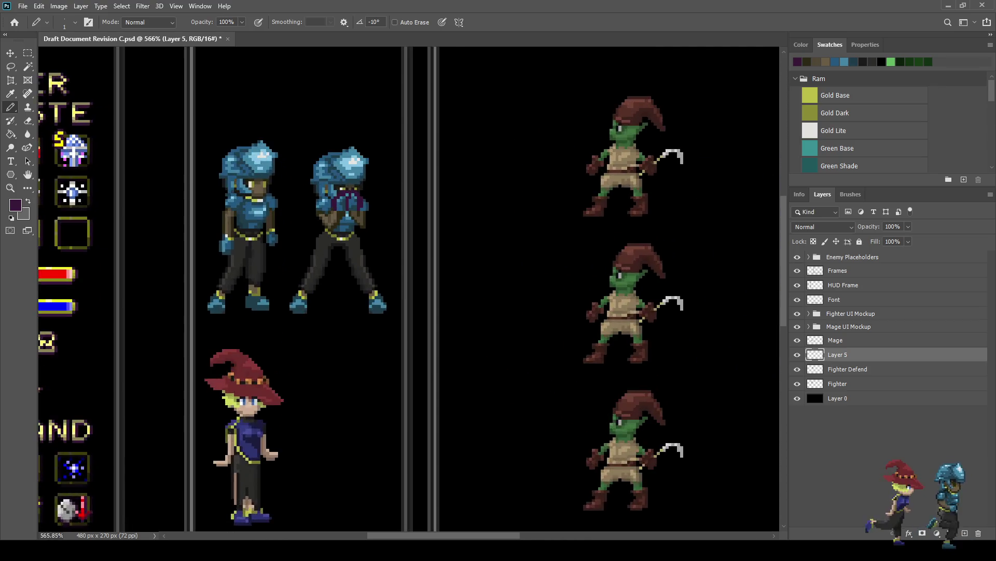
pyautogui.scroll(2, 343, 192)
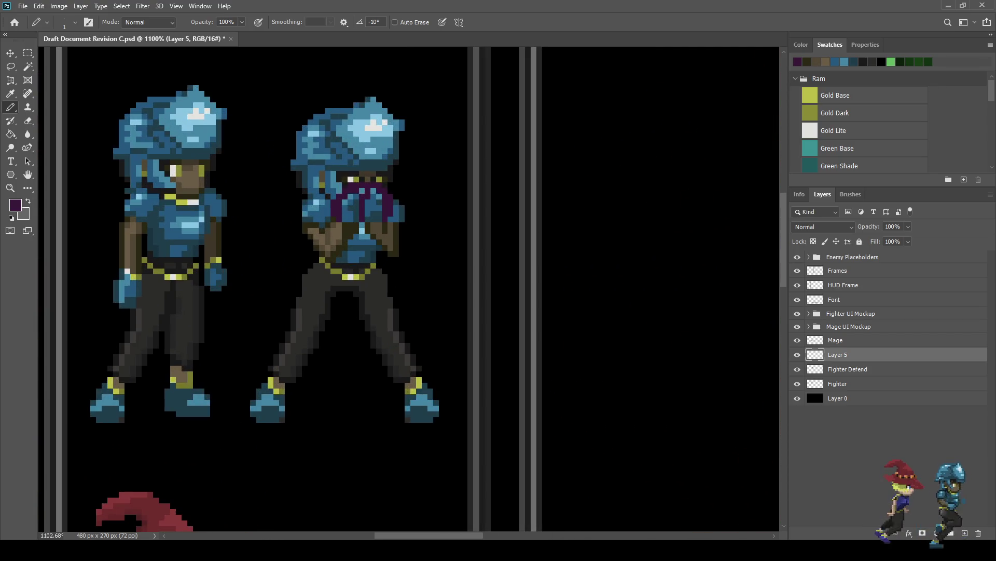
pyautogui.scroll(-6, 414, 208)
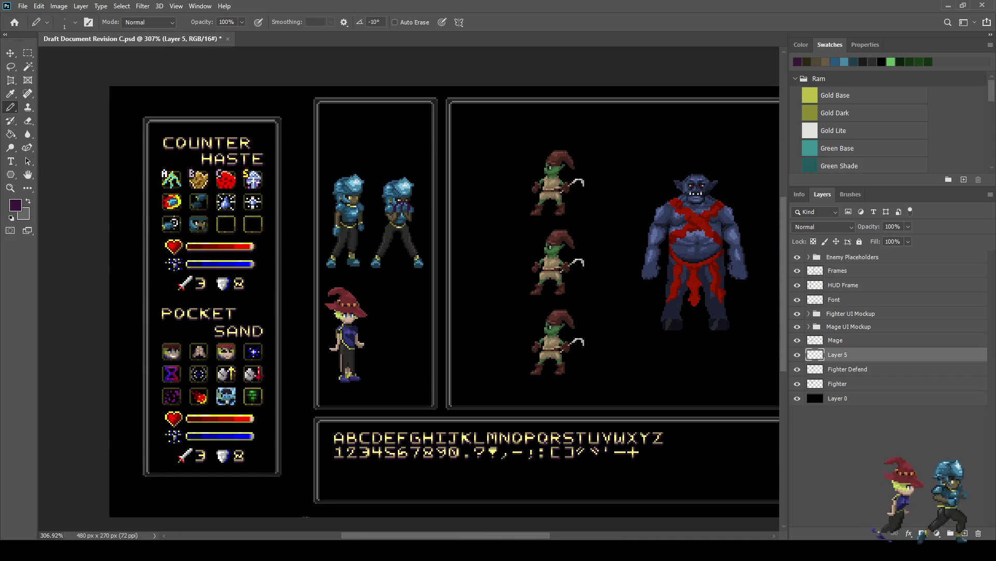
pyautogui.scroll(-2, 448, 301)
pyautogui.scroll(5, 395, 235)
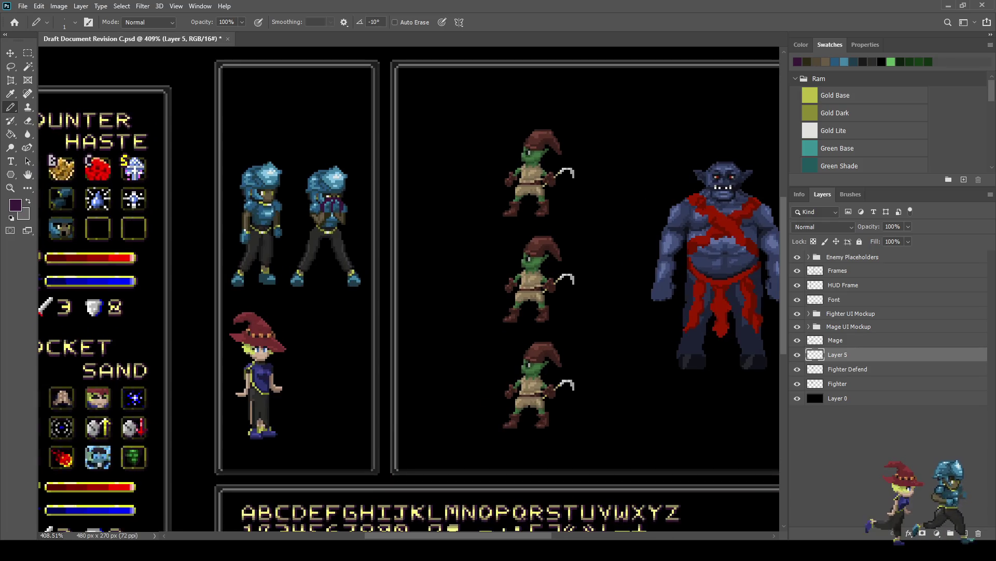
pyautogui.scroll(-3, 410, 293)
# Save the mockup, preview it full screen at 100% and enlarged, then return to normal view.
pyautogui.hotkey('ctrl', 's')
pyautogui.hotkey('ctrl', '1')
pyautogui.press('f')
pyautogui.press('f')
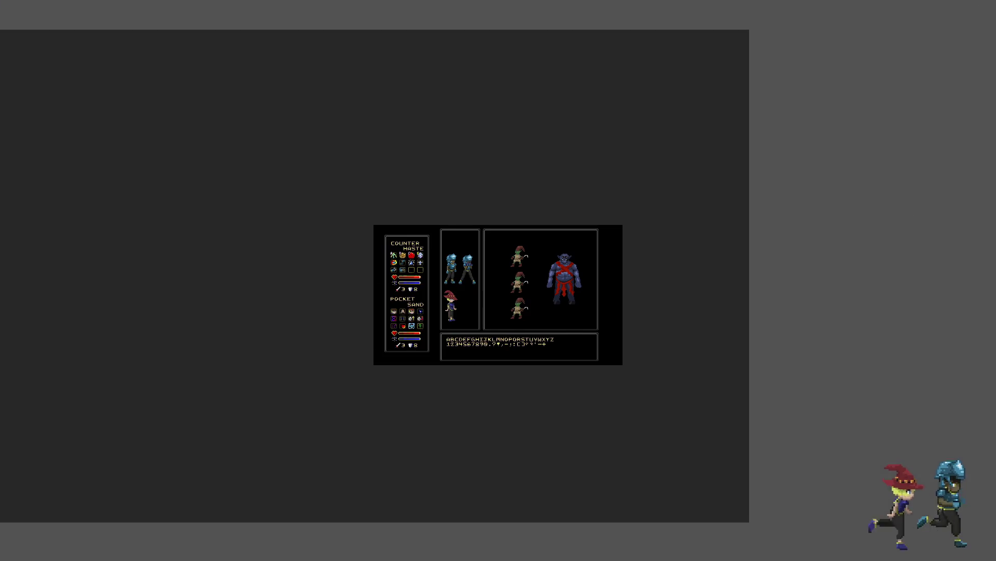
pyautogui.hotkey('ctrl', '0')
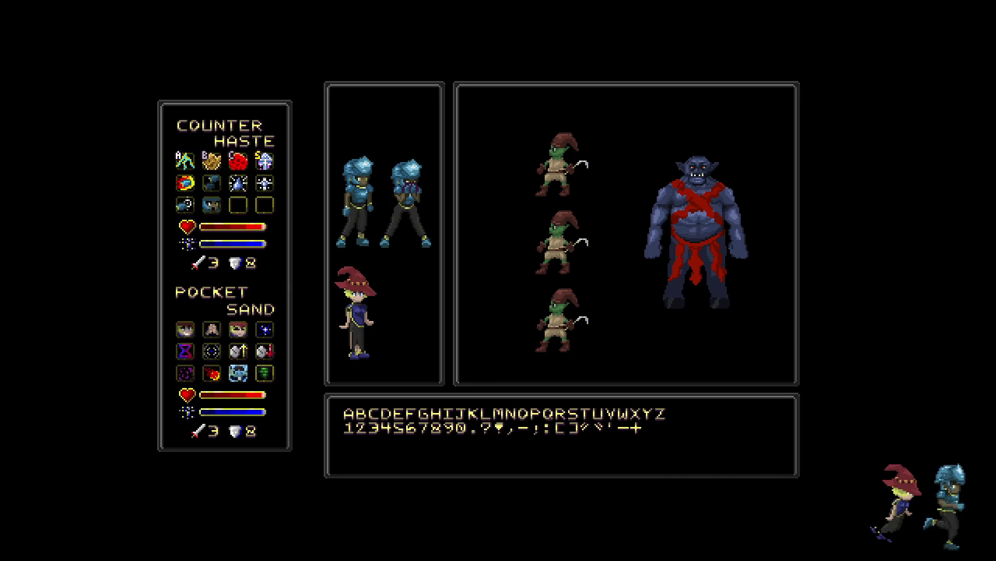
pyautogui.hotkey('ctrl', '+')
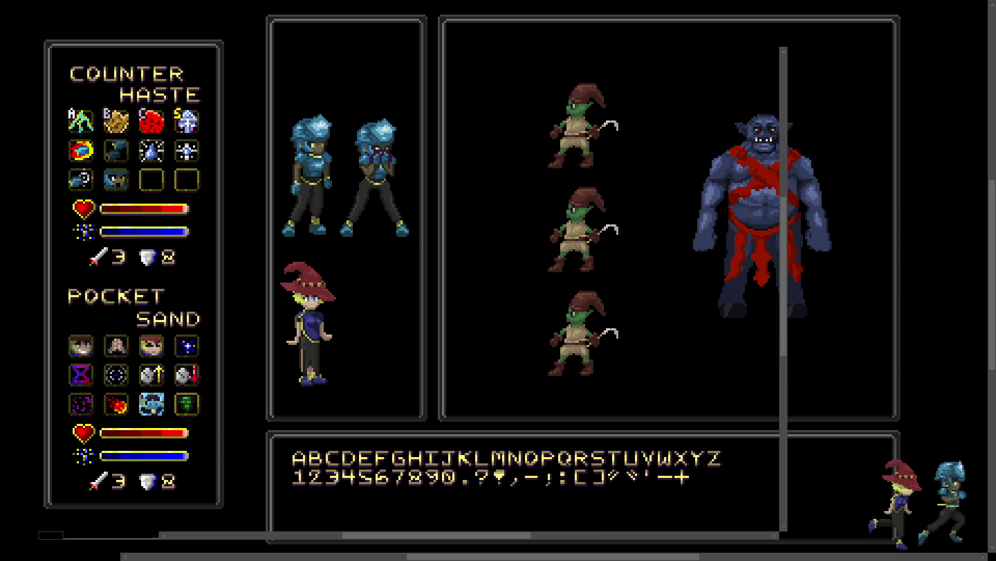
pyautogui.press('f')
pyautogui.hotkey('ctrl', '-')
pyautogui.hotkey('ctrl', '0')
pyautogui.scroll(10, 308, 219)
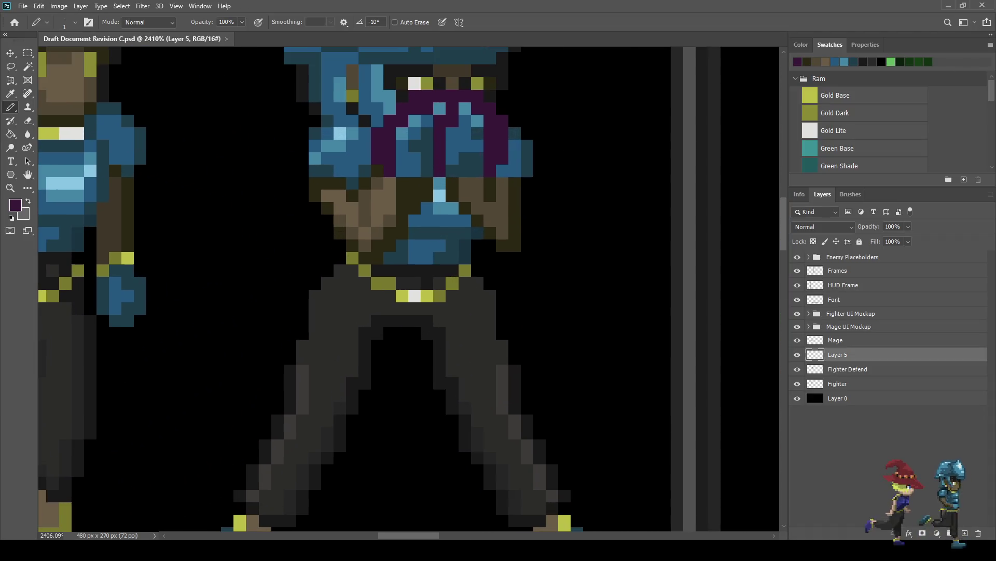
# Lasso a part of the brown forearm and nudge it one pixel right.
pyautogui.press('l')
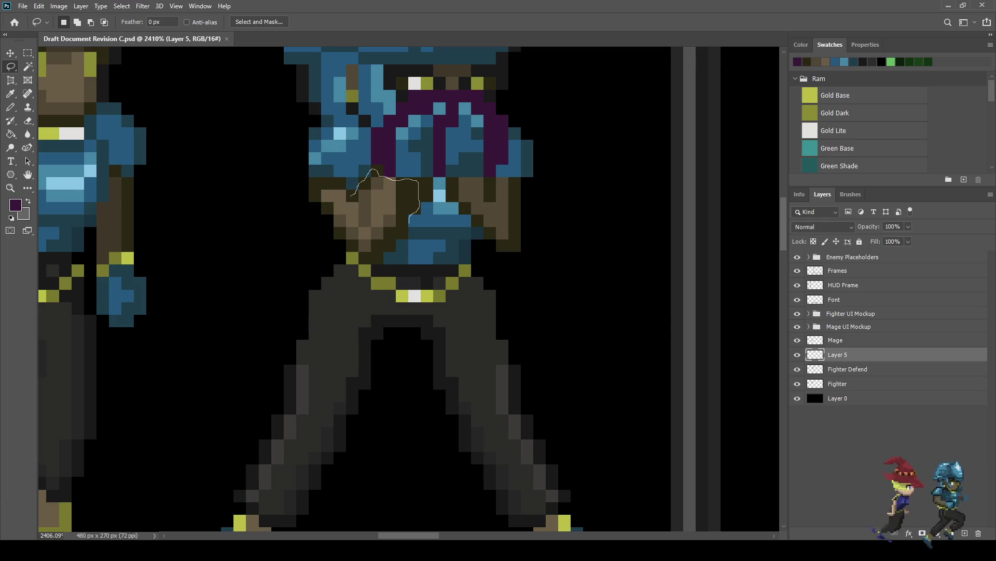
pyautogui.moveTo(408, 237); pyautogui.dragTo(389, 254)
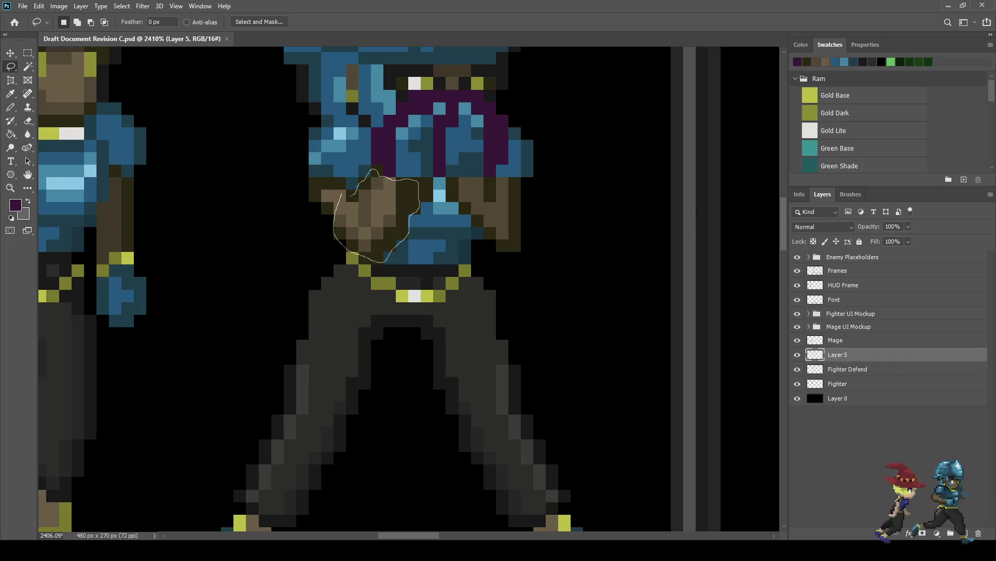
pyautogui.moveTo(385, 261); pyautogui.dragTo(384, 262)
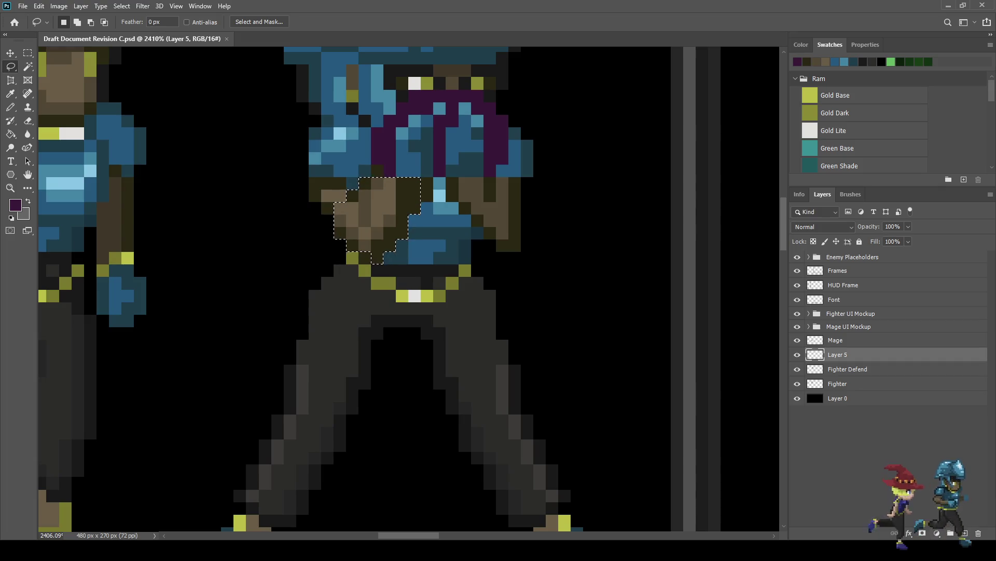
pyautogui.hotkey('ctrl', 't')
pyautogui.press('Right')
pyautogui.press('Return')
pyautogui.hotkey('ctrl', 'd')
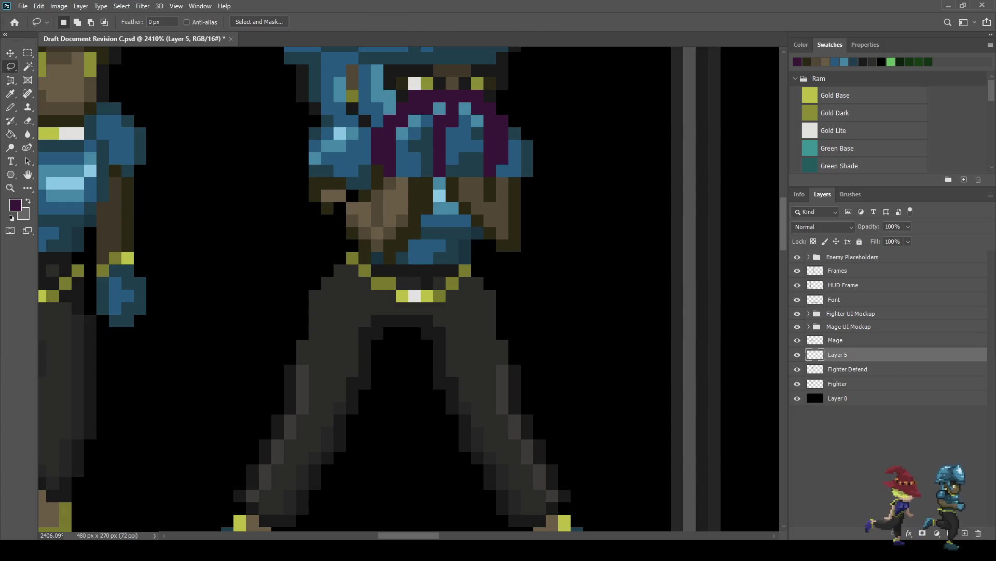
# Shift a second strip of the forearm one pixel right.
pyautogui.moveTo(370, 188)
pyautogui.mouseDown()
pyautogui.moveTo(370, 230)
pyautogui.moveTo(401, 261)
pyautogui.moveTo(422, 192)
pyautogui.moveTo(371, 179)
pyautogui.mouseUp()
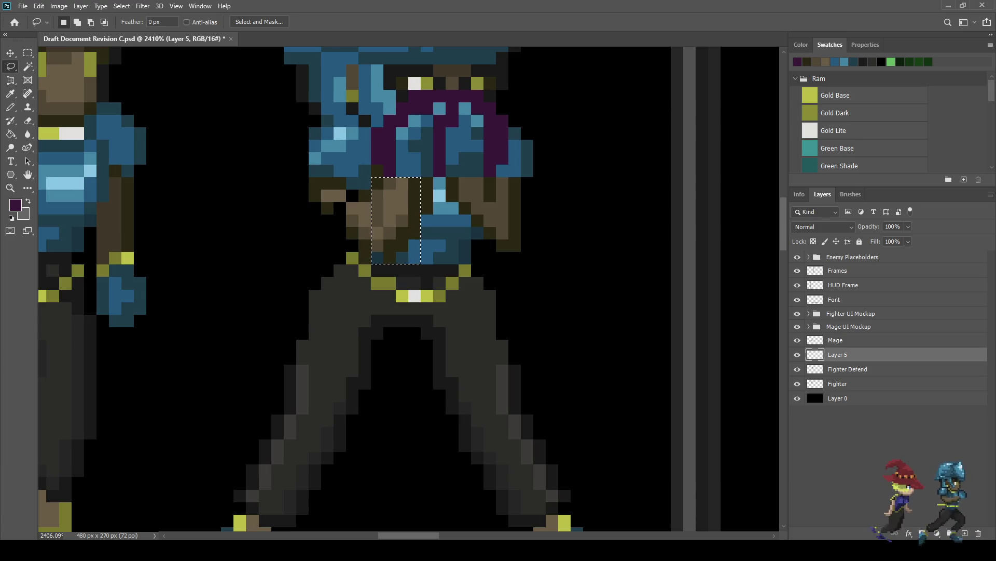
pyautogui.hotkey('ctrl', 't')
pyautogui.press('Right')
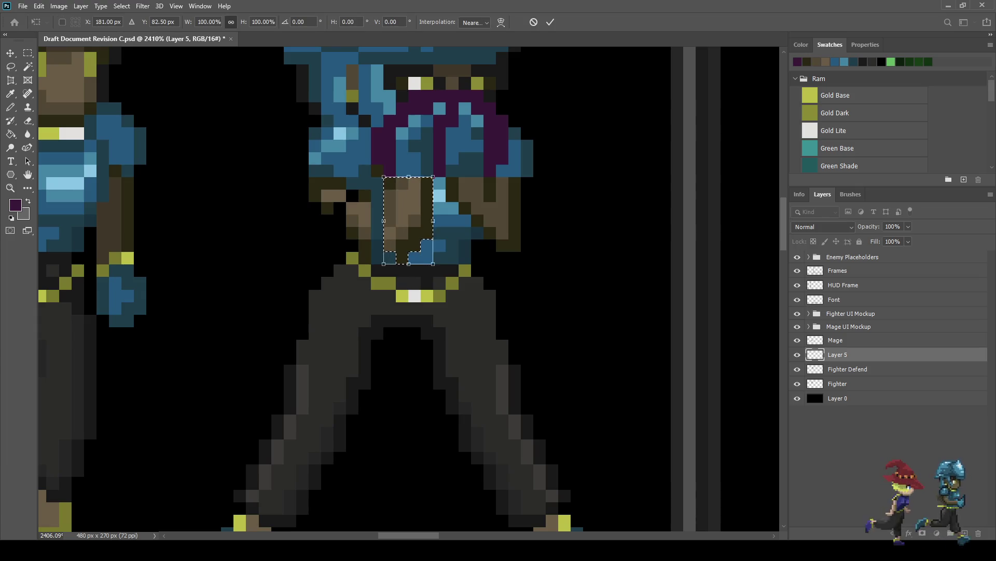
pyautogui.press('Return')
pyautogui.hotkey('ctrl', 'd')
pyautogui.scroll(-5, 392, 176)
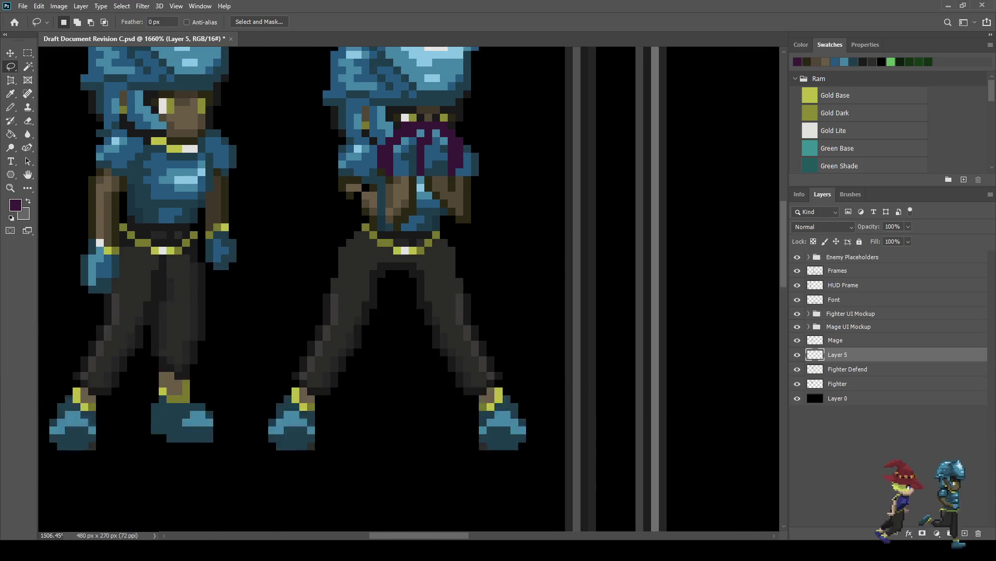
# Paint a stray teal pixel and one arm pixel dark brown with the Pencil.
pyautogui.scroll(8, 390, 187)
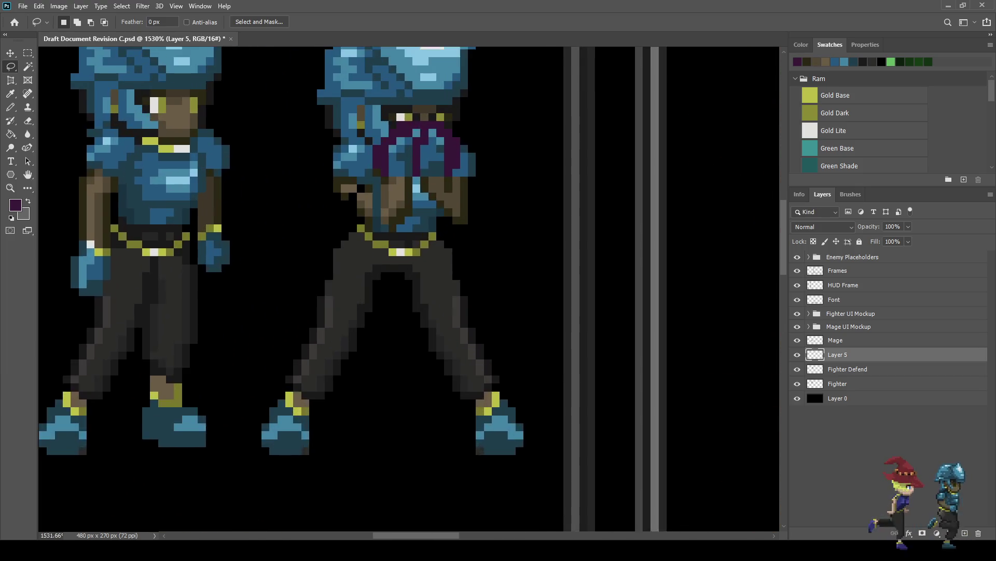
pyautogui.press('i')
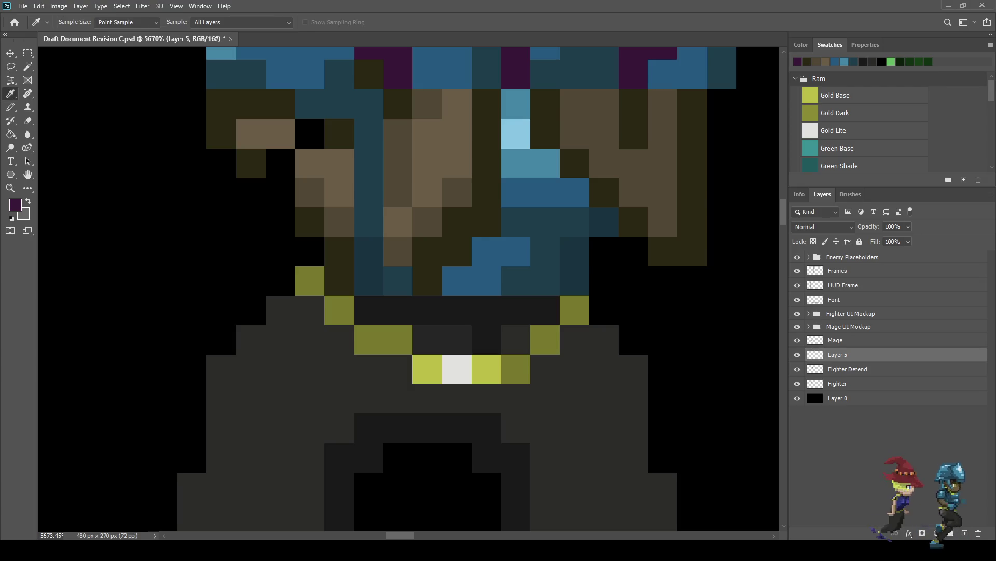
pyautogui.press('b')
pyautogui.click(397, 280)
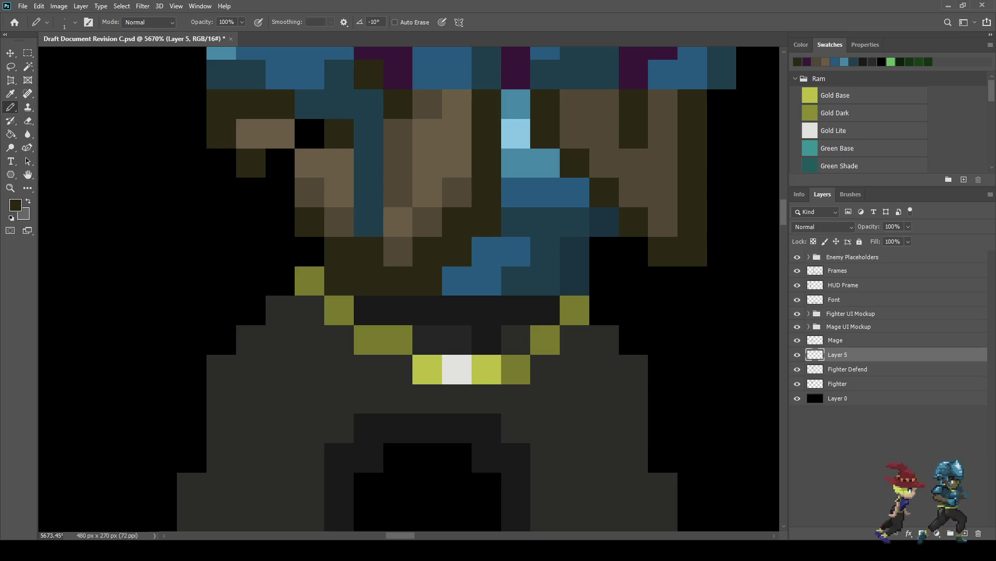
pyautogui.click(368, 162)
# Sample the mid-brown skin colour from the fighter's arm.
pyautogui.scroll(-4, 381, 129)
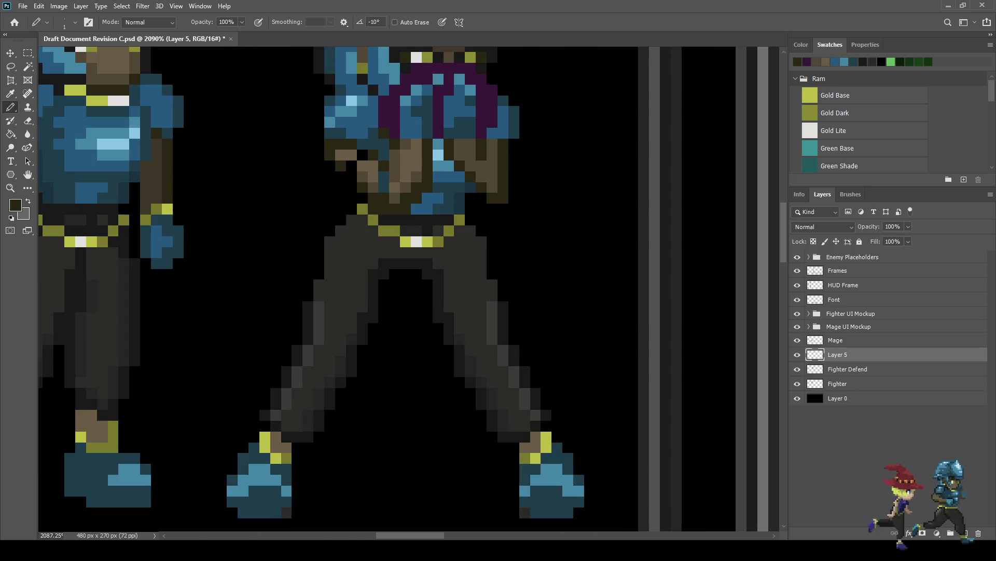
pyautogui.scroll(-2, 411, 233)
pyautogui.scroll(5, 410, 234)
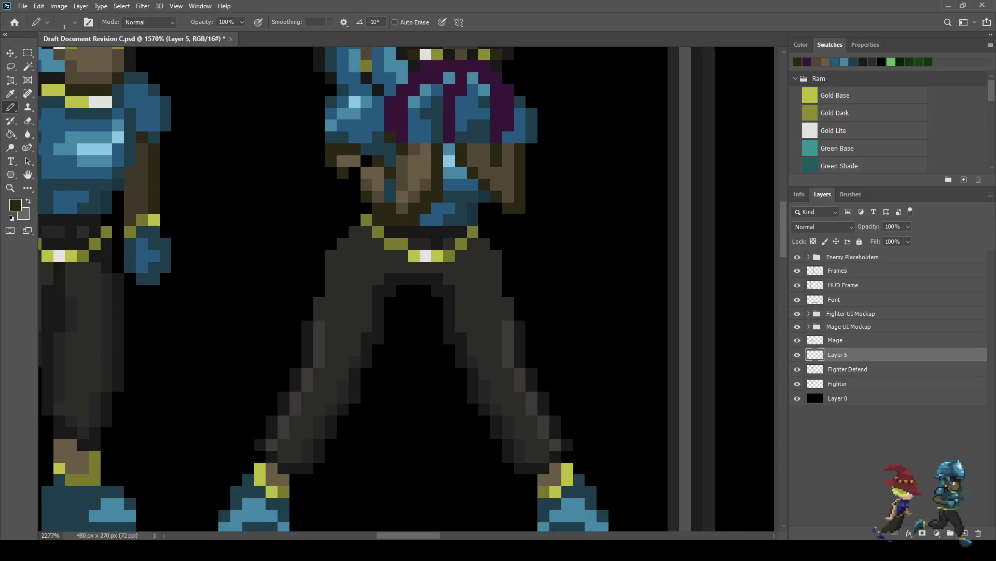
pyautogui.scroll(2, 392, 173)
pyautogui.press('i')
pyautogui.click(408, 177)
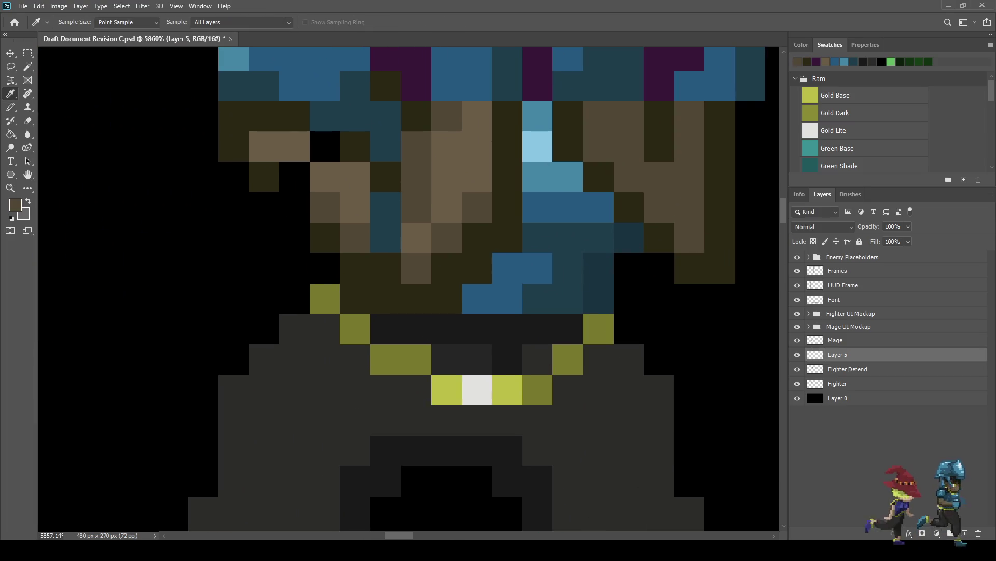
pyautogui.press('b')
# Paint brighter brown pixels along a diagonal on the forearm.
pyautogui.scroll(-4, 384, 183)
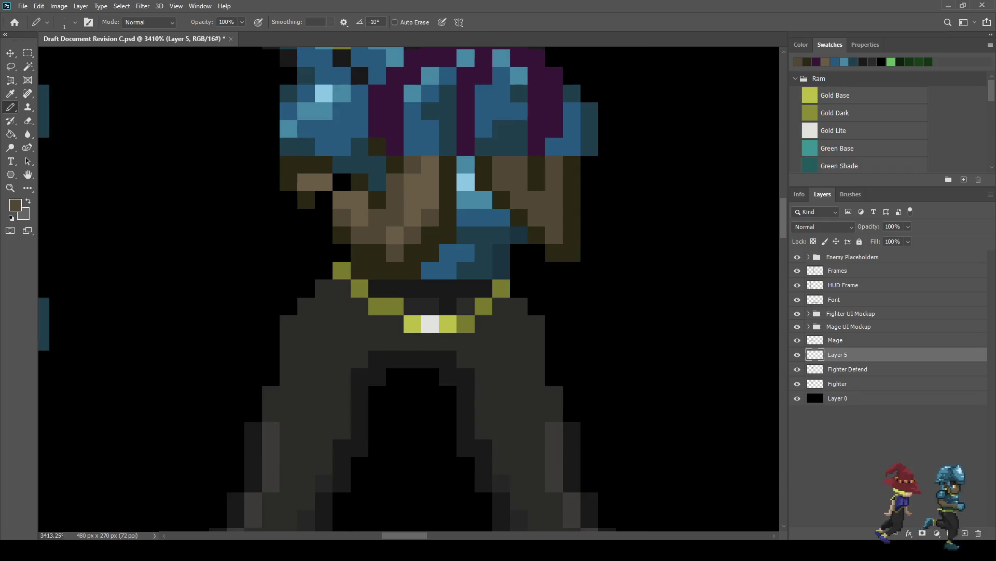
pyautogui.scroll(-3, 415, 234)
pyautogui.scroll(4, 415, 234)
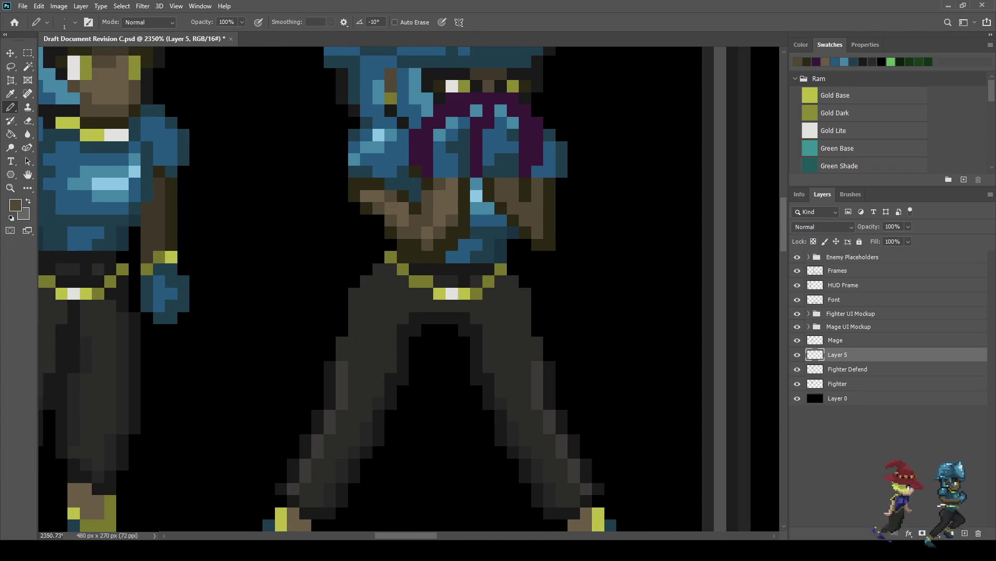
pyautogui.click(378, 220)
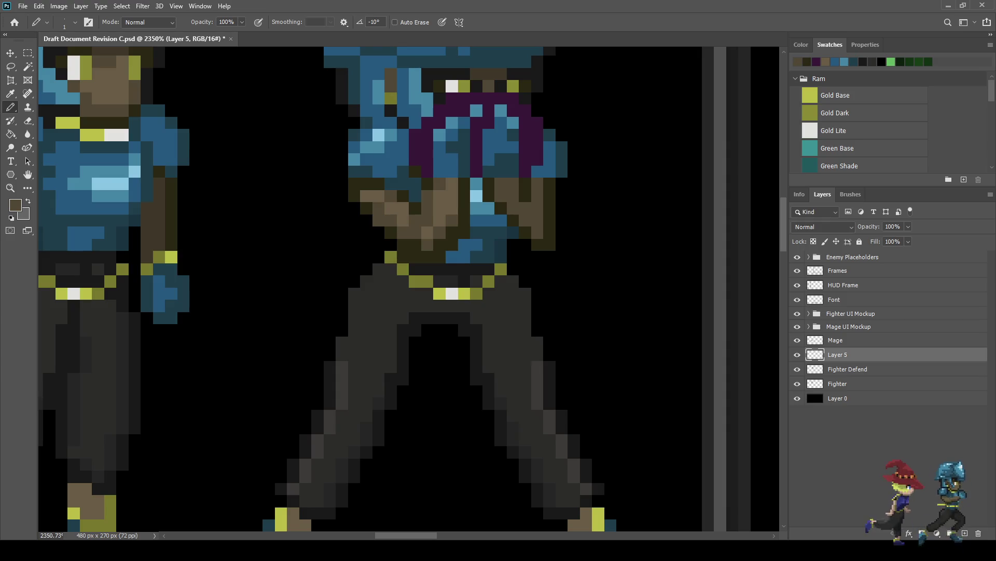
pyautogui.click(378, 232)
pyautogui.click(366, 220)
pyautogui.click(354, 207)
pyautogui.click(391, 245)
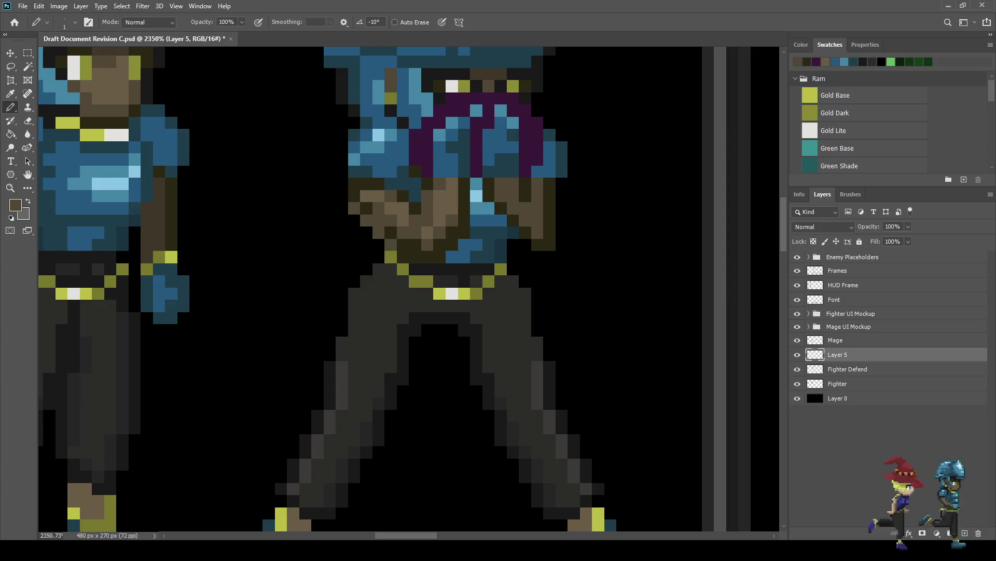
# Sample a dark colour from the waist and darken four arm pixels diagonally.
pyautogui.scroll(-5, 450, 212)
pyautogui.scroll(6, 431, 211)
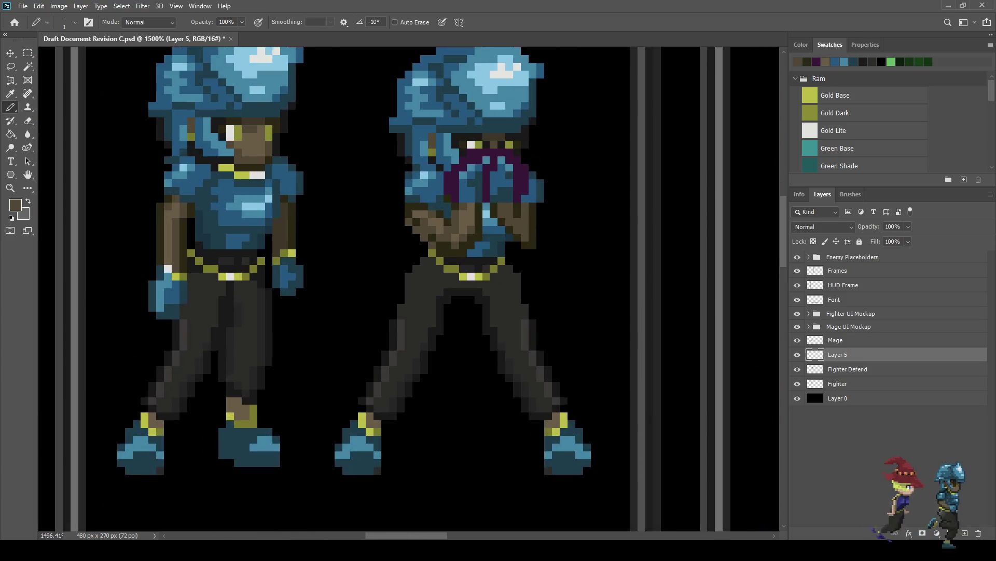
pyautogui.keyDown('alt'); pyautogui.click(478, 210); pyautogui.keyUp('alt')
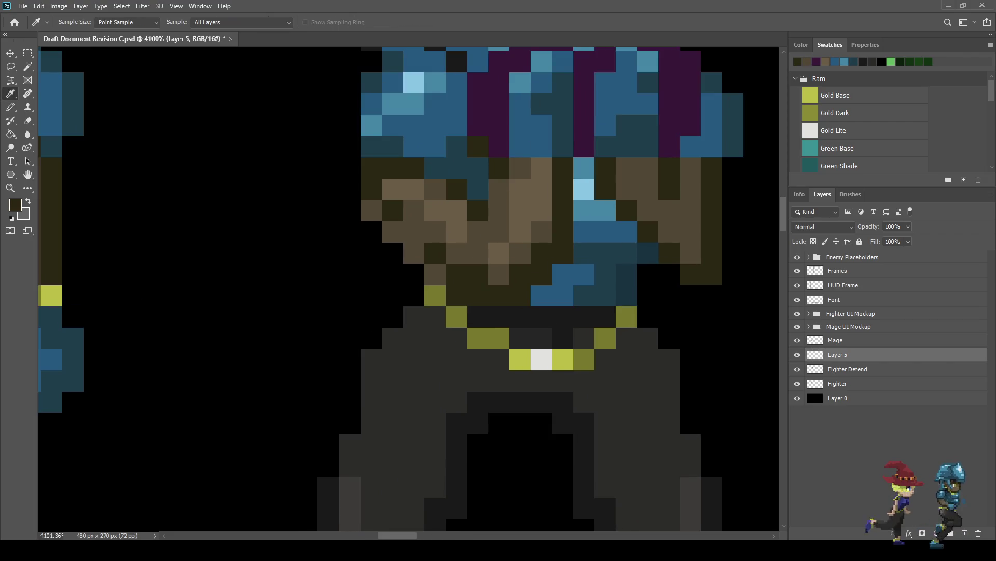
pyautogui.click(371, 210)
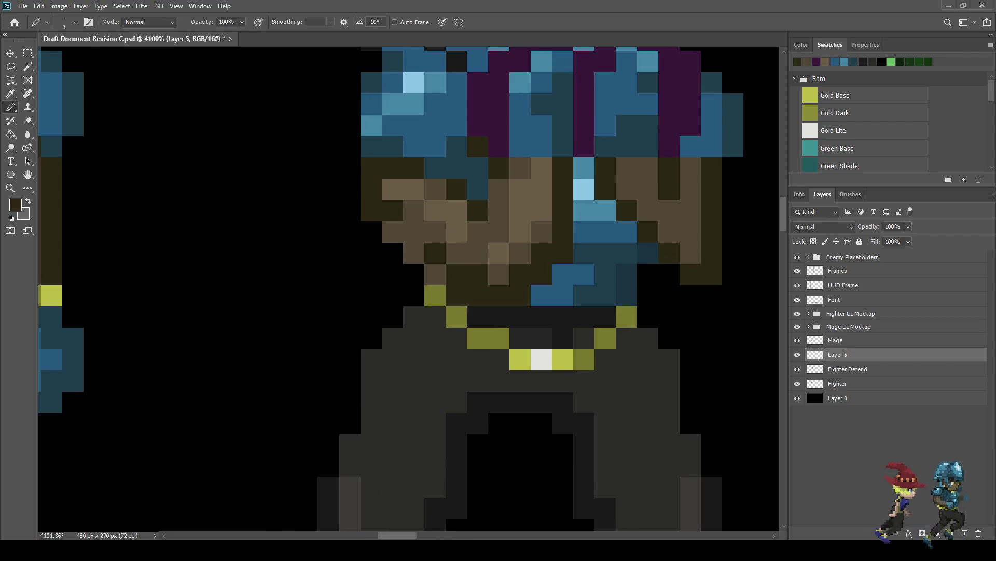
pyautogui.click(392, 232)
pyautogui.click(414, 253)
pyautogui.click(435, 274)
pyautogui.scroll(-10, 531, 291)
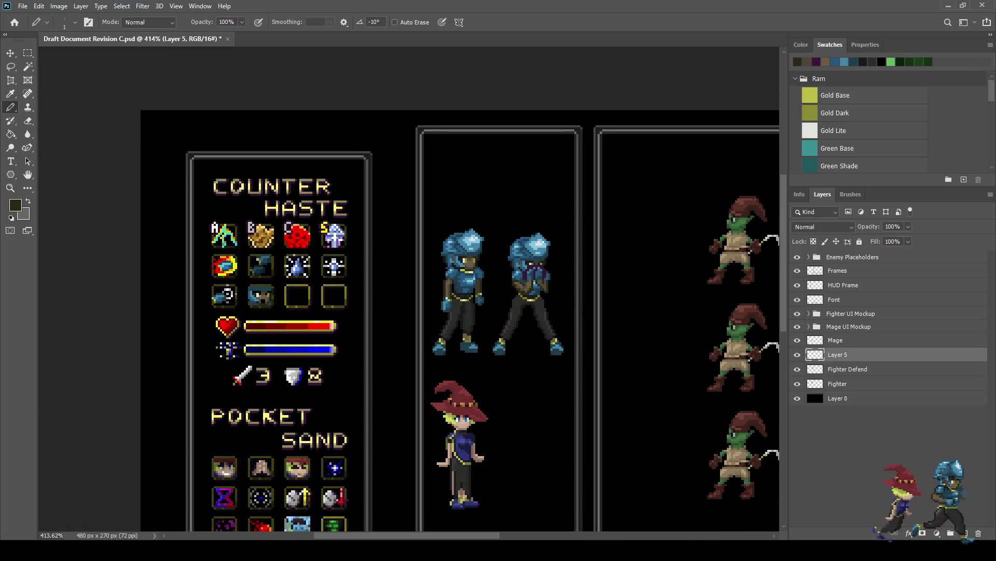
# Sample dark teal and repaint one pixel of the masked face with it.
pyautogui.scroll(10, 530, 269)
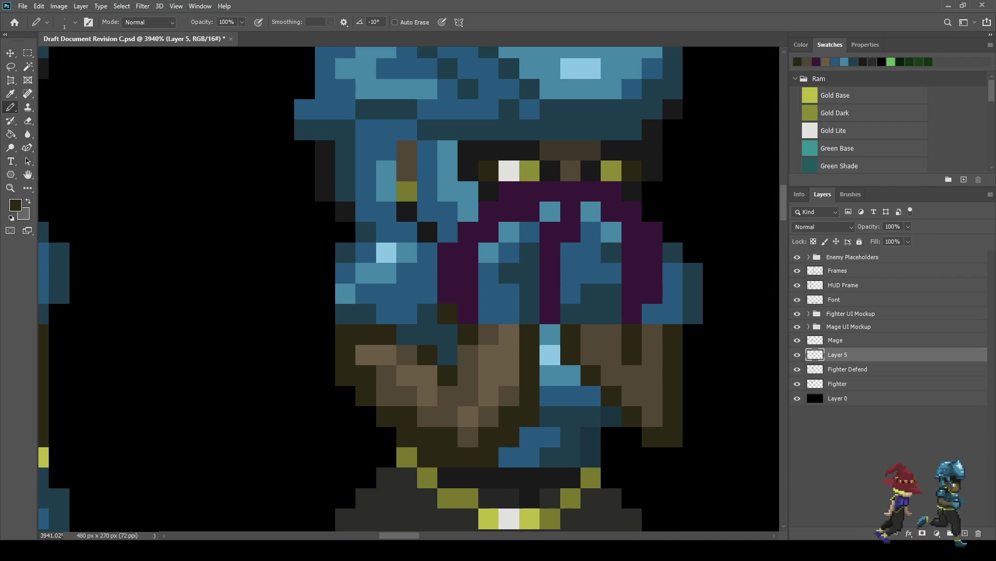
pyautogui.press('i')
pyautogui.press('b')
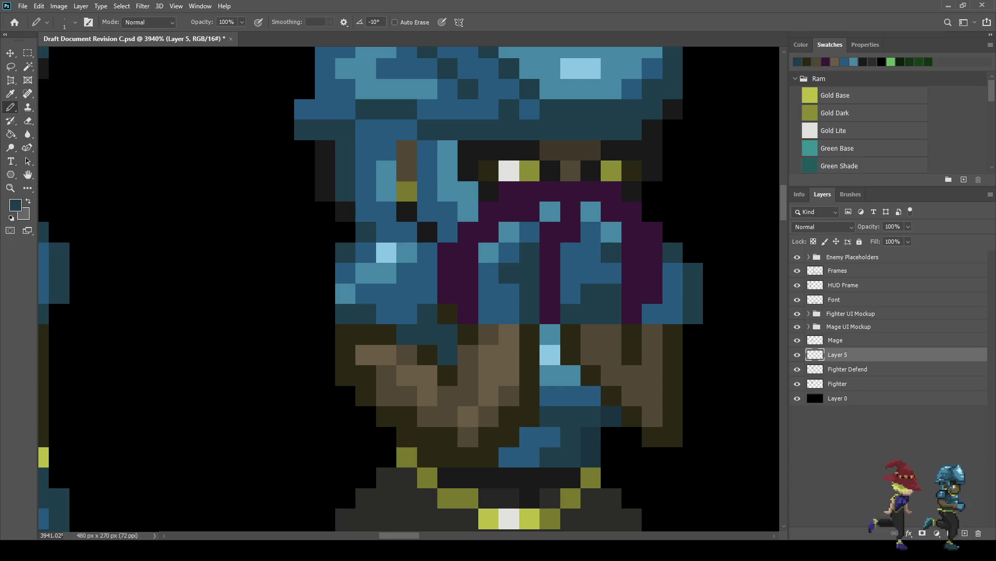
pyautogui.click(489, 252)
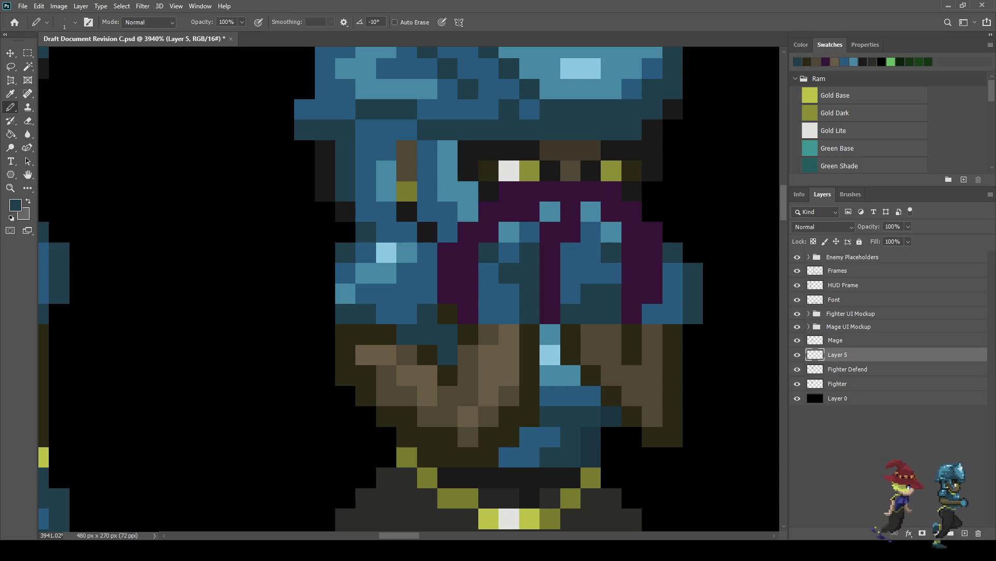
pyautogui.press('i')
pyautogui.press('b')
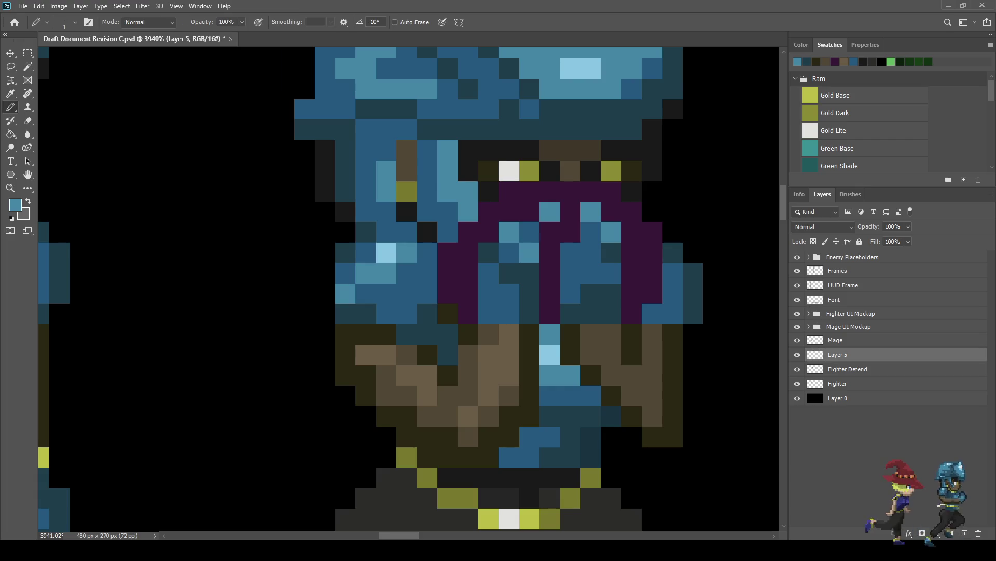
pyautogui.scroll(-8, 589, 239)
pyautogui.scroll(-3, 584, 239)
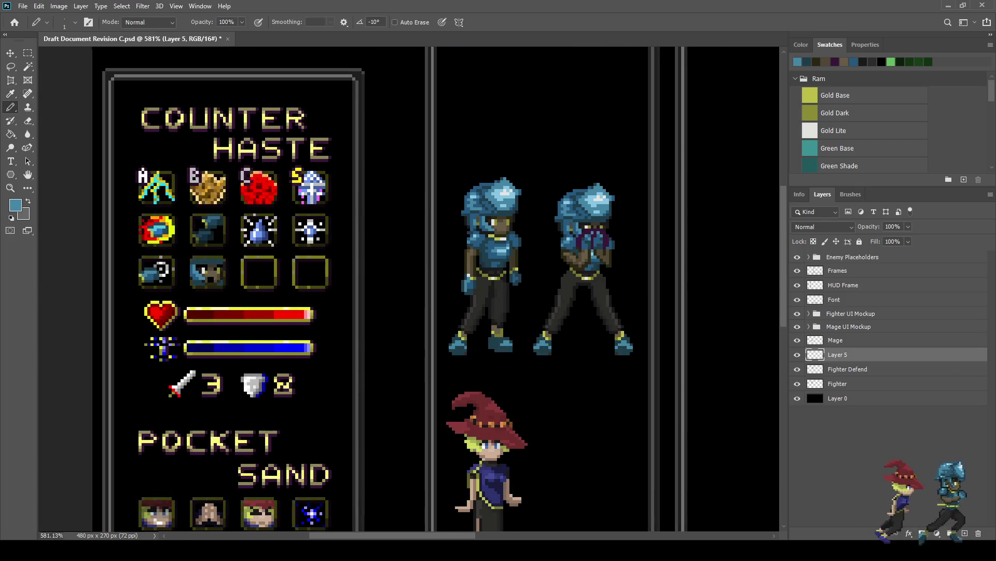
pyautogui.scroll(3, 584, 239)
pyautogui.scroll(5, 598, 235)
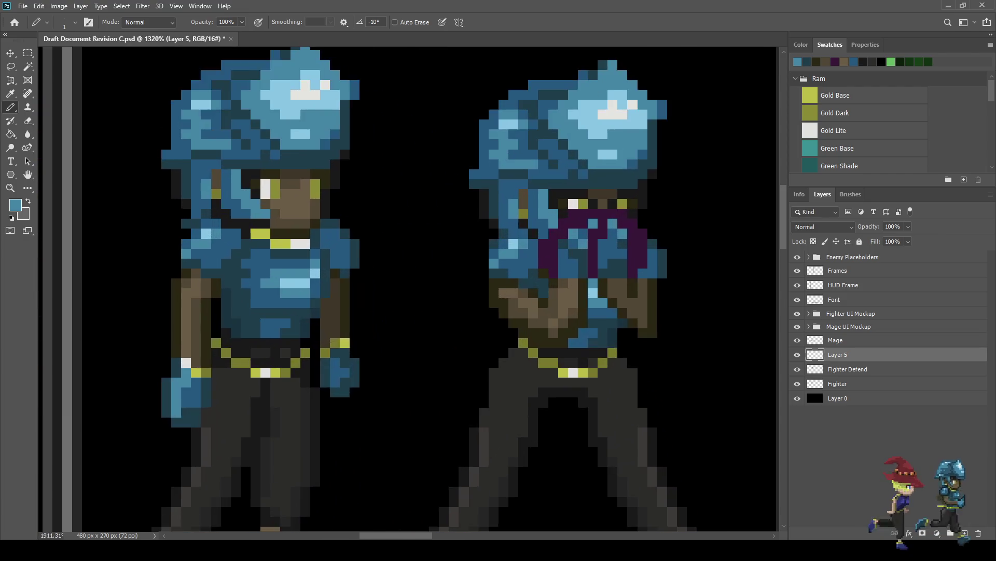
# Repaint a strip of light-blue face pixels and one more pixel in dark teal.
pyautogui.press('i')
pyautogui.click(549, 238)
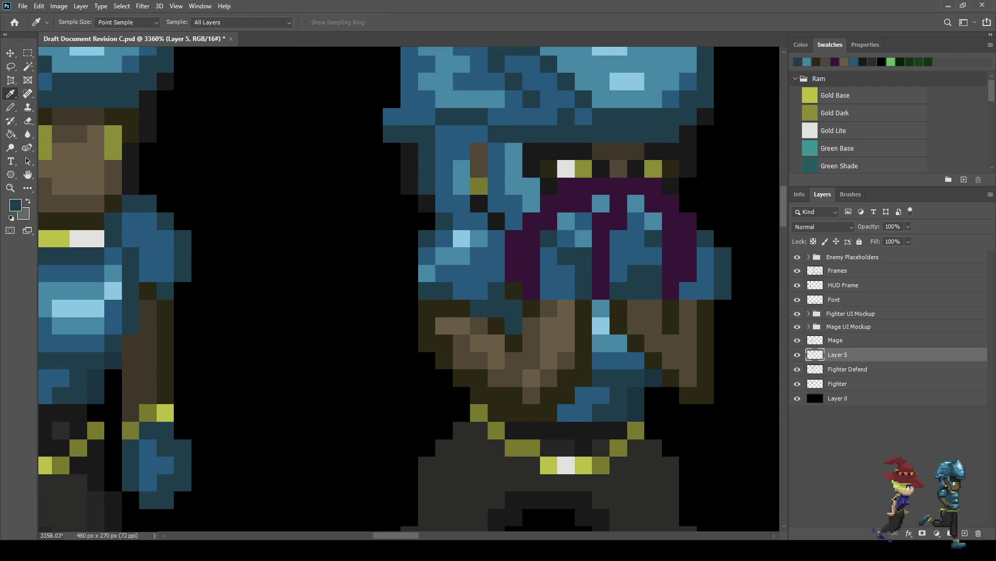
pyautogui.press('b')
pyautogui.click(584, 238)
pyautogui.moveTo(583, 221); pyautogui.dragTo(566, 221)
pyautogui.click(566, 238)
pyautogui.scroll(-5, 571, 243)
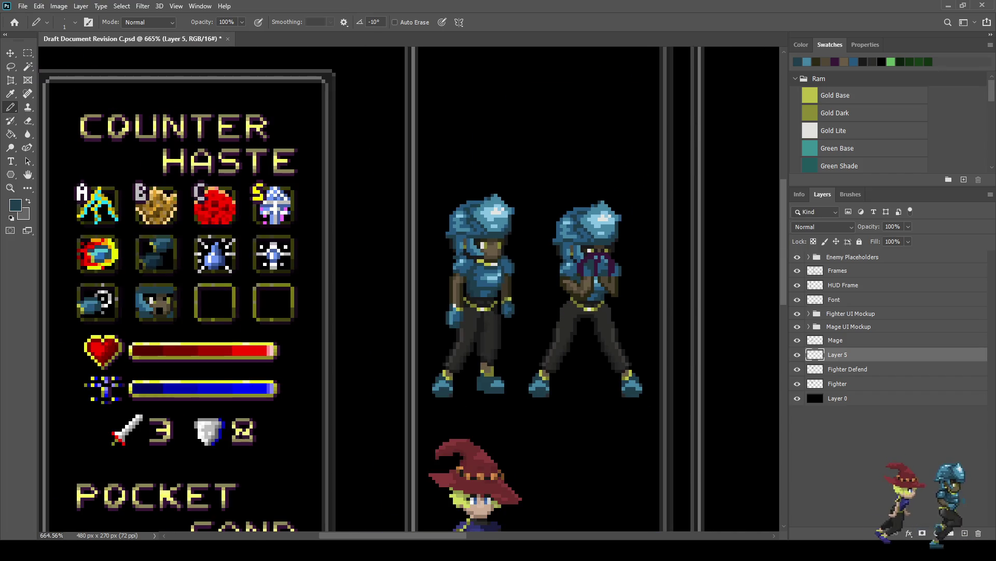
pyautogui.scroll(-2, 601, 273)
pyautogui.scroll(5, 601, 273)
pyautogui.scroll(2, 582, 259)
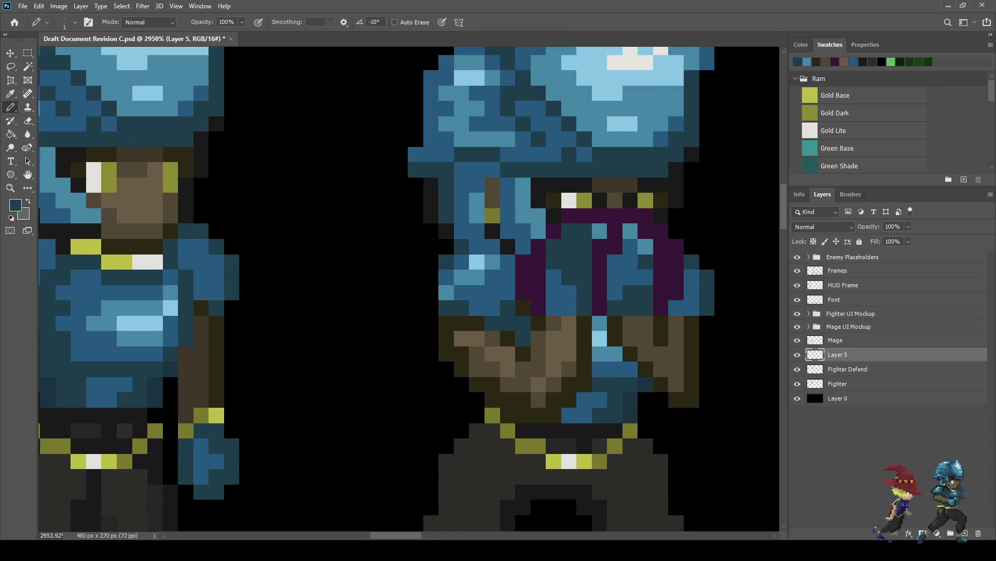
pyautogui.scroll(-10, 571, 290)
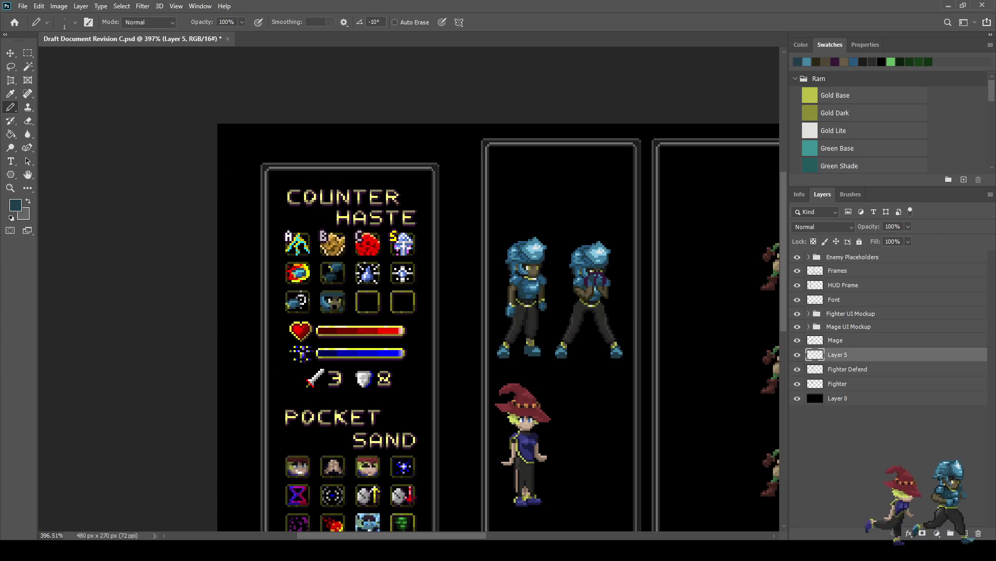
# Sample a lighter and a darker blue from the defending sprite.
pyautogui.scroll(-3, 612, 302)
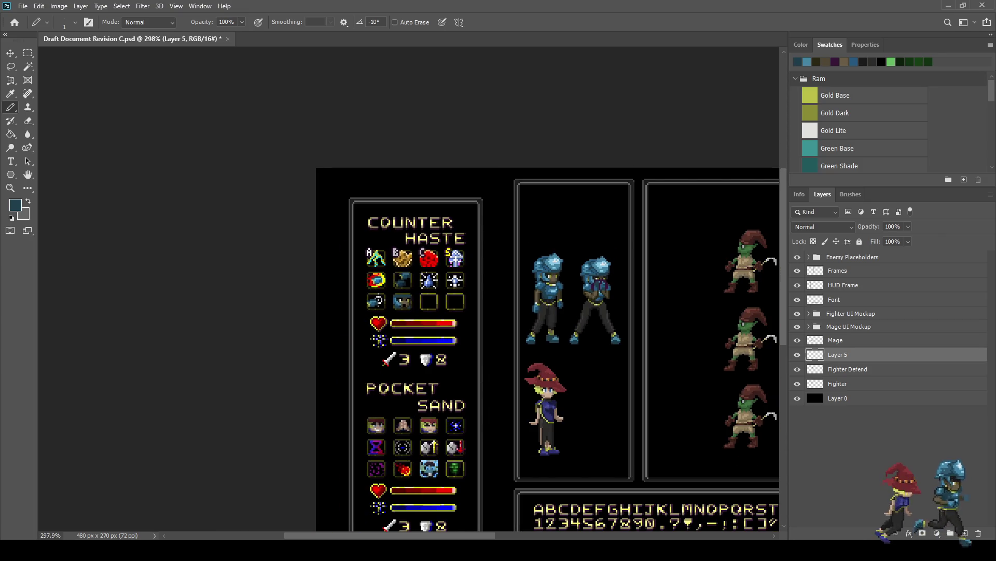
pyautogui.scroll(5, 606, 272)
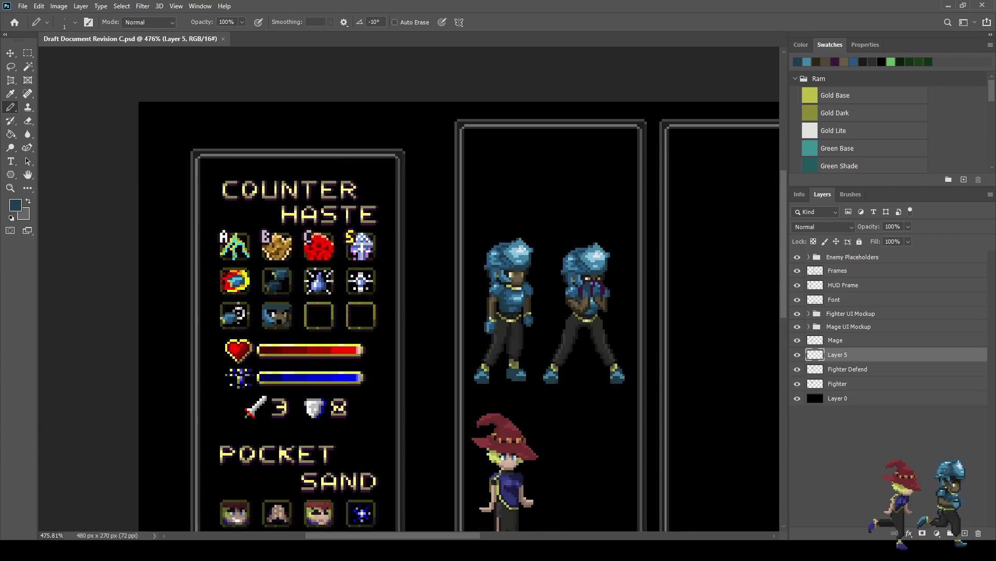
pyautogui.scroll(6, 518, 139)
pyautogui.press('i')
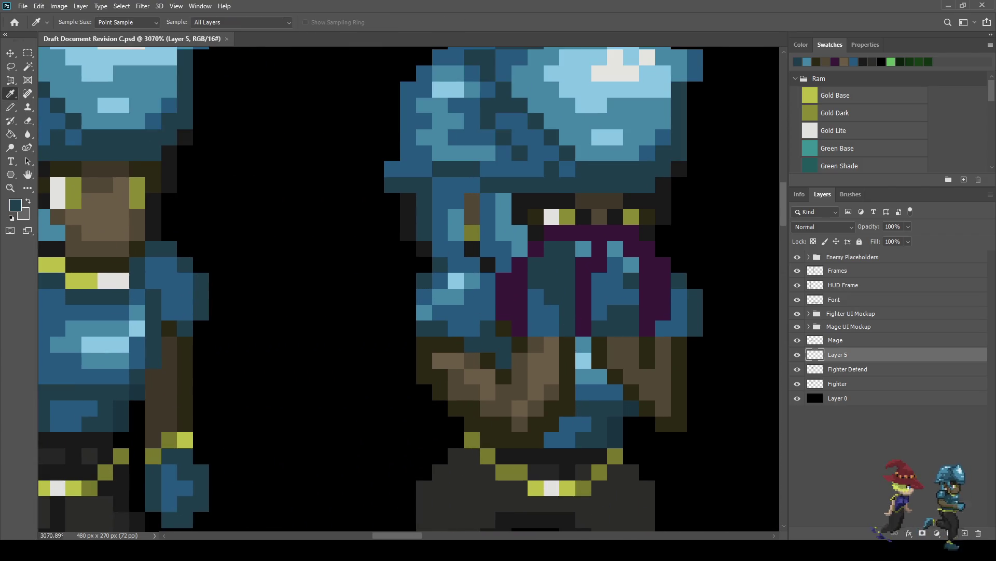
pyautogui.click(518, 139)
pyautogui.click(518, 139)
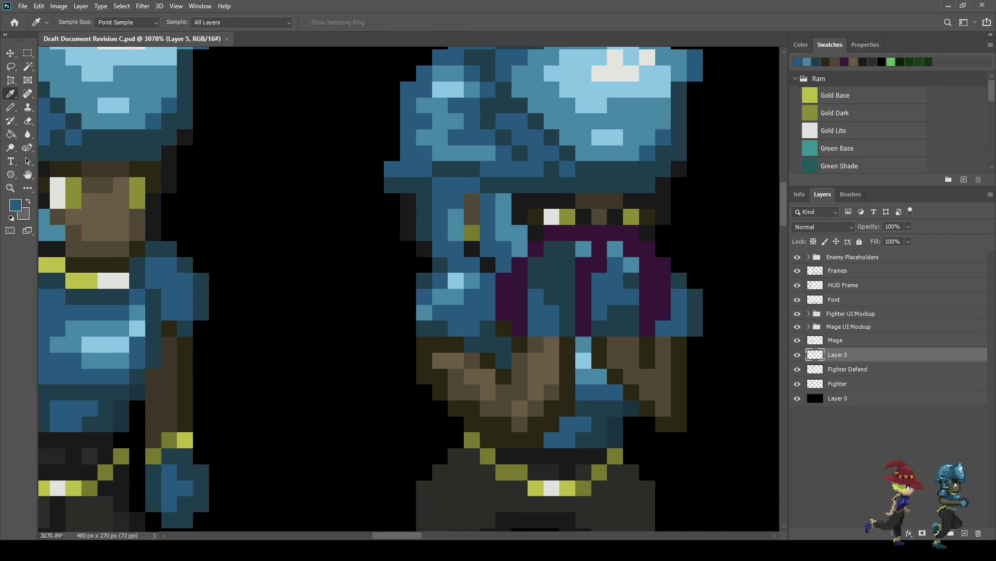
pyautogui.press('b')
# Paint four blue highlight pixels on the fighter's chest and upper body.
pyautogui.click(567, 249)
pyautogui.click(551, 249)
pyautogui.click(536, 265)
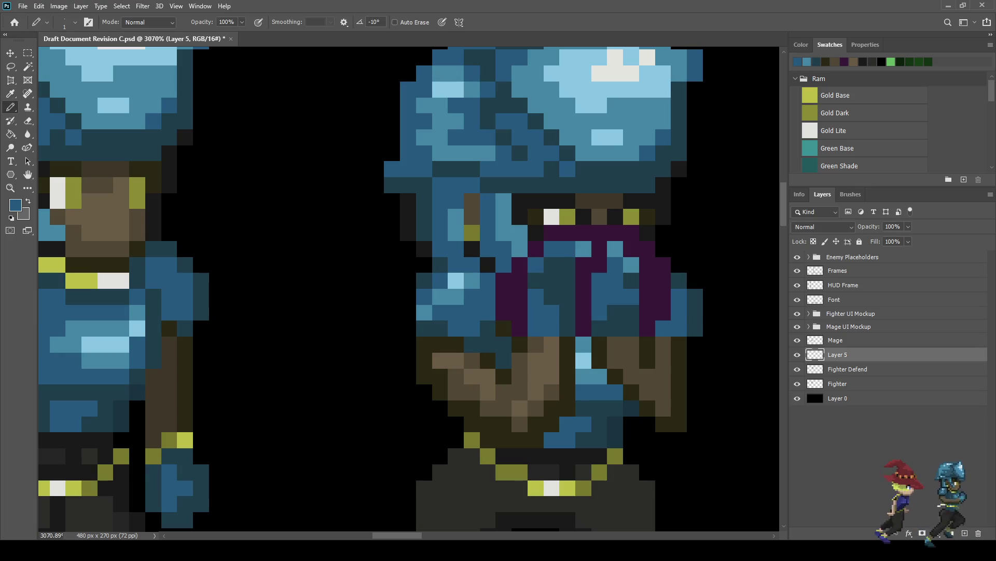
pyautogui.click(552, 281)
pyautogui.scroll(-5, 605, 271)
pyautogui.scroll(-2, 635, 264)
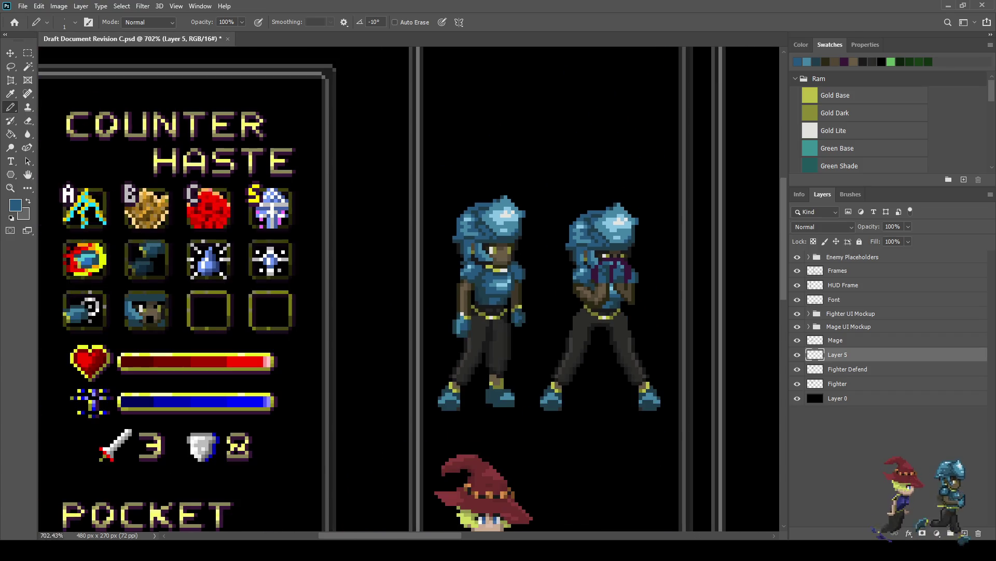
pyautogui.scroll(7, 605, 268)
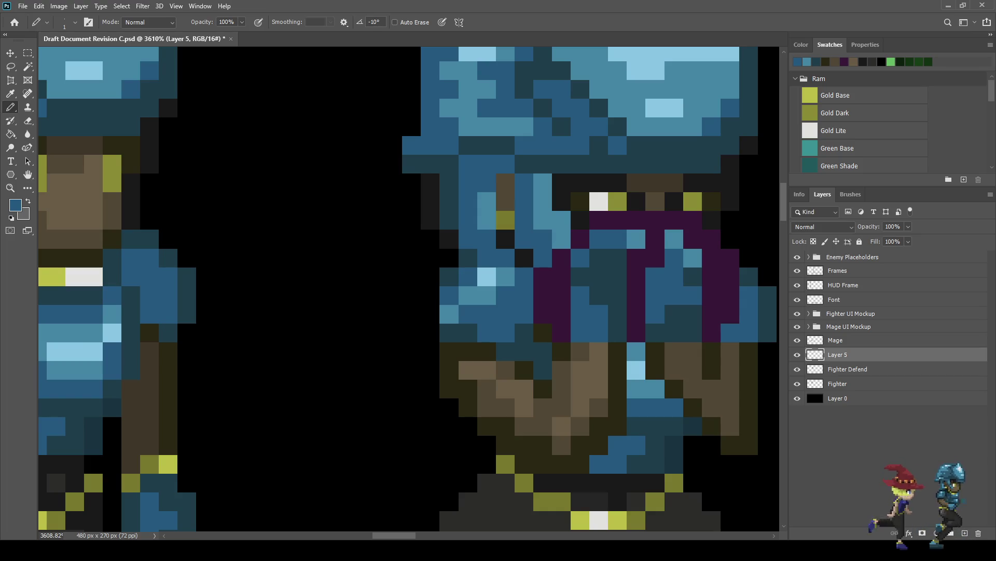
pyautogui.scroll(-8, 671, 261)
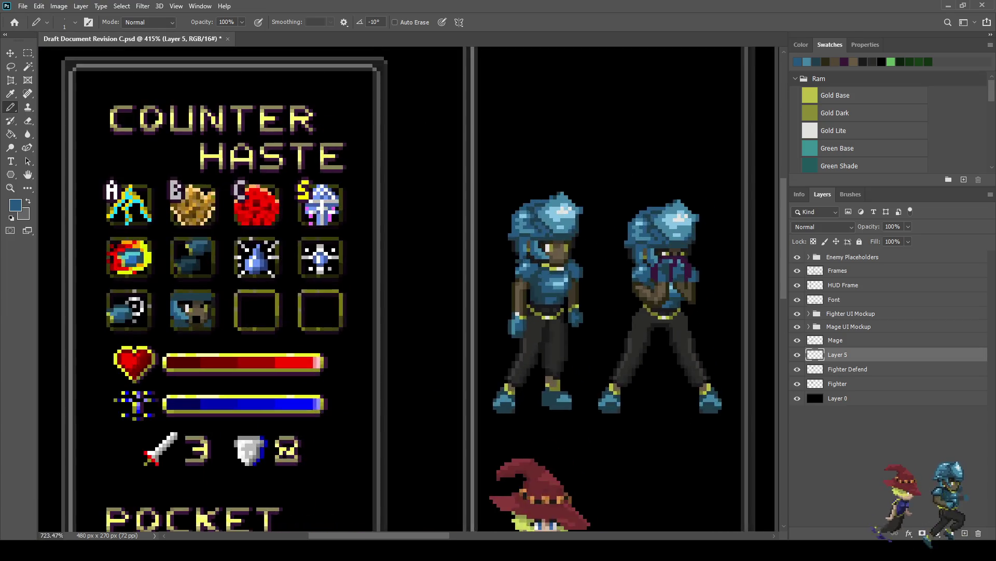
pyautogui.scroll(10, 671, 261)
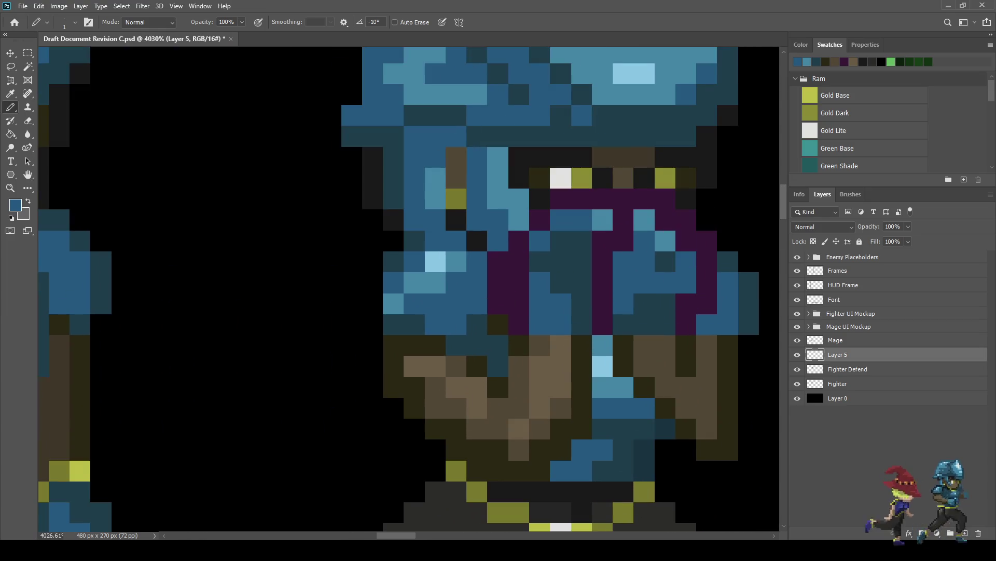
pyautogui.scroll(-3, 675, 236)
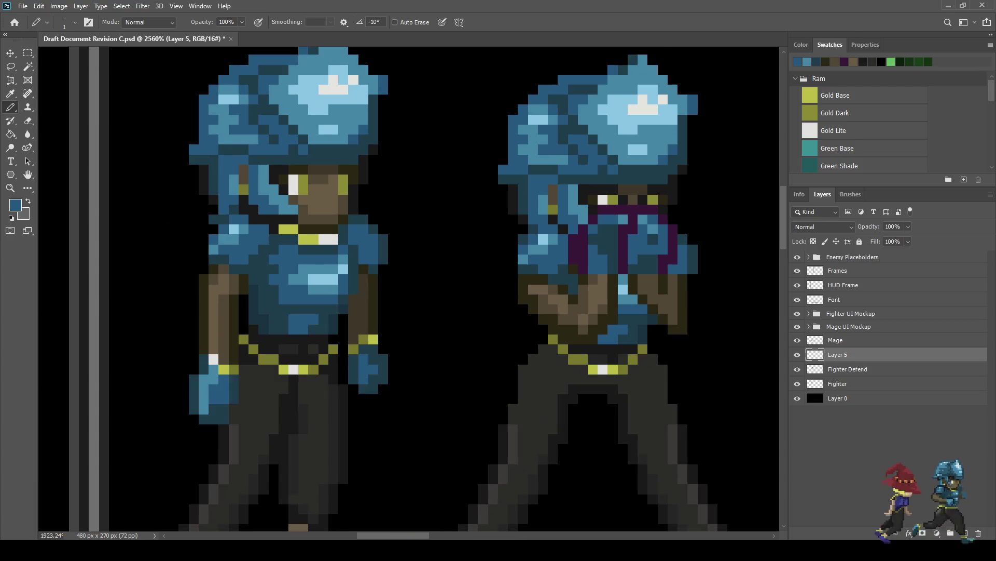
pyautogui.scroll(-4, 612, 262)
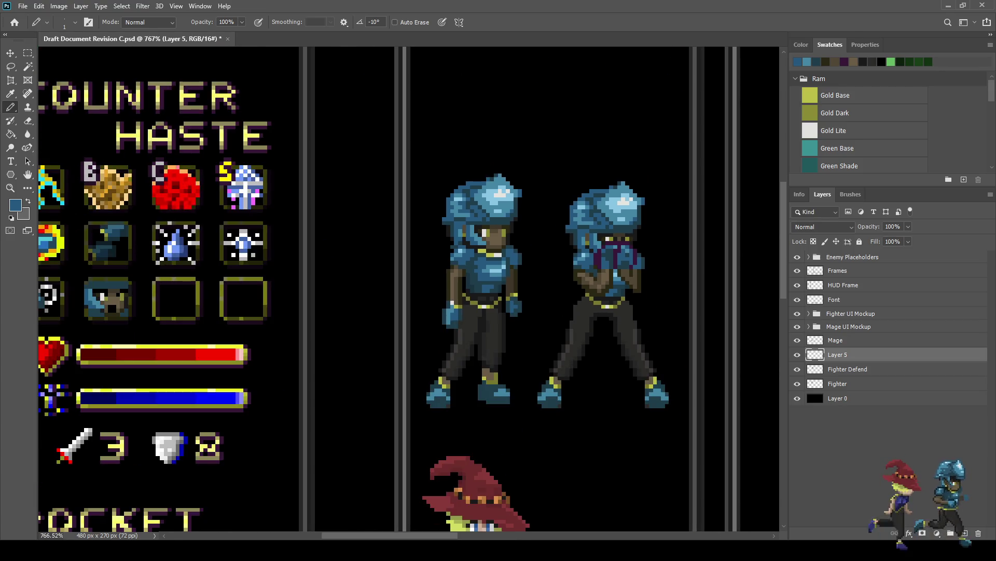